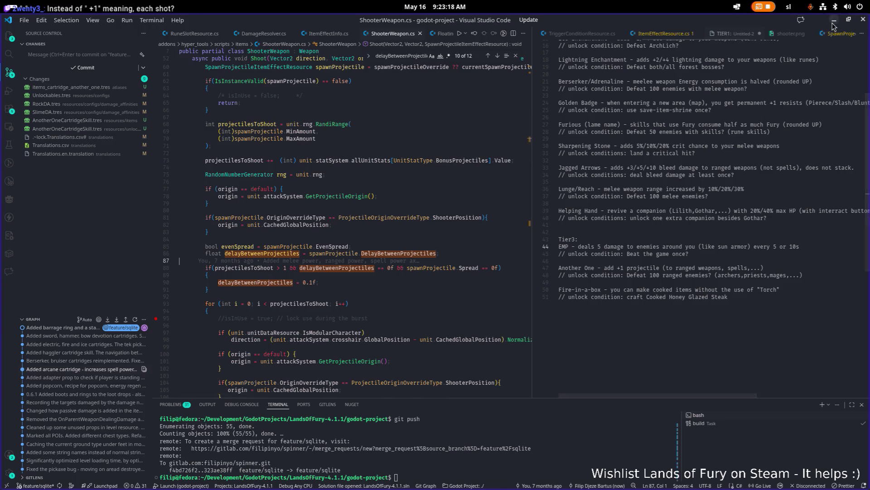
Switch from VS Code to the Godot editor showing the LandsOfFury TestLevel scene.
key(alt+Tab)
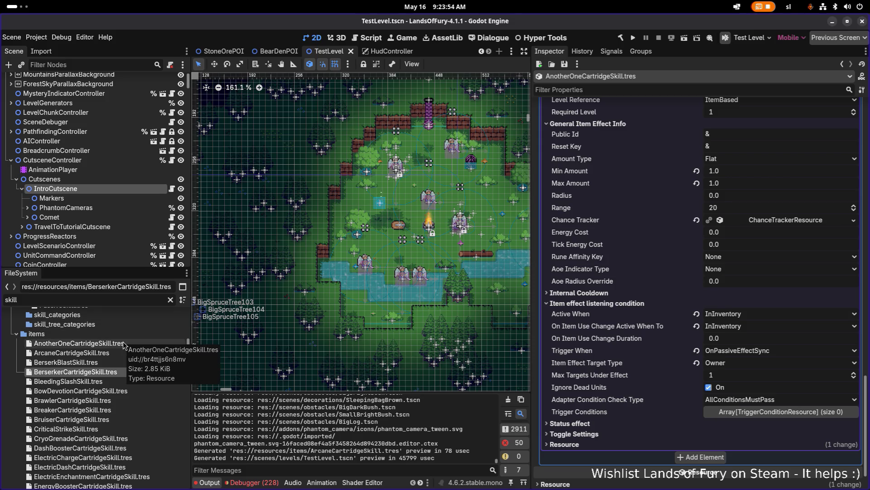
scroll(123, 341, down, 3)
scroll(123, 342, down, 2)
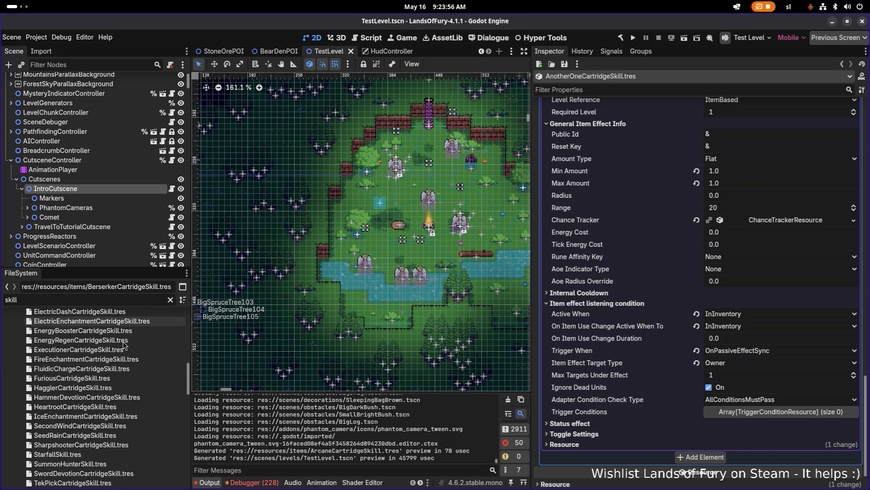
scroll(124, 342, down, 4)
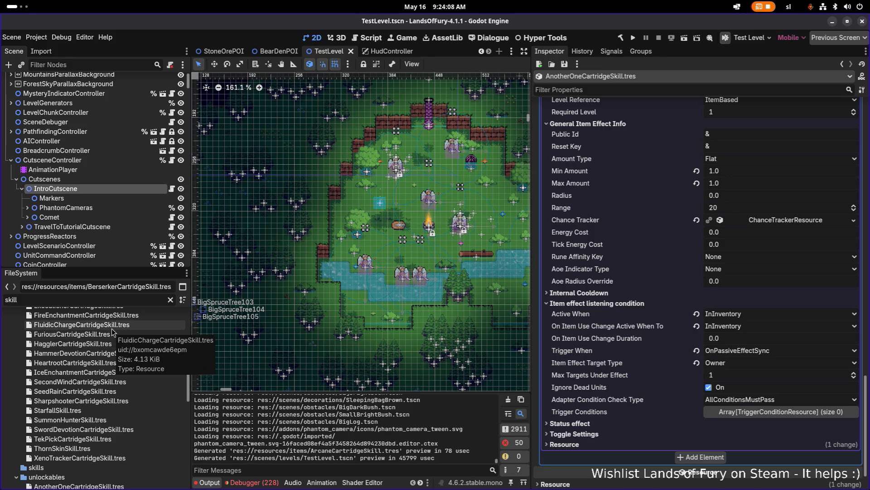
scroll(112, 332, up, 2)
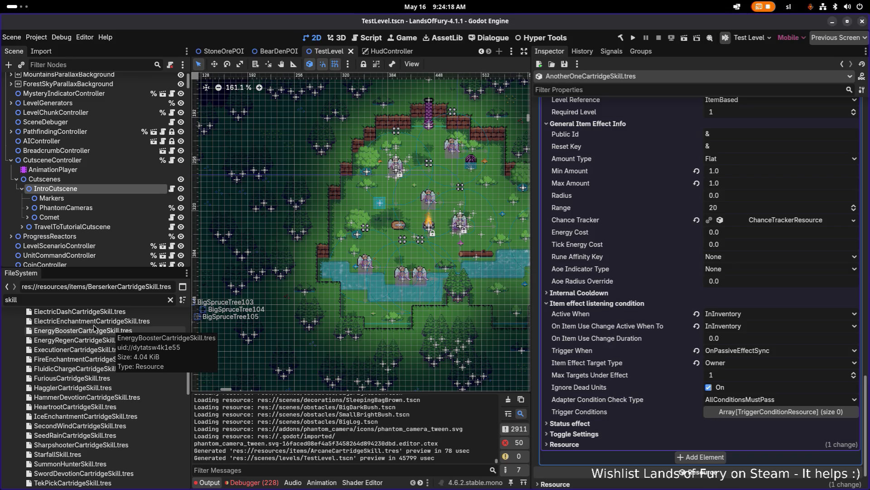
click(83, 300)
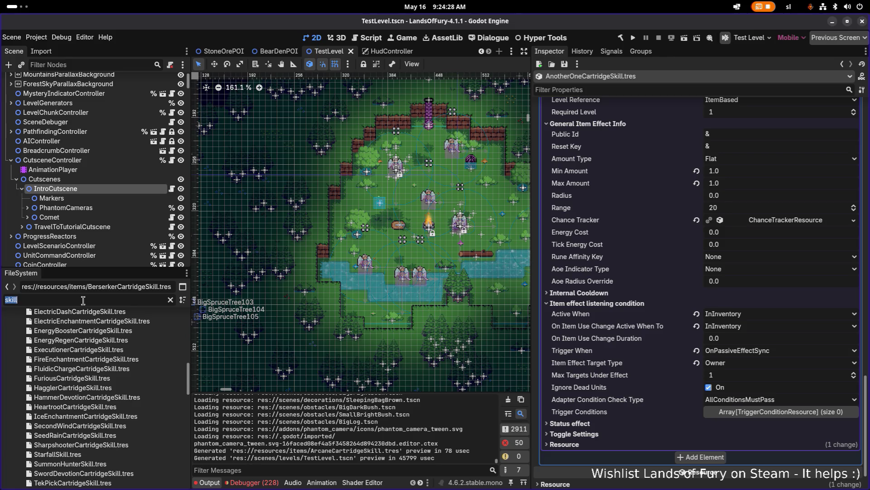
Filter the FileSystem for 'dash' and select DashBoosterCartridgeSkill.tres under resources/items.
text(dash)
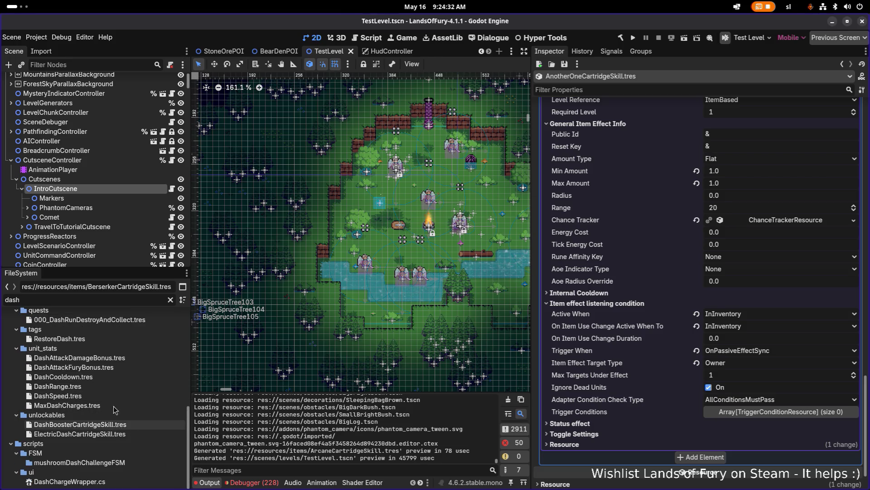
click(116, 425)
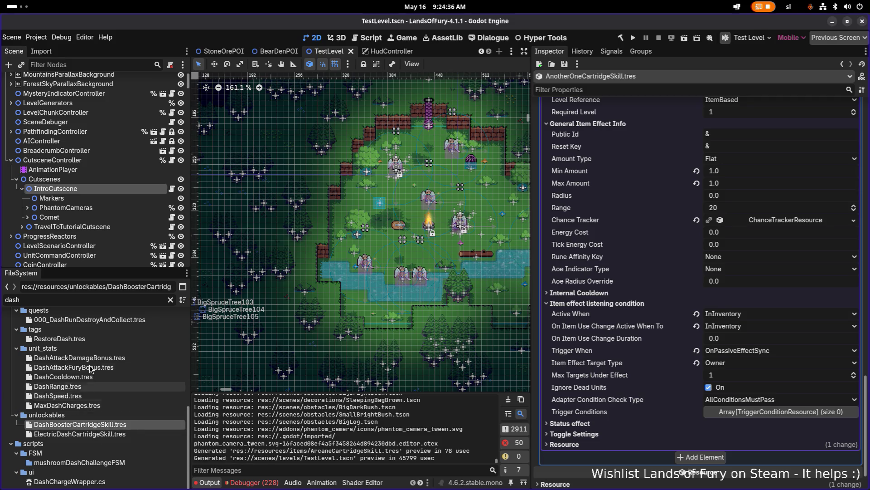
click(102, 353)
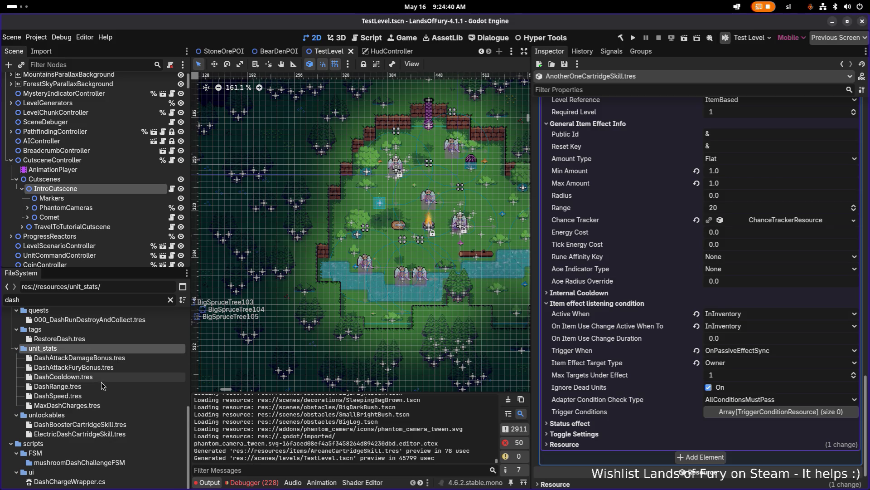
scroll(100, 382, up, 4)
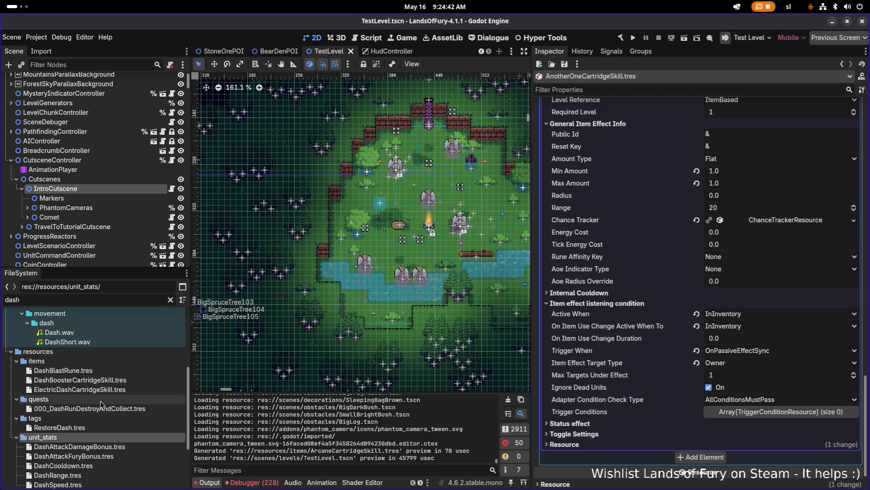
click(104, 370)
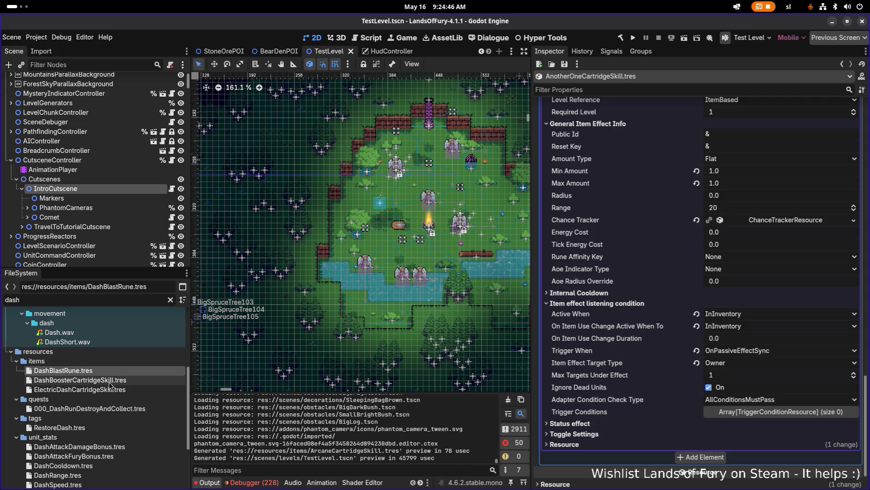
click(108, 382)
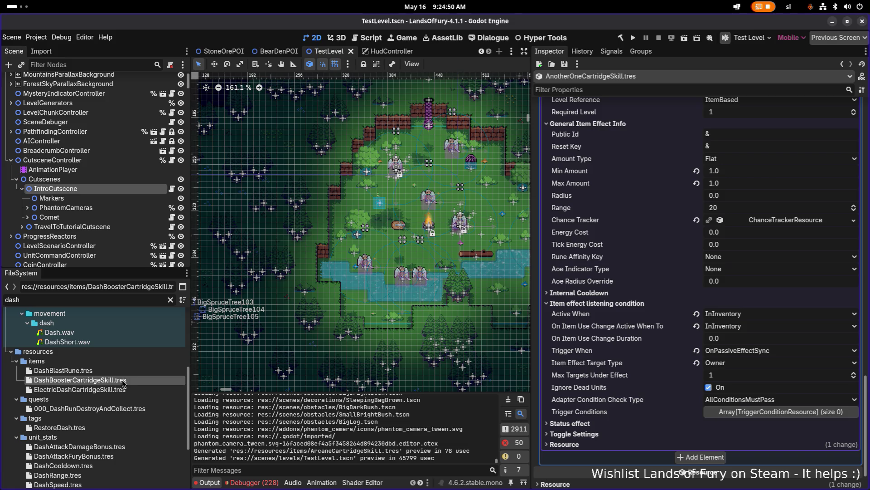
Duplicate DashBoosterCartridgeSkill.tres as ExplosiveTracerCartridgeSkill.tres.
key(ctrl+d)
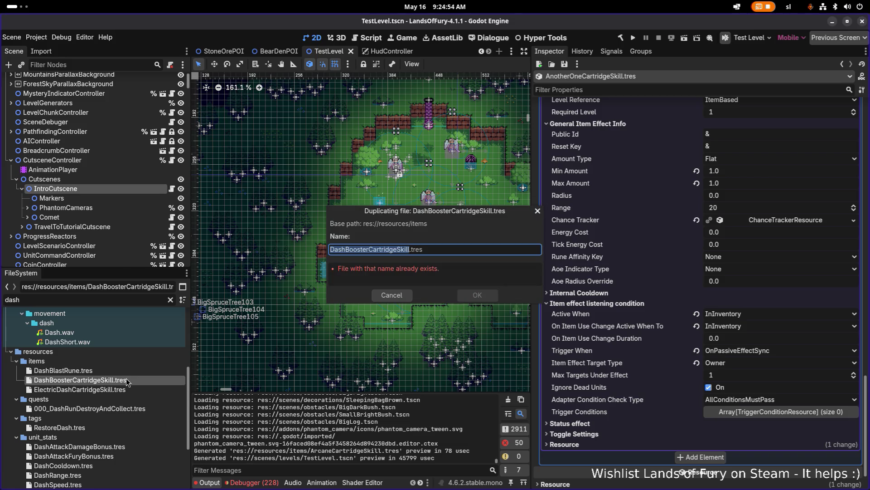
key(Right)
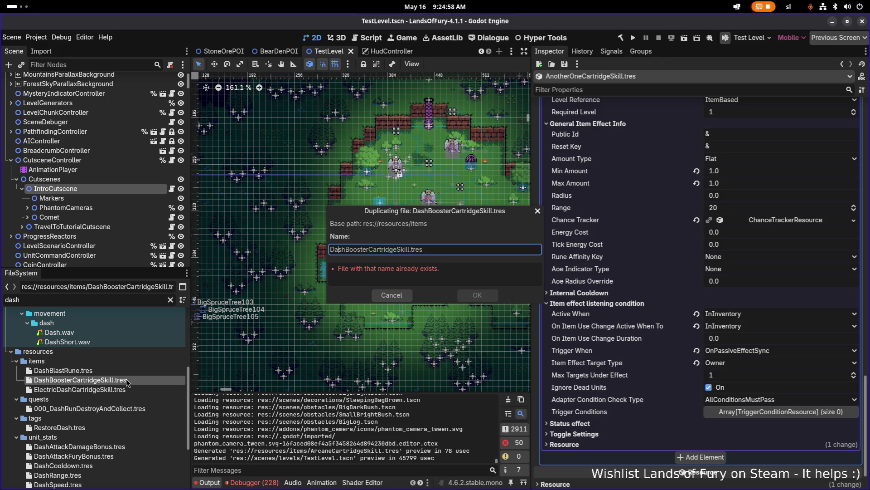
key(Left)
key(Left)
key(Left)
key(shift+Home)
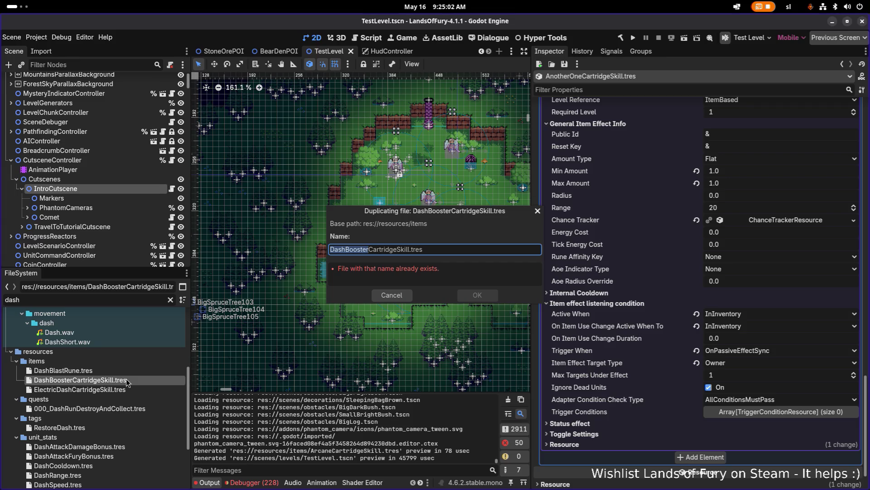
text(ExplosiveT)
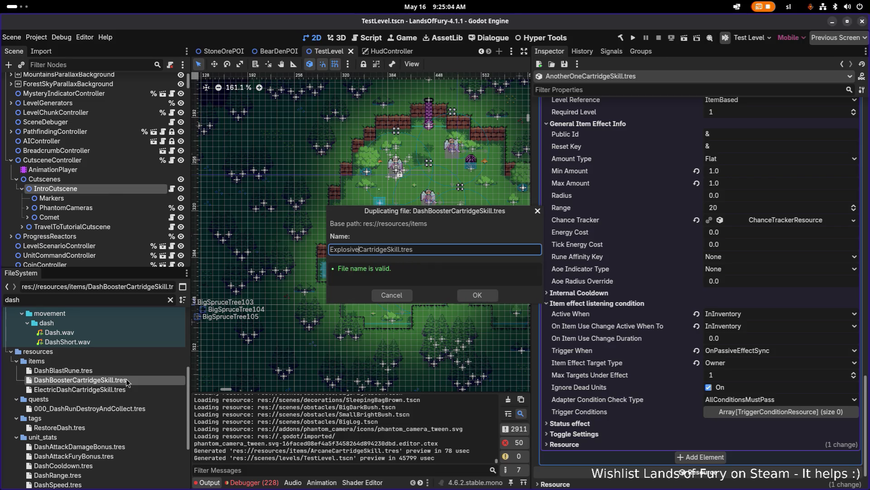
text(racer)
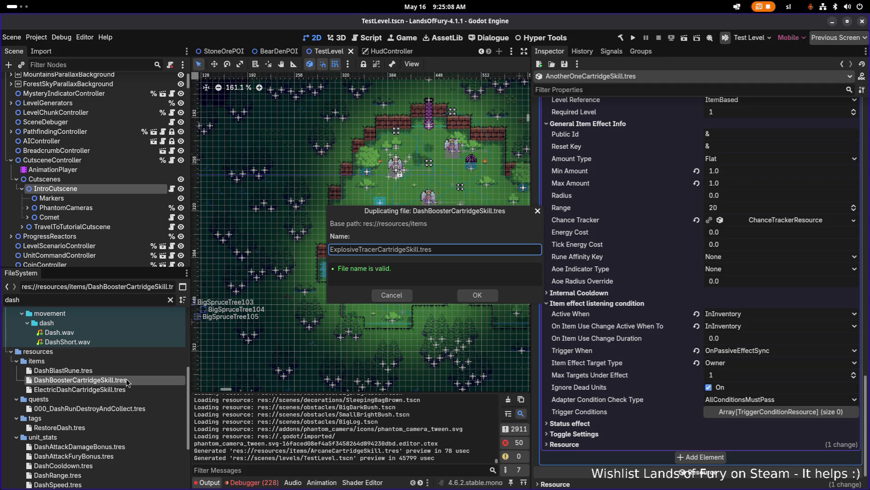
key(Return)
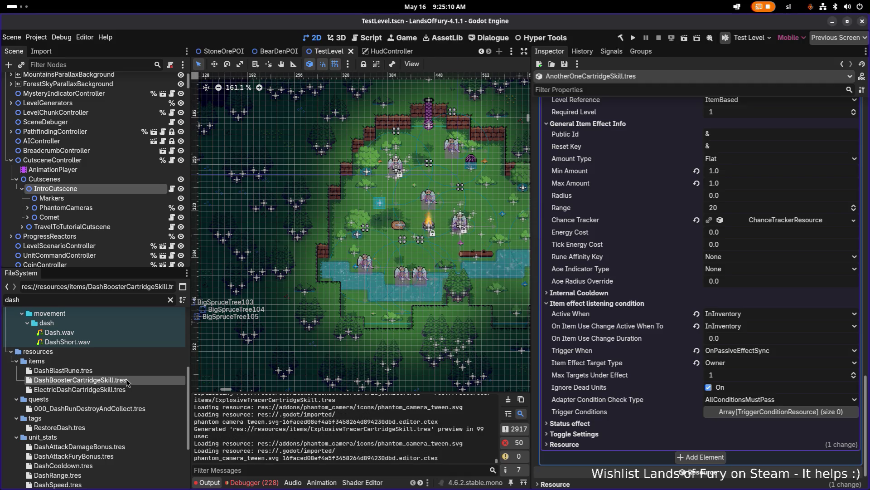
Filter for 'explosivet' and open ExplosiveTracerCartridgeSkill.tres in the Inspector.
double_click(101, 300)
text(e)
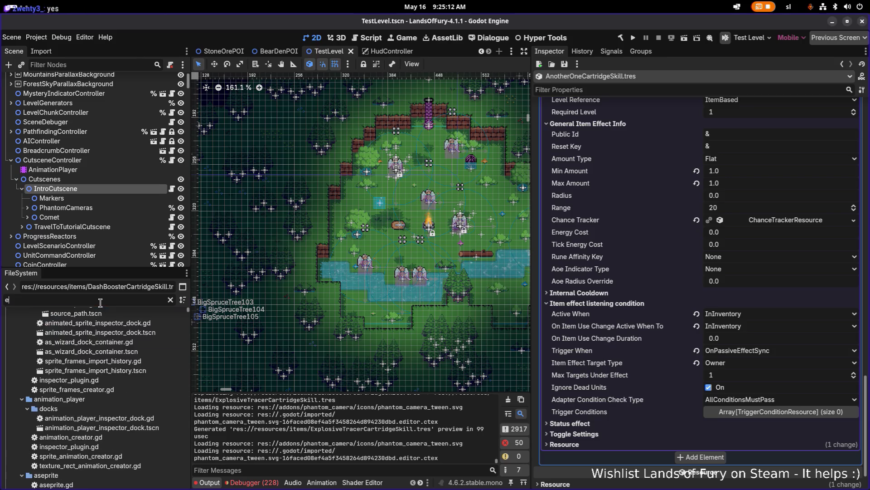
text(xplosive)
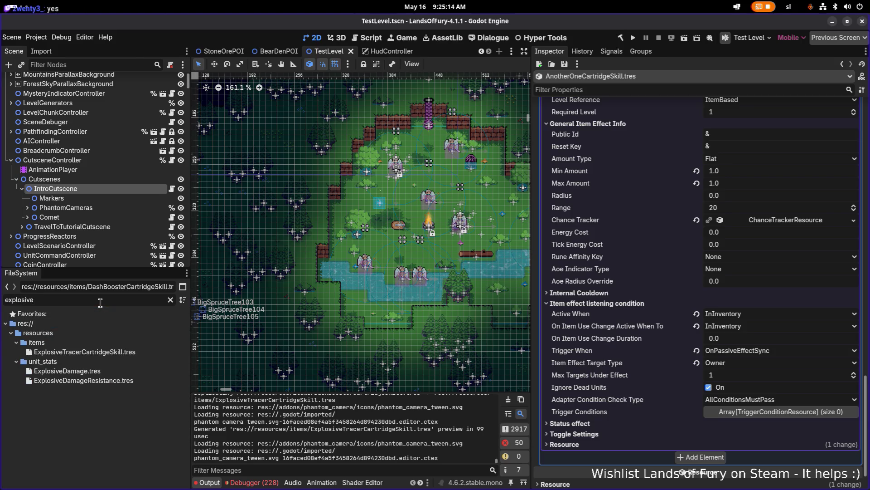
text(t)
click(121, 353)
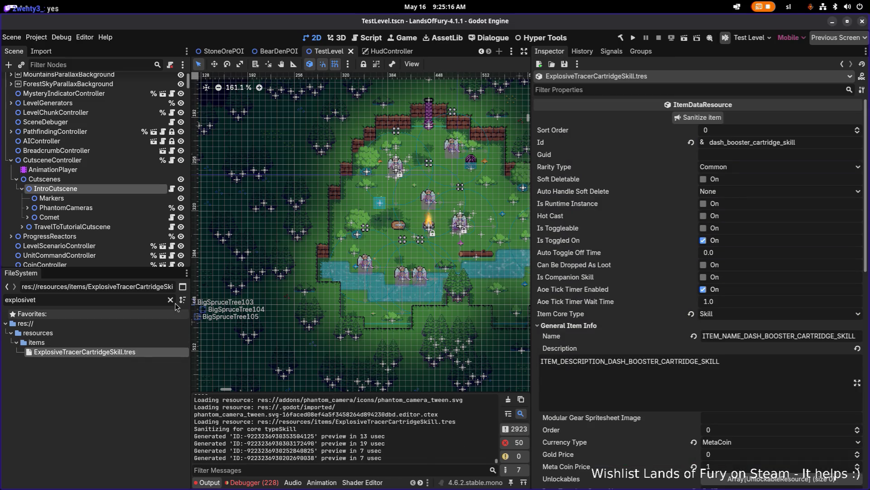
click(170, 301)
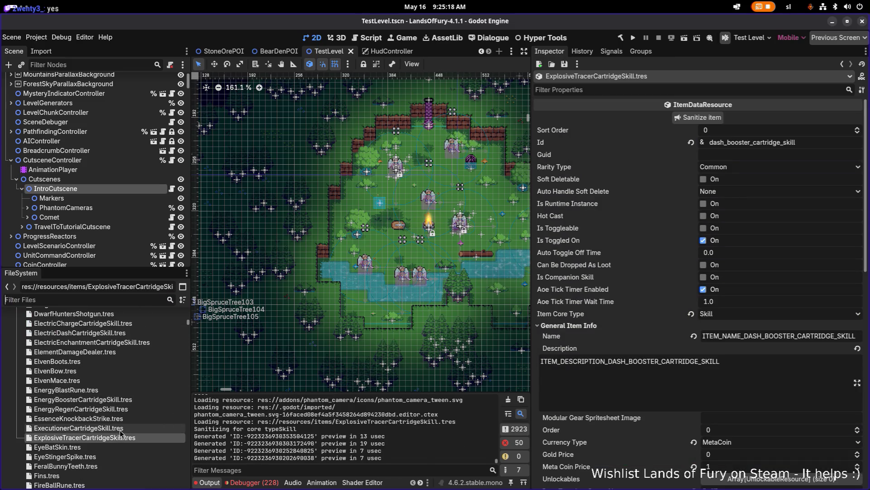
click(123, 432)
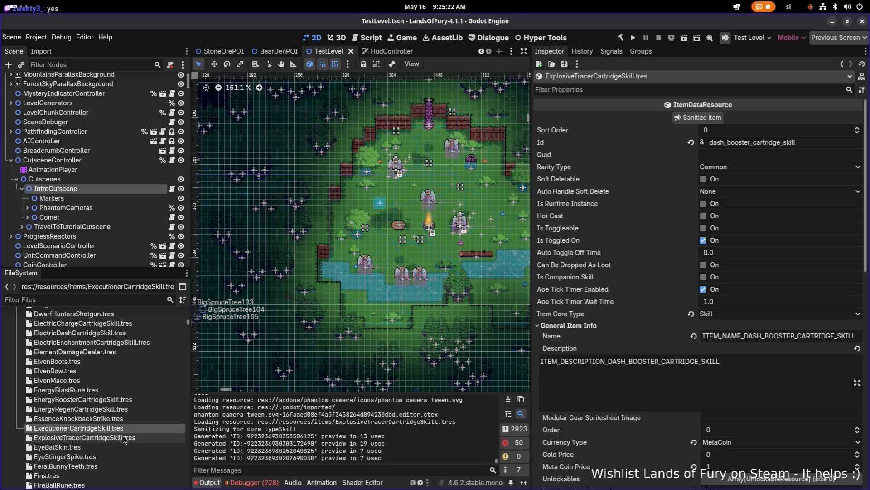
click(124, 438)
Change the resource's Id to explosive_tracer_cartridge_skill.
click(818, 141)
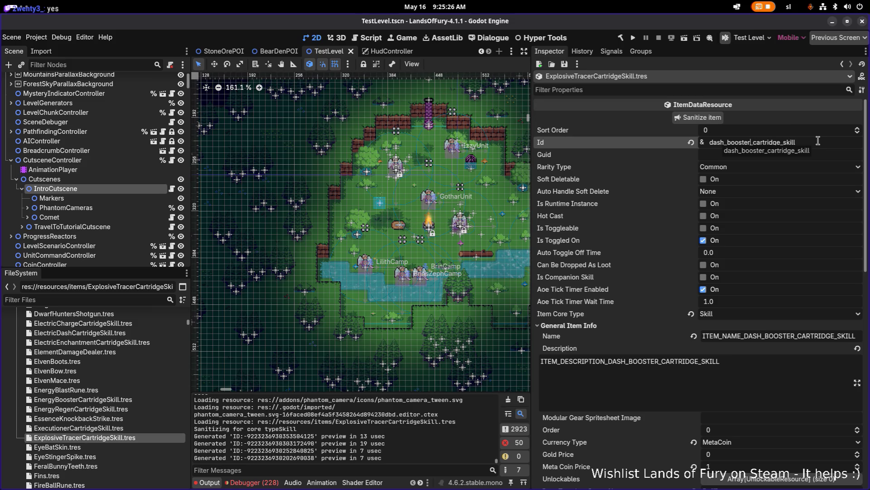
key(shift+Home)
text(explos)
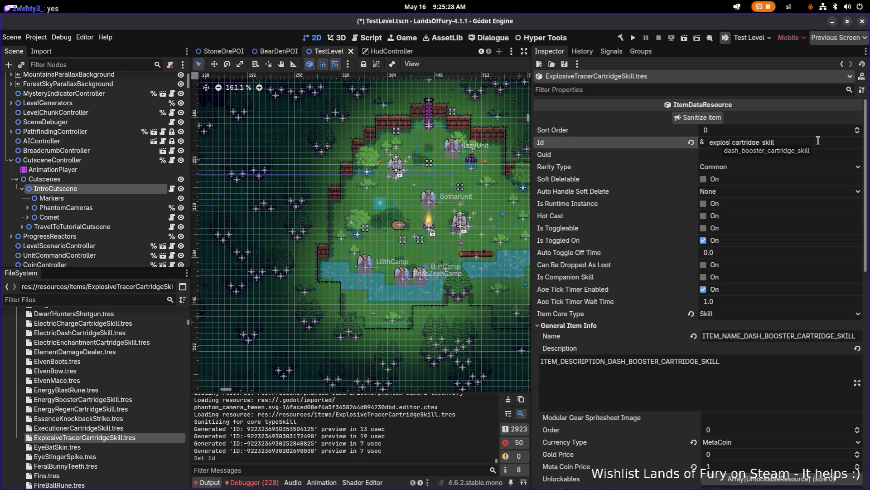
text(ive_Tracer)
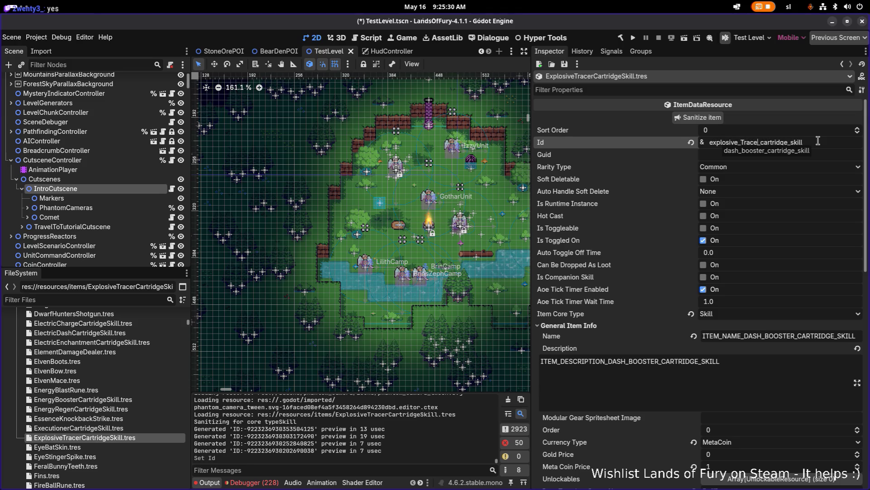
key(BackSpace)
key(BackSpace)
key(BackSpace)
key(BackSpace)
text(tracer)
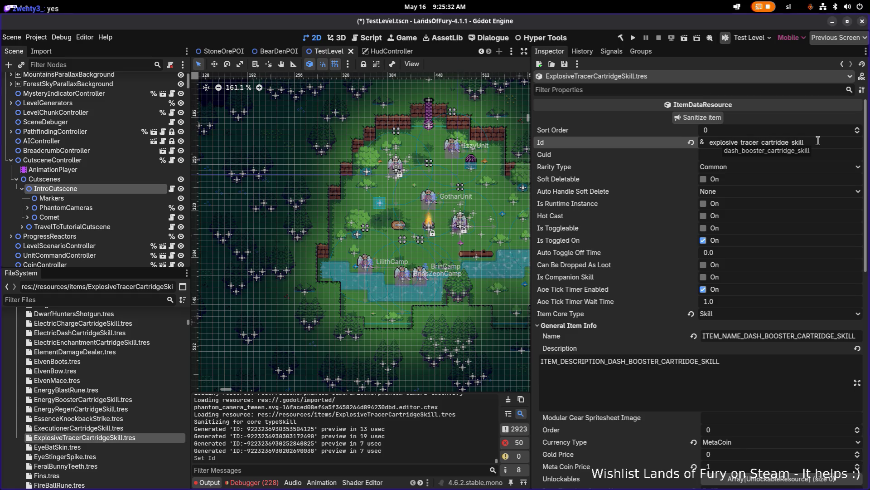
key(Return)
click(745, 171)
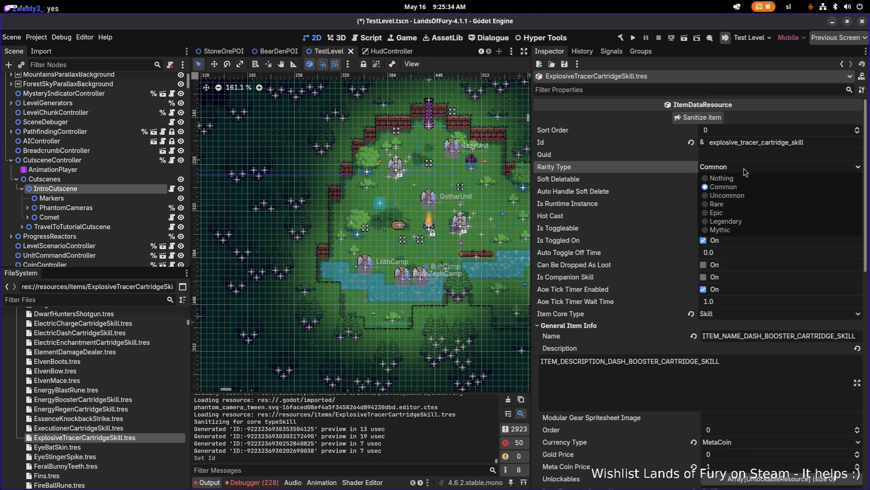
Keep rarity Common and change the Name key to ITEM_NAME_EXPLOSIVE_TRACER_CARTRIDGE_SKILL.
click(746, 171)
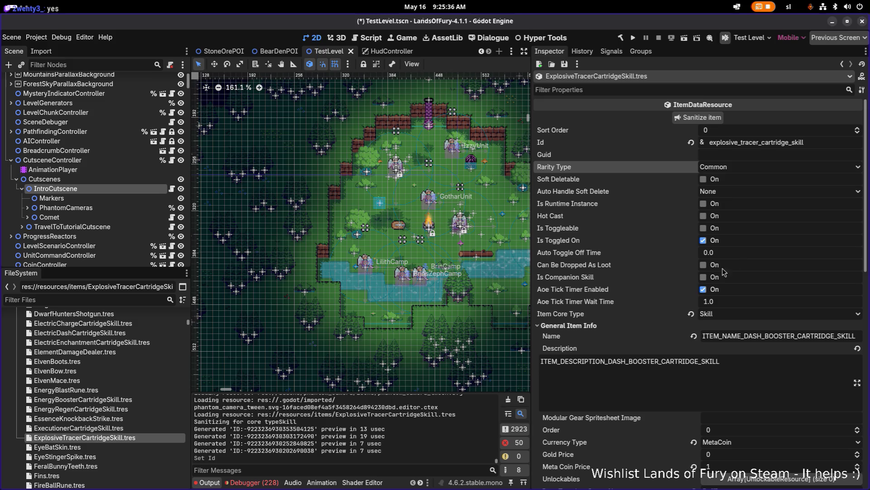
click(766, 336)
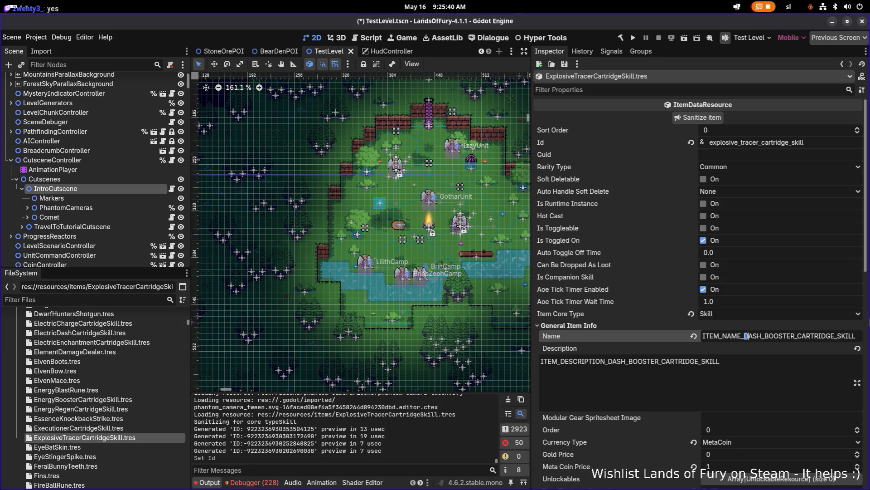
drag(744, 336, 766, 336)
key(ctrl+shift+Right)
key(shift+Left)
text(EXPLOSI)
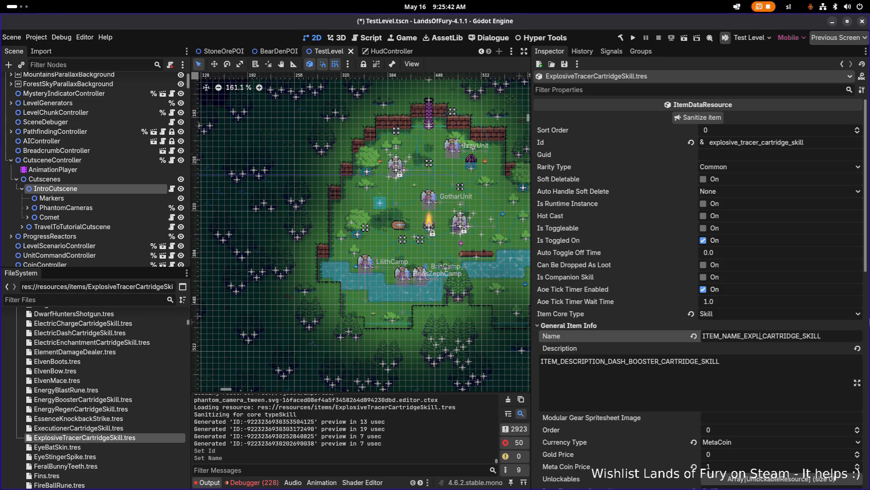
text(VE_TRACER)
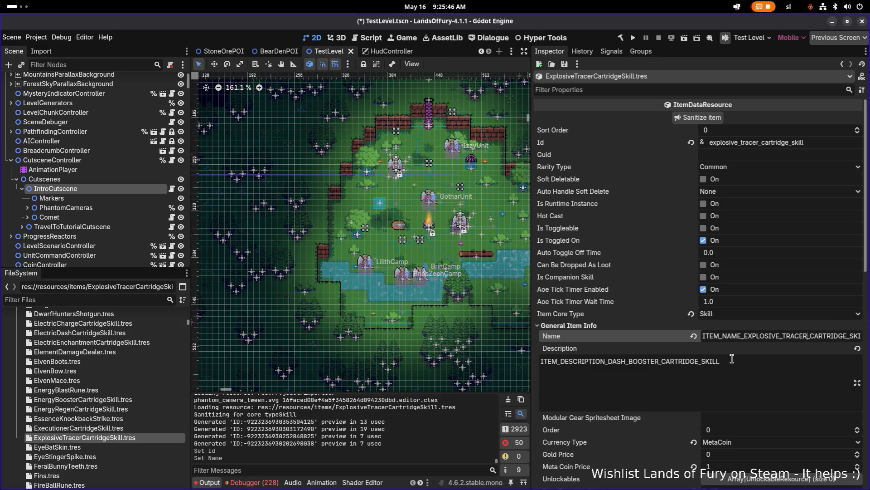
Change the Description key to ITEM_DESCRIPTION_EXPLOSIVE_TRACER_CARTRIDGE_SKILL.
click(665, 373)
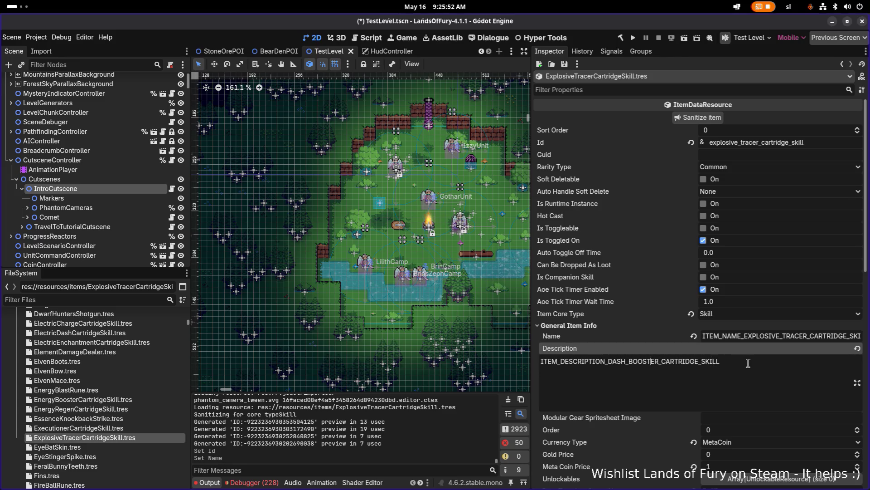
key(Right)
key(shift+Left)
key(shift+Left)
key(shift+Left)
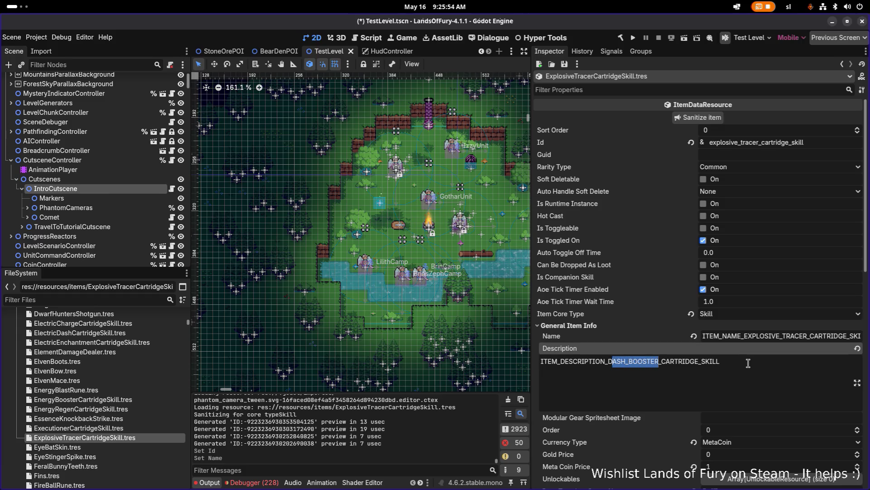
text(EXPLOSIVE_TR)
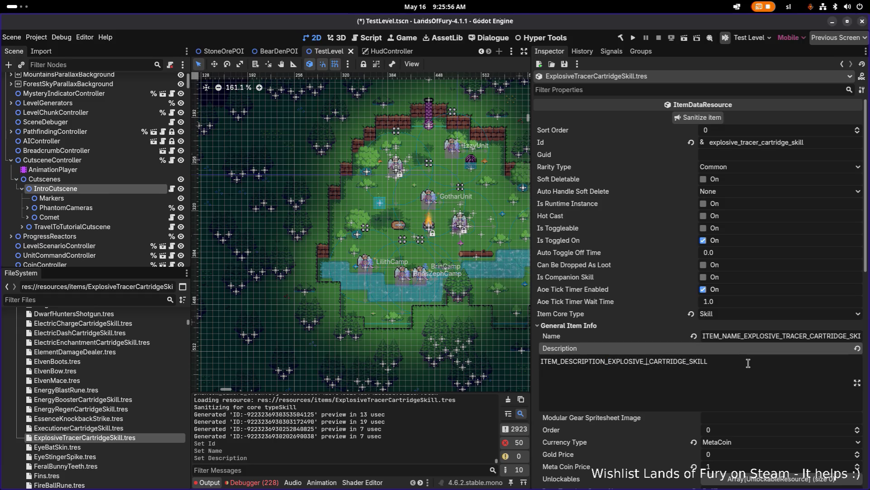
text(ACER)
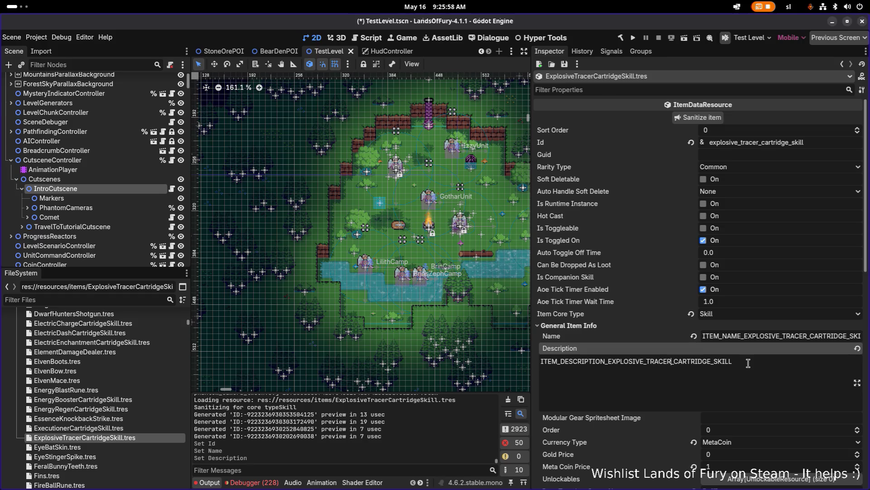
scroll(748, 362, down, 3)
Set the skill's Meta Coin Price to 3.
scroll(742, 331, down, 3)
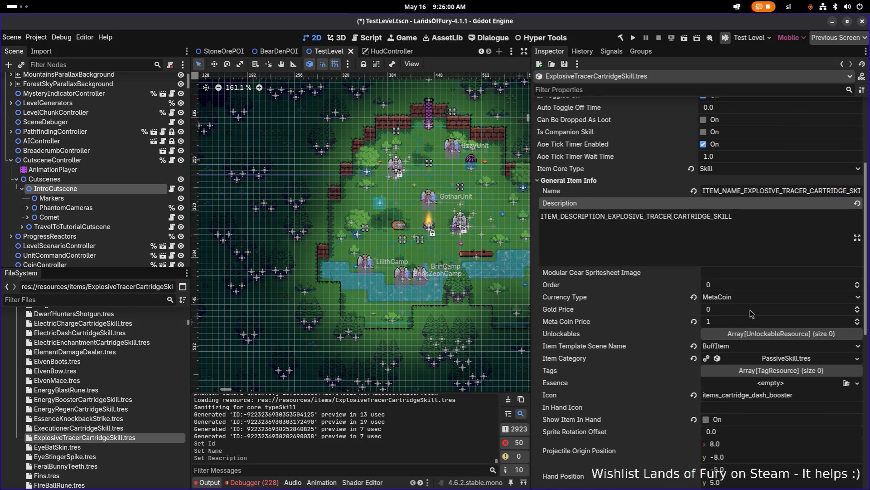
click(757, 320)
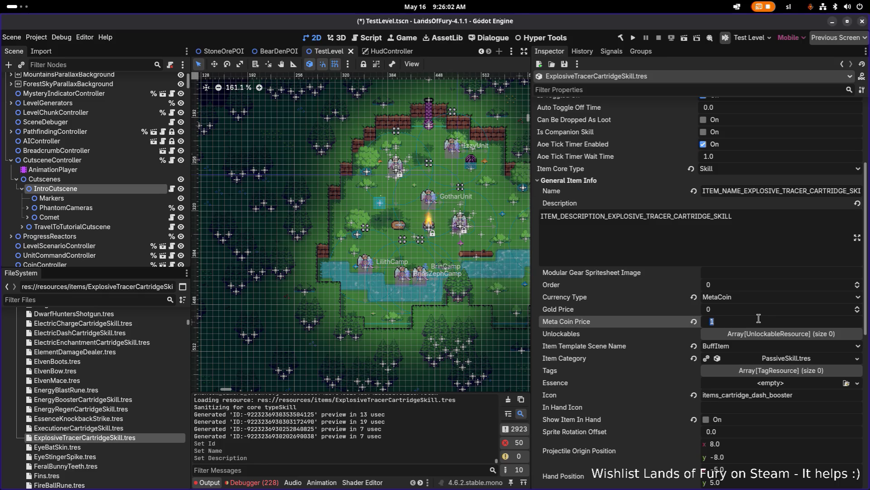
text(5)
key(Return)
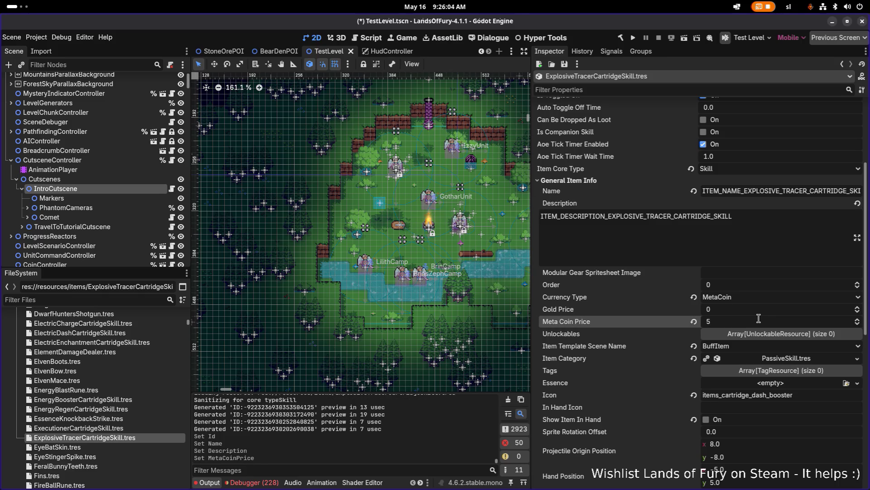
click(757, 321)
text(4)
key(Return)
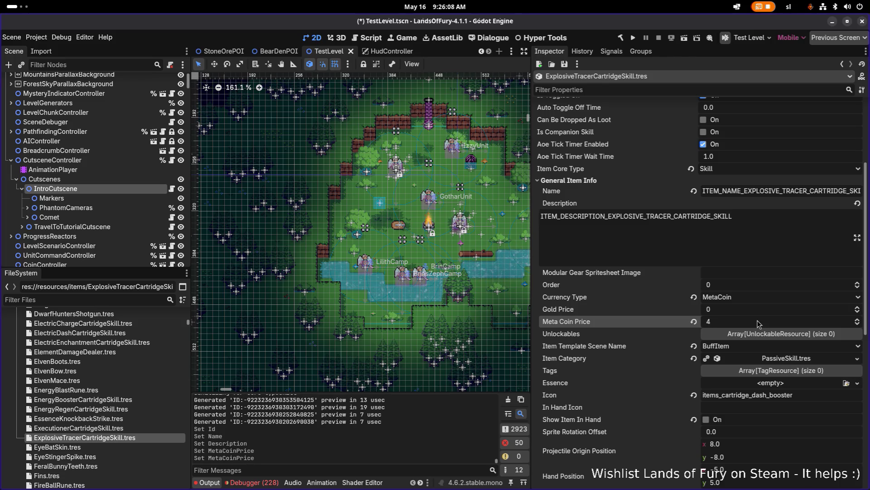
click(758, 323)
text(3)
key(Return)
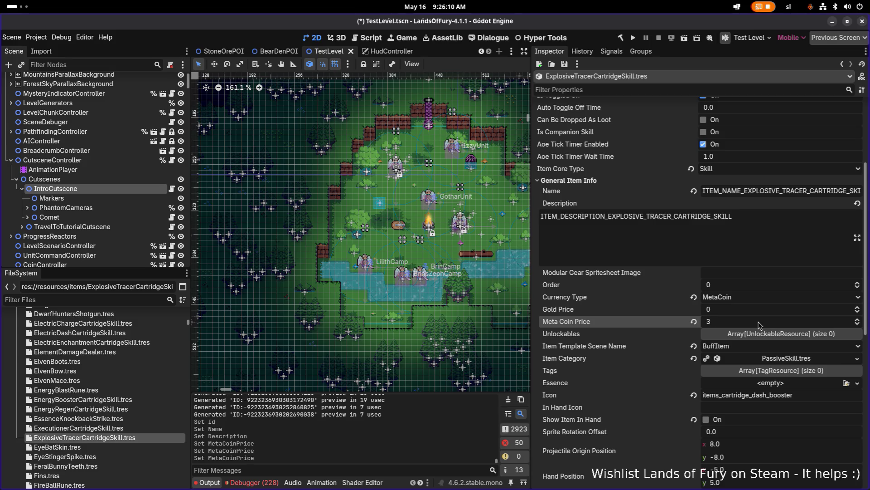
click(769, 312)
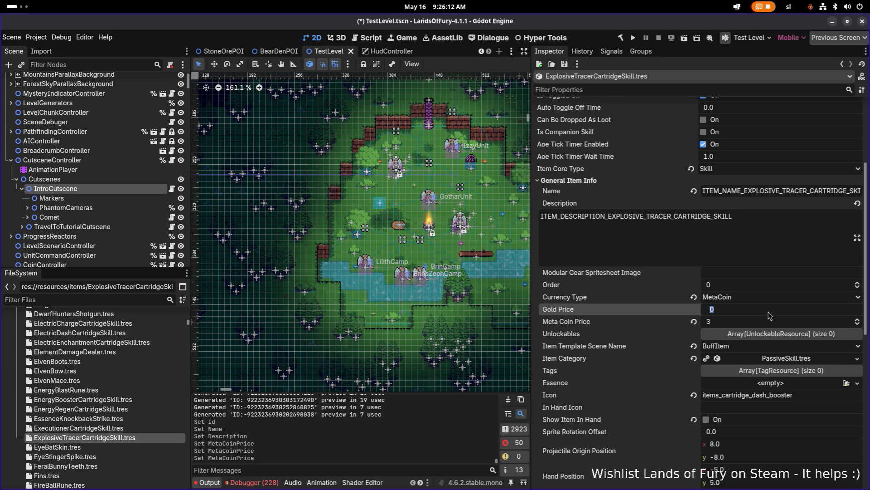
scroll(770, 314, down, 3)
Set the Item Template Scene Name to ShooterWeapon, then switch to Aseprite with Items.png.
click(826, 249)
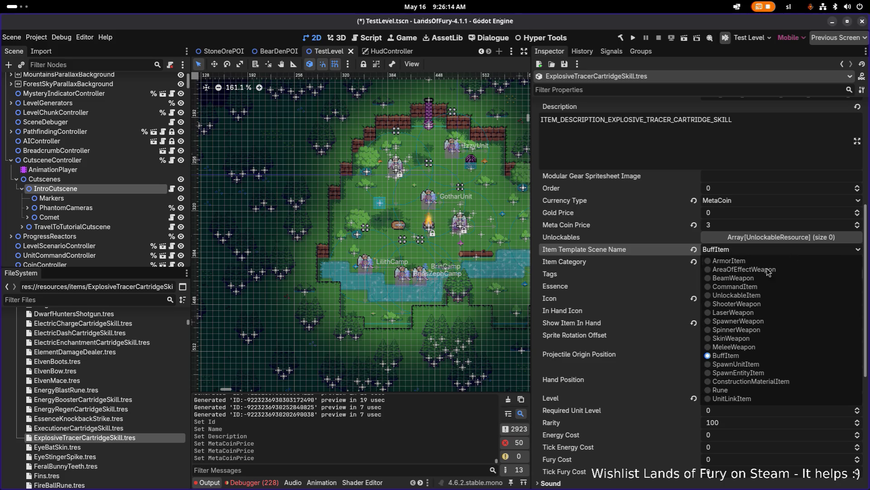
click(754, 303)
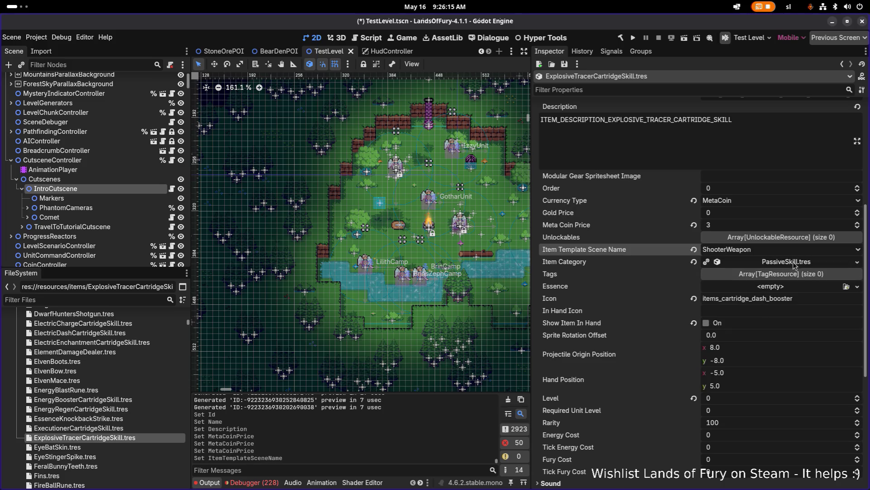
click(857, 263)
click(780, 261)
click(792, 262)
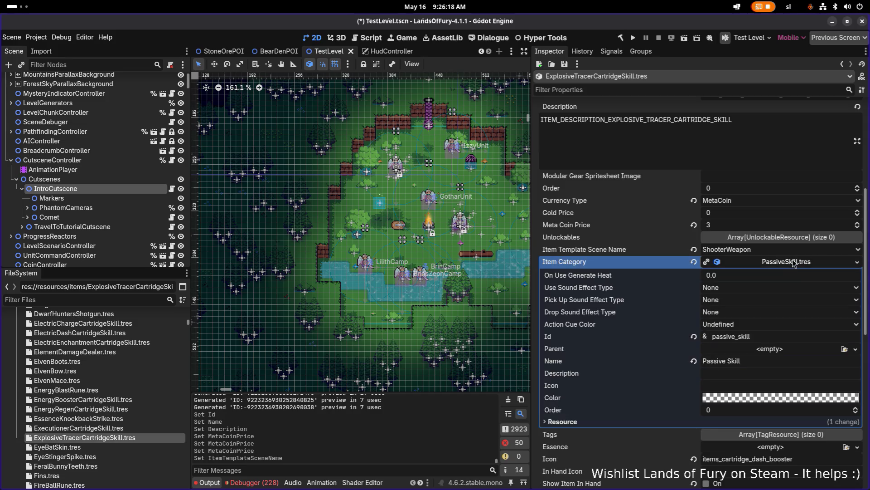
click(793, 262)
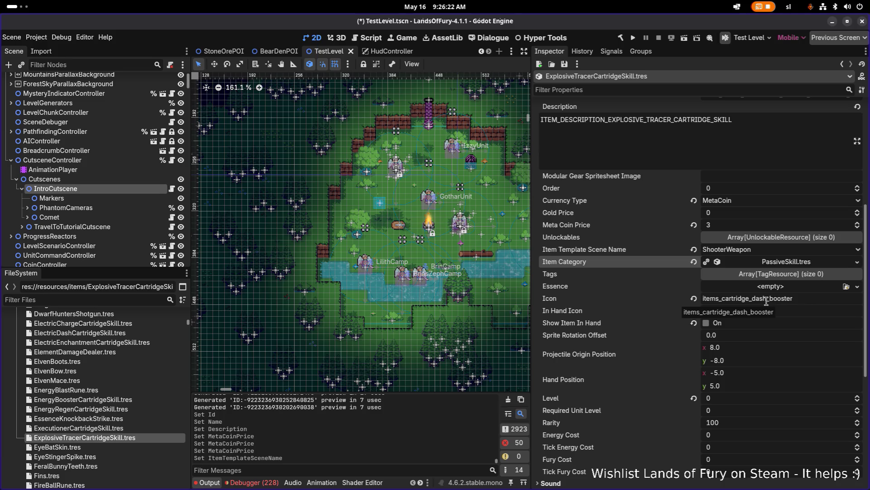
key(alt+Tab)
click(302, 237)
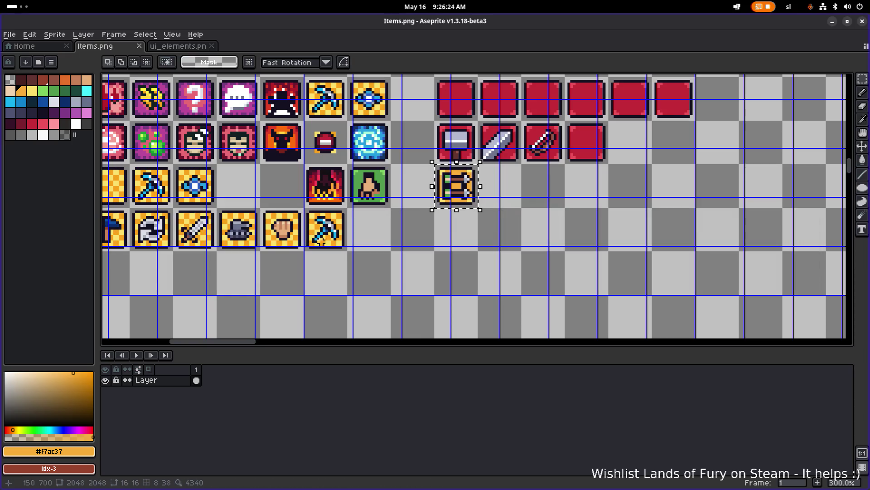
Duplicate the orange cartridge icon two grid cells right, to position 224,672.
scroll(421, 202, down, 1)
scroll(501, 213, up, 1)
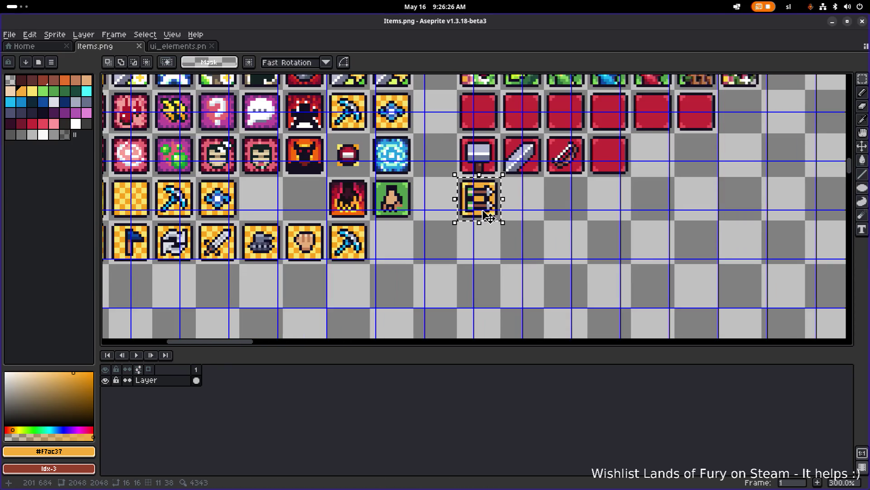
scroll(487, 215, down, 1)
scroll(462, 243, up, 1)
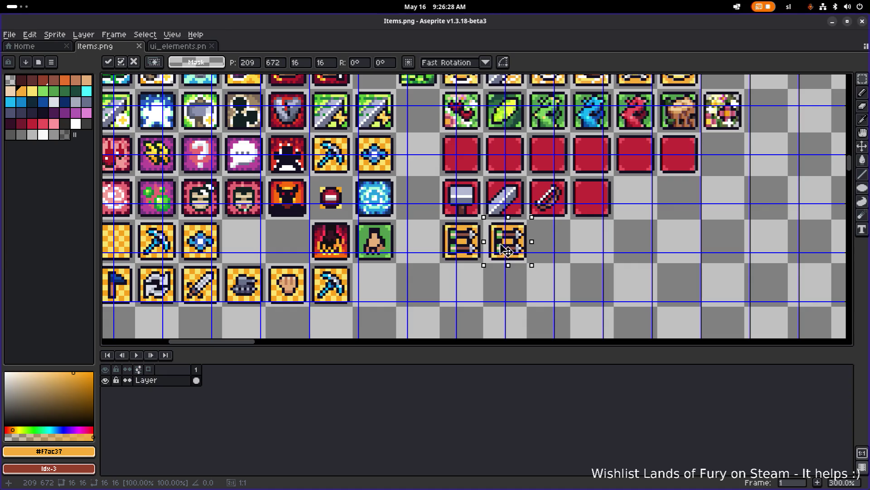
mouse_move(513, 249)
mouse_down()
mouse_move(602, 250)
mouse_move(551, 249)
mouse_up()
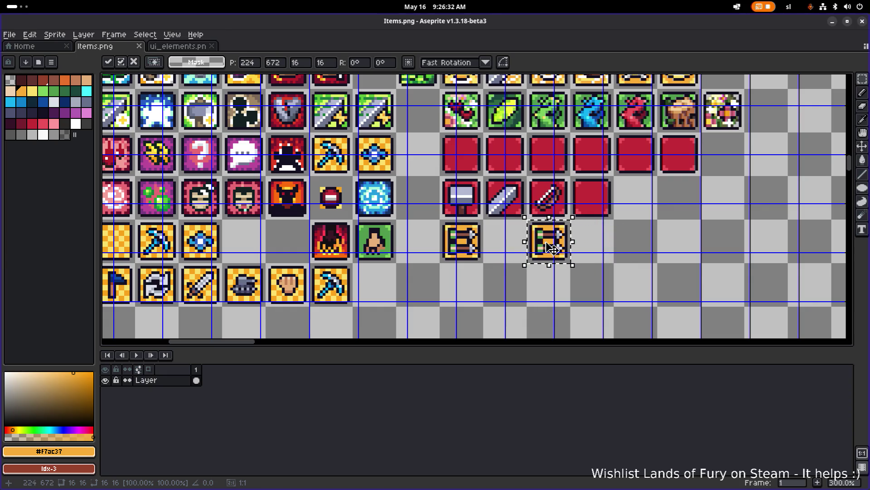
scroll(551, 248, down, 1)
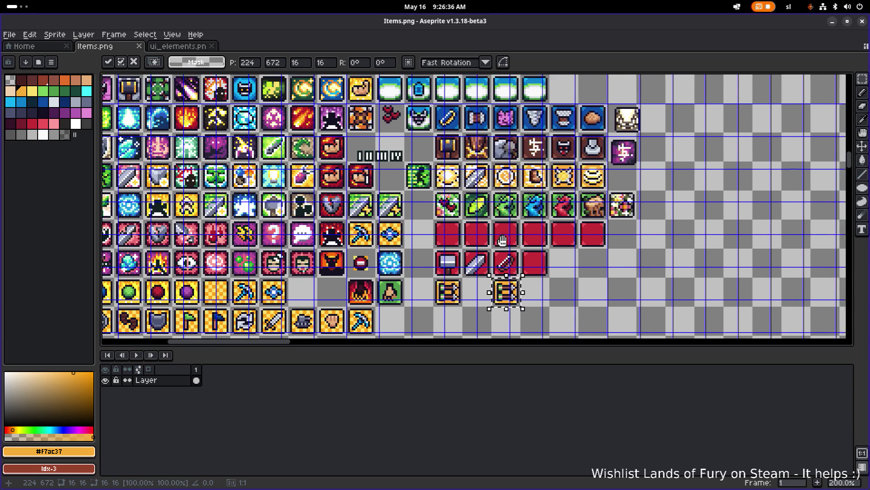
scroll(528, 273, up, 2)
scroll(528, 273, right, 2)
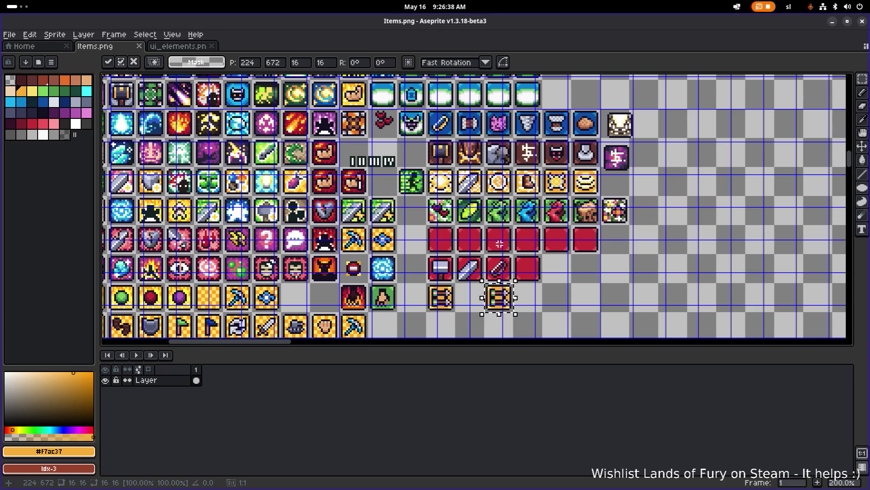
drag(488, 142, 473, 214)
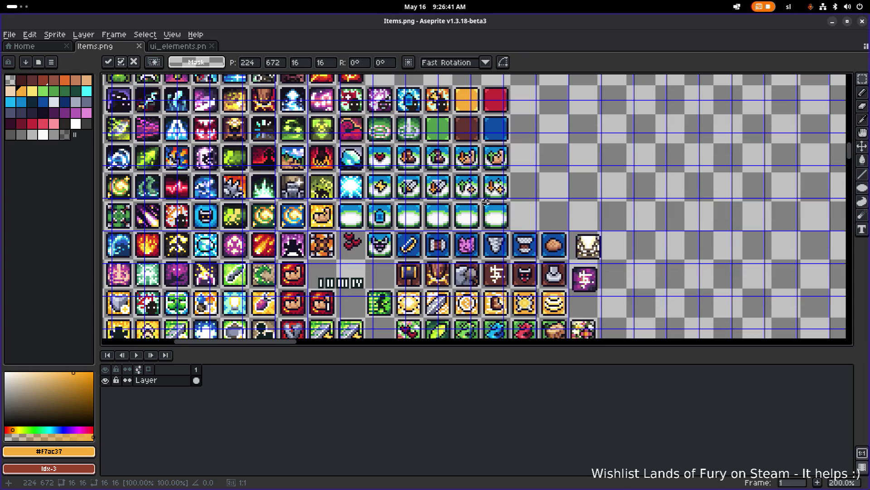
key(Return)
Move the blue tile down into the cartridge row of the icon grid.
scroll(512, 138, up, 2)
drag(517, 141, 457, 95)
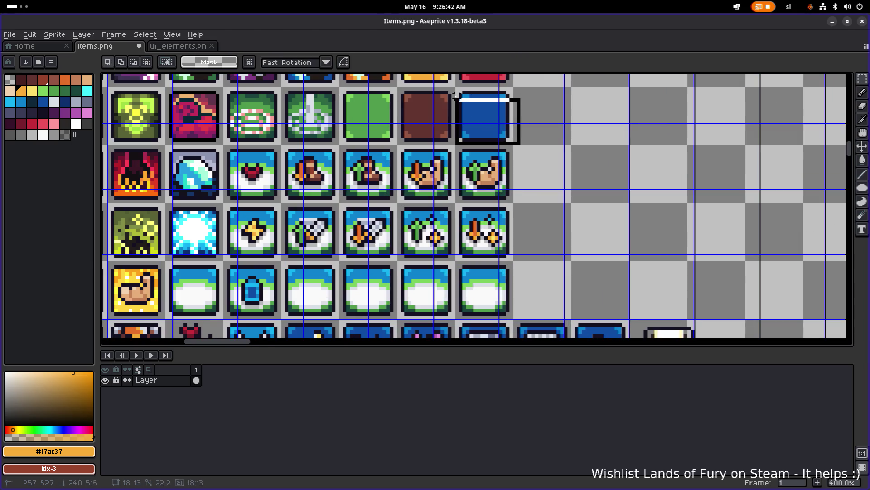
click(460, 97)
scroll(457, 163, down, 4)
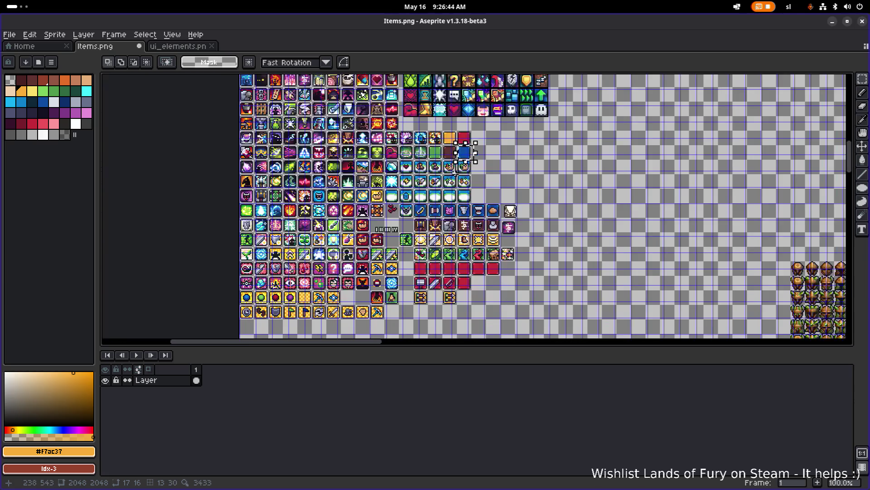
scroll(485, 127, down, 1)
drag(487, 129, 481, 230)
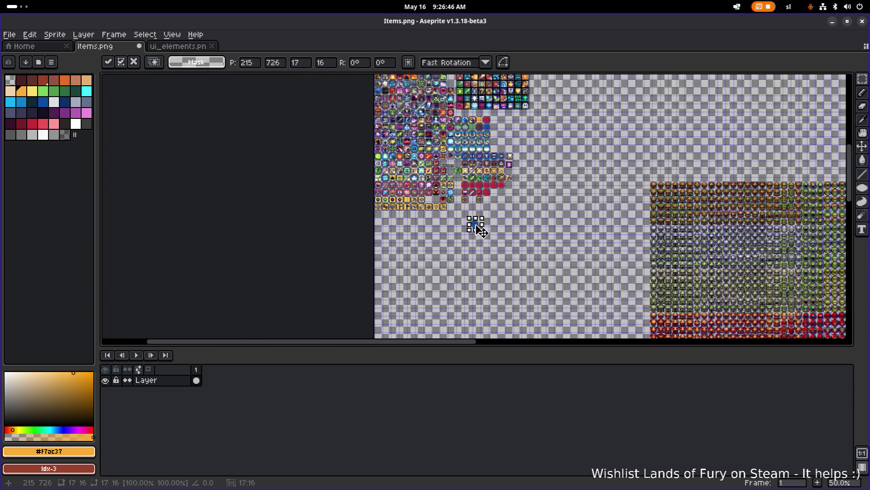
scroll(481, 231, up, 3)
scroll(480, 254, down, 2)
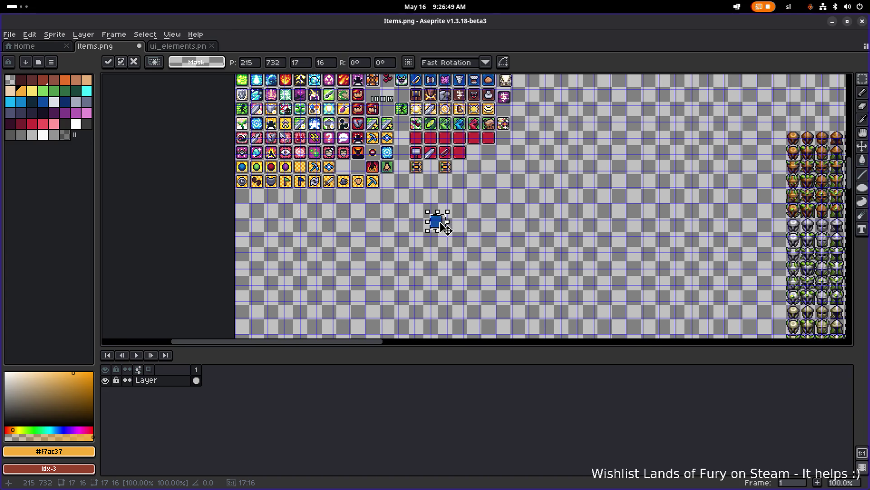
drag(446, 222, 431, 145)
scroll(443, 174, up, 3)
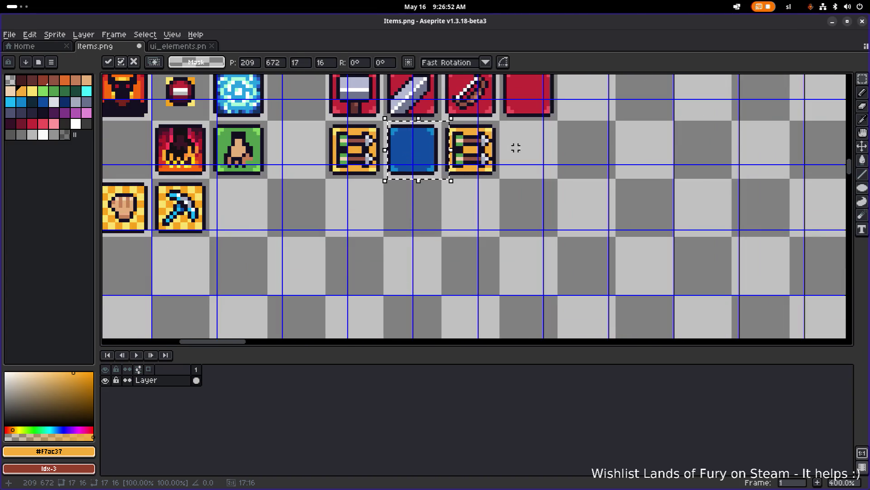
click(516, 147)
Shift the copied arrows tile one grid slot right, leaving an empty slot by the blue tile.
scroll(577, 181, down, 3)
scroll(589, 232, up, 5)
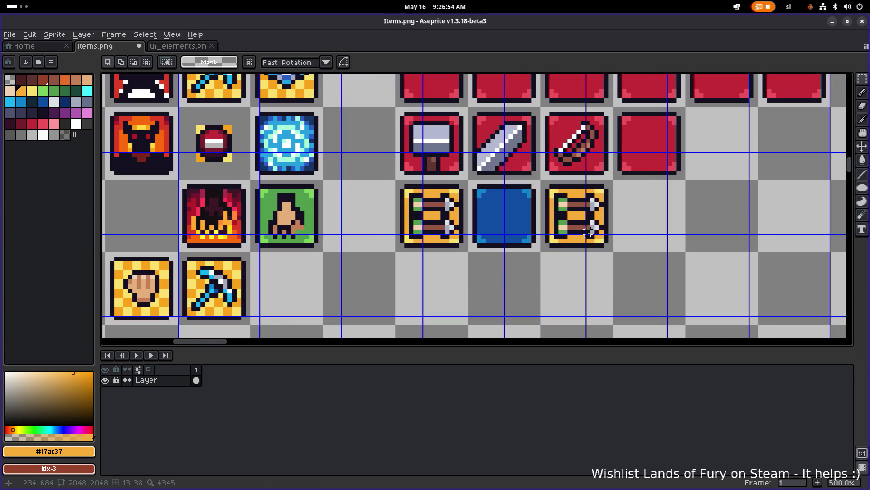
mouse_move(538, 257)
mouse_down()
mouse_move(627, 184)
mouse_move(666, 226)
mouse_up()
scroll(600, 227, up, 2)
mouse_move(297, 176)
mouse_down()
mouse_move(372, 218)
mouse_move(371, 210)
mouse_move(370, 248)
mouse_up()
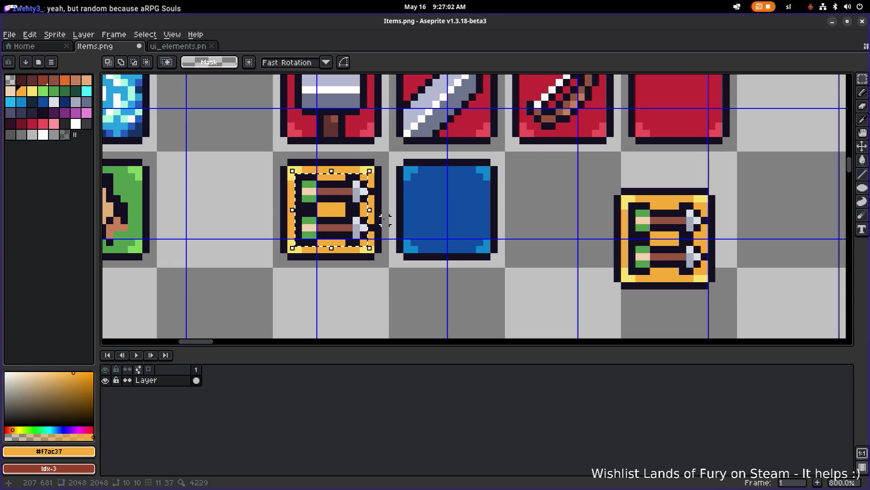
Isolate a single arrow by erasing its orange pixels and filling its top notch dark.
scroll(449, 213, left, 2)
click(392, 193)
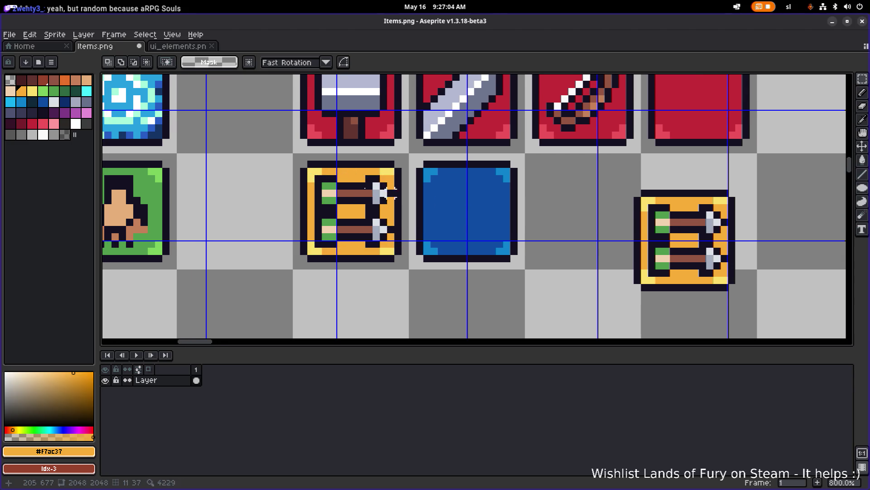
mouse_move(316, 176)
mouse_down()
mouse_move(391, 220)
mouse_move(576, 213)
mouse_move(589, 220)
mouse_up()
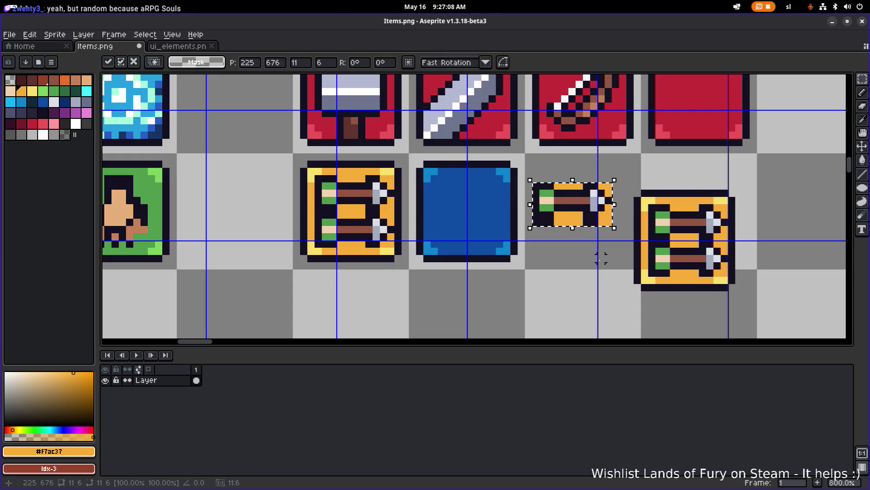
scroll(580, 242, up, 3)
key(e)
mouse_move(490, 202)
mouse_down()
mouse_move(594, 200)
mouse_move(579, 188)
mouse_move(536, 188)
mouse_up()
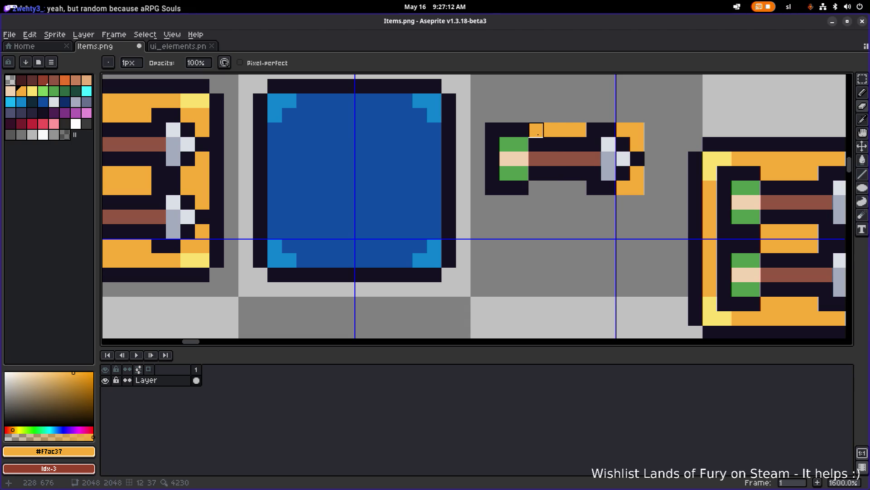
mouse_move(538, 133)
mouse_down()
mouse_move(563, 141)
mouse_move(577, 130)
mouse_move(634, 132)
mouse_move(637, 188)
mouse_move(623, 188)
mouse_up()
key(i)
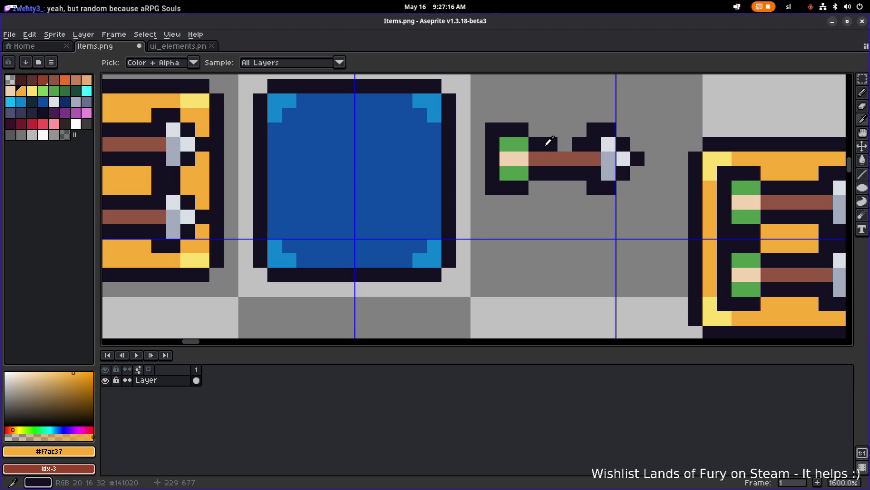
click(545, 145)
click(565, 144)
Cut away the spare double-arrow tile from the sheet.
scroll(473, 157, down, 5)
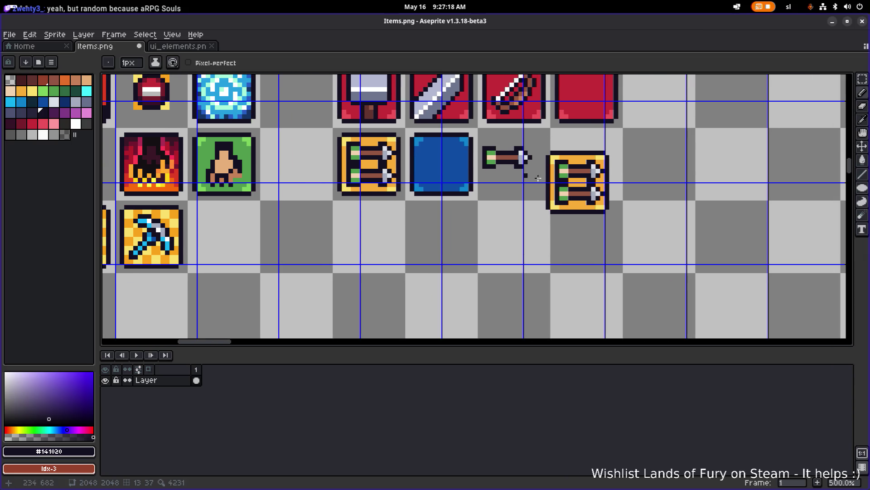
drag(537, 178, 420, 163)
key(m)
drag(425, 214, 525, 128)
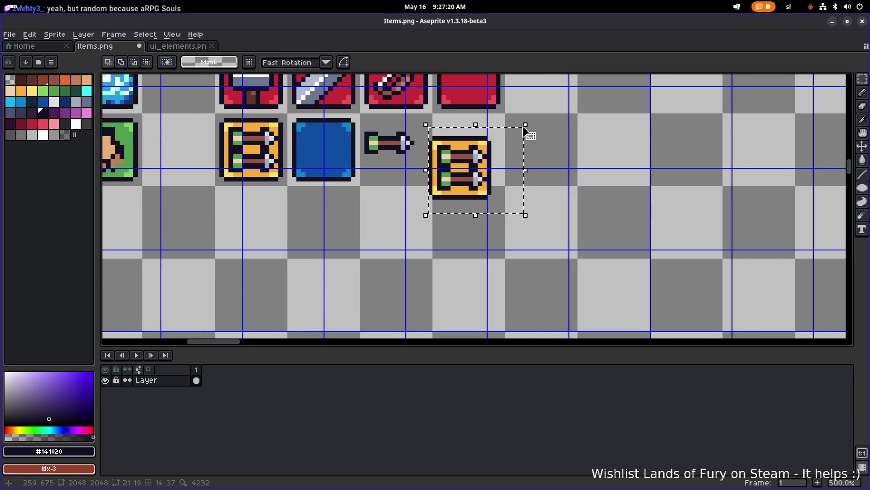
key(ctrl+x)
drag(263, 167, 457, 201)
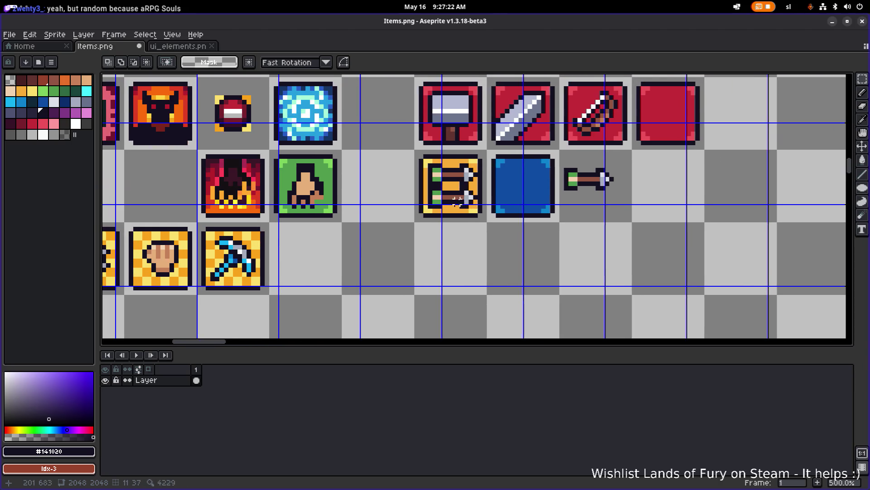
scroll(356, 194, down, 1)
drag(356, 194, 504, 247)
scroll(326, 177, down, 2)
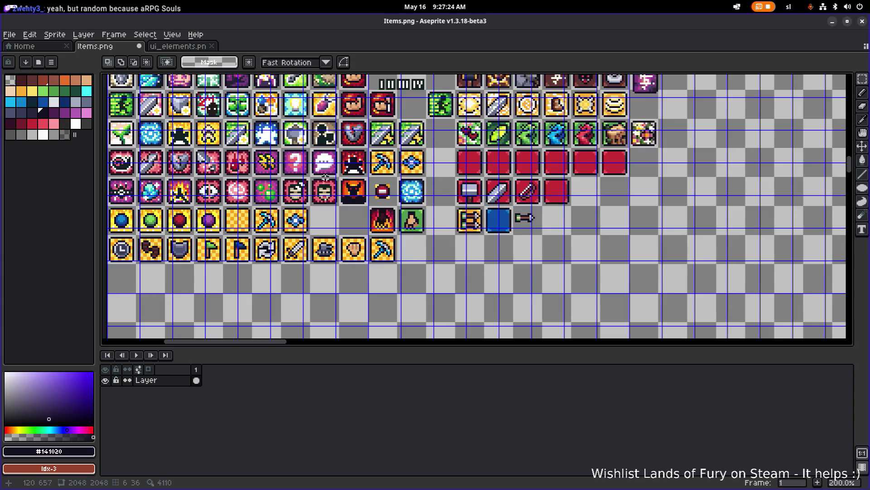
Pan and zoom up the icon sheet to browse the upper rows, including the slime and cat icons.
drag(325, 177, 366, 200)
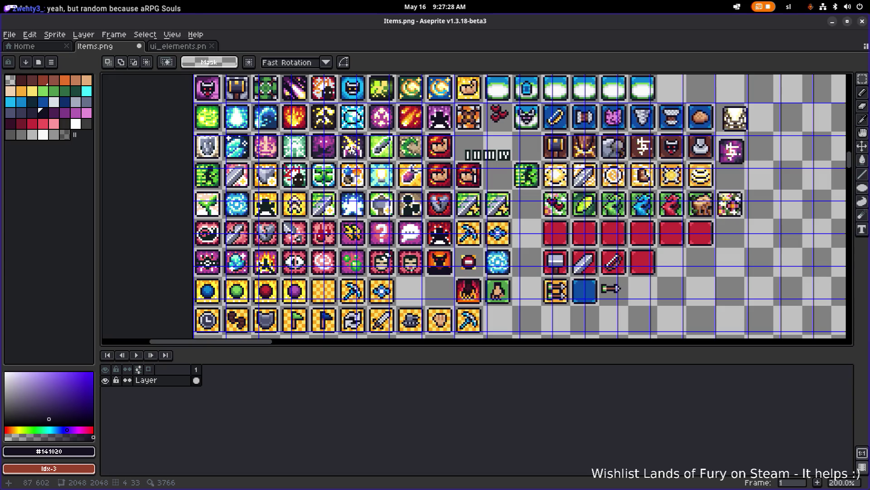
scroll(335, 149, up, 5)
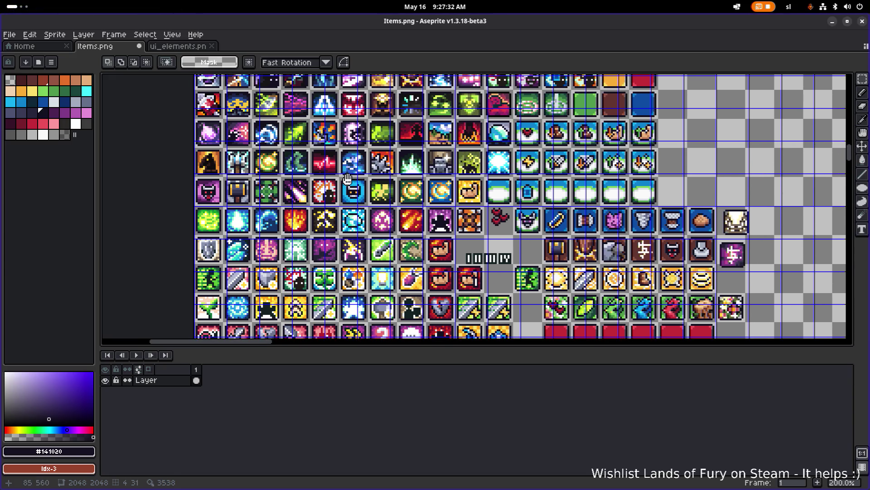
mouse_move(348, 178)
mouse_down()
mouse_move(341, 221)
mouse_move(362, 176)
mouse_up()
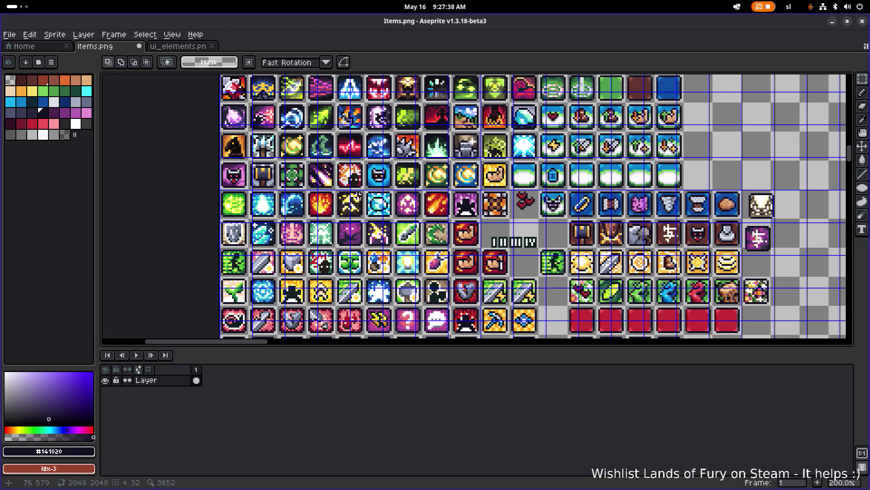
drag(365, 160, 340, 262)
mouse_move(343, 190)
mouse_down()
mouse_move(343, 235)
mouse_move(345, 221)
mouse_up()
drag(339, 148, 309, 263)
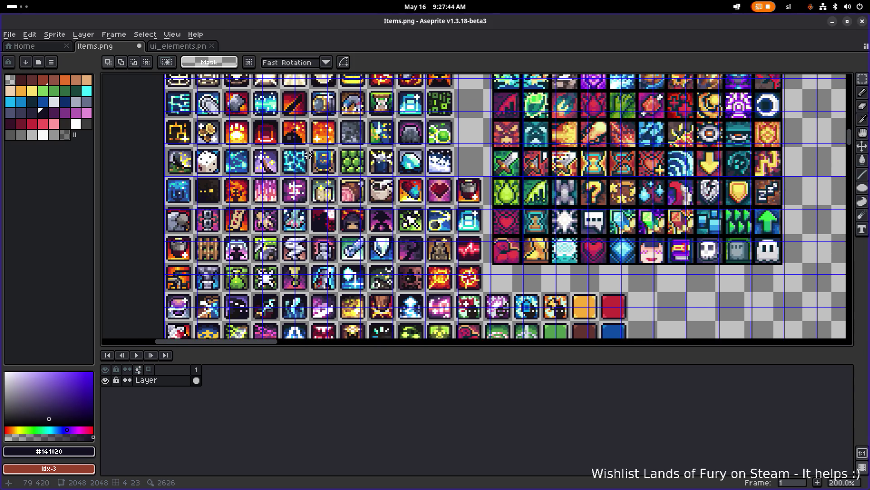
drag(309, 155, 280, 217)
drag(271, 169, 279, 203)
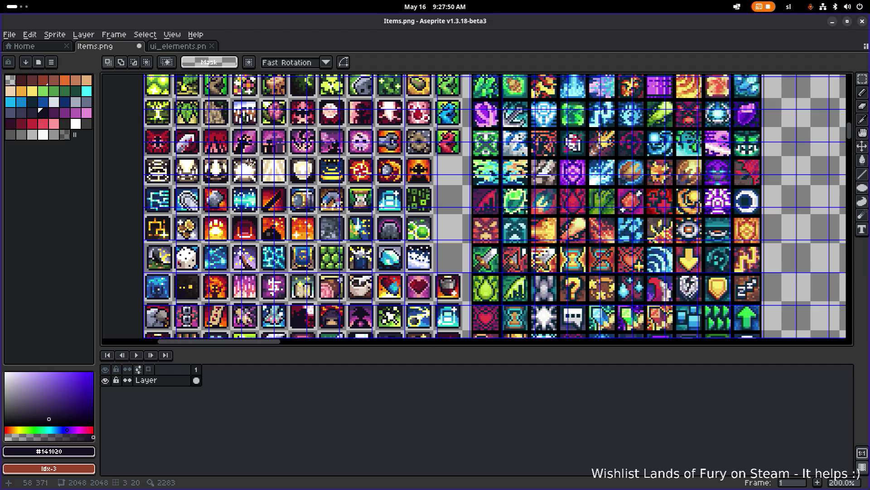
mouse_move(254, 157)
mouse_down()
mouse_move(219, 214)
mouse_move(249, 173)
mouse_move(307, 127)
mouse_up()
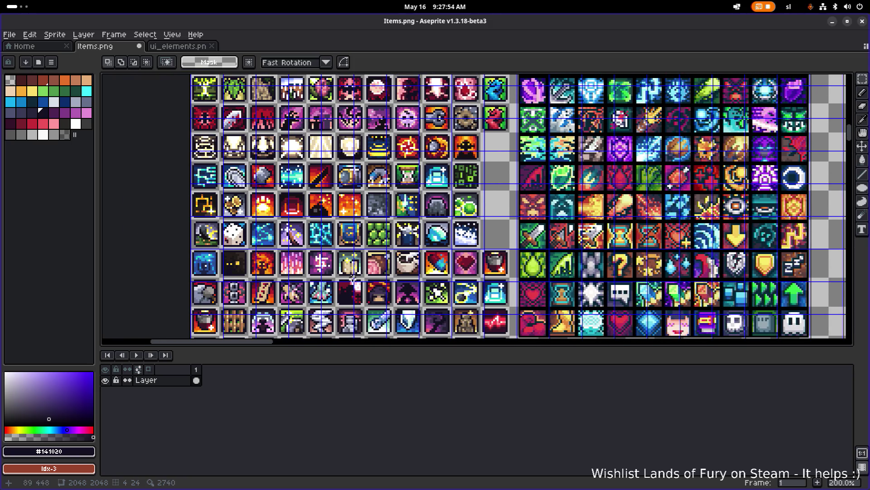
scroll(351, 195, down, 10)
scroll(350, 195, right, 3)
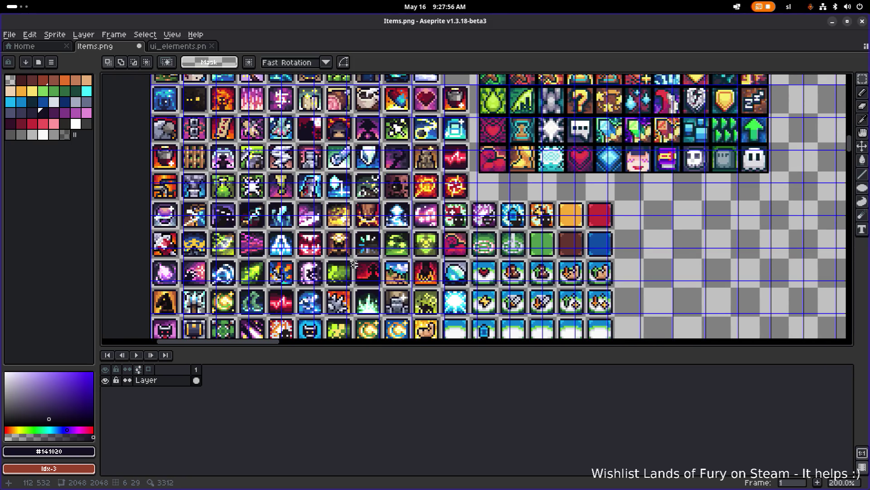
scroll(354, 264, down, 6)
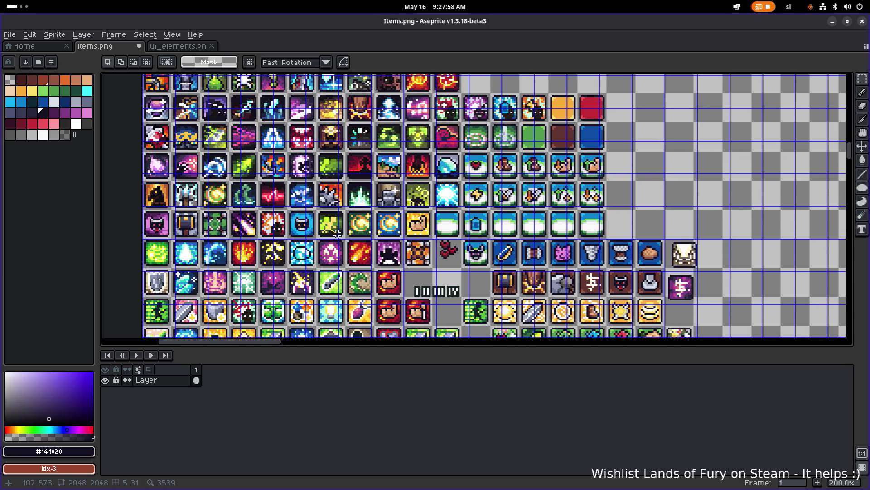
scroll(337, 233, down, 3)
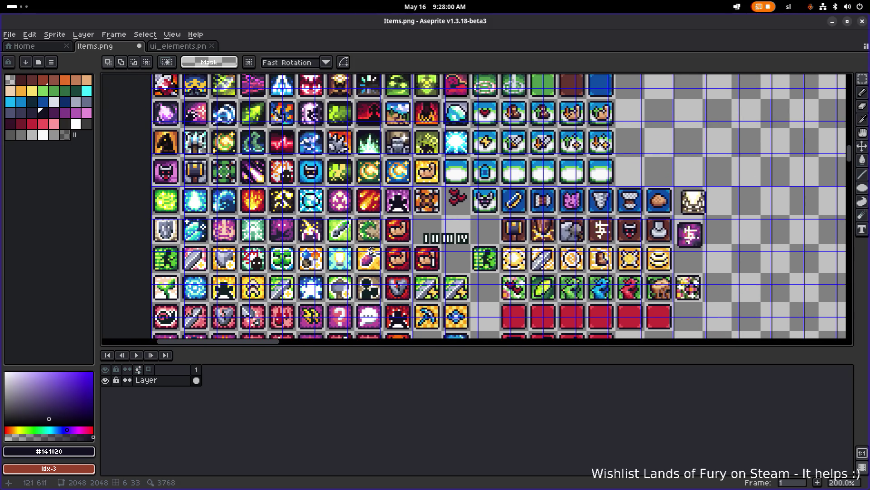
scroll(371, 250, down, 4)
scroll(352, 262, down, 5)
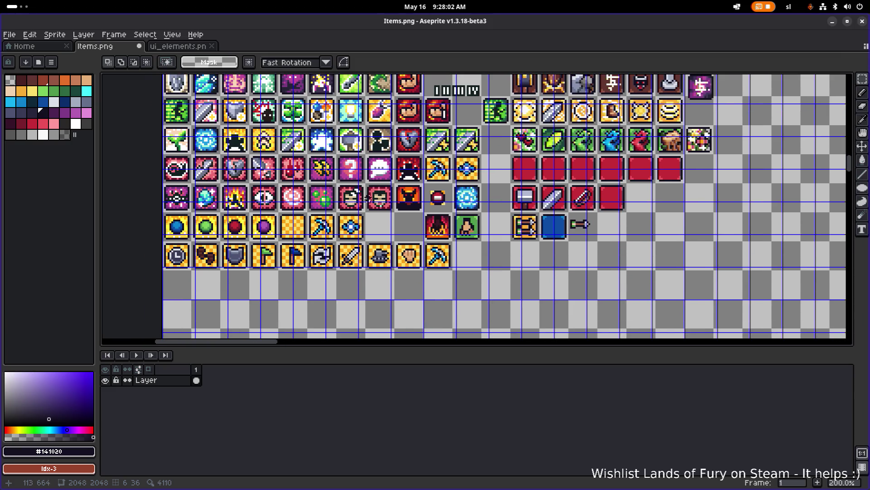
drag(305, 167, 304, 207)
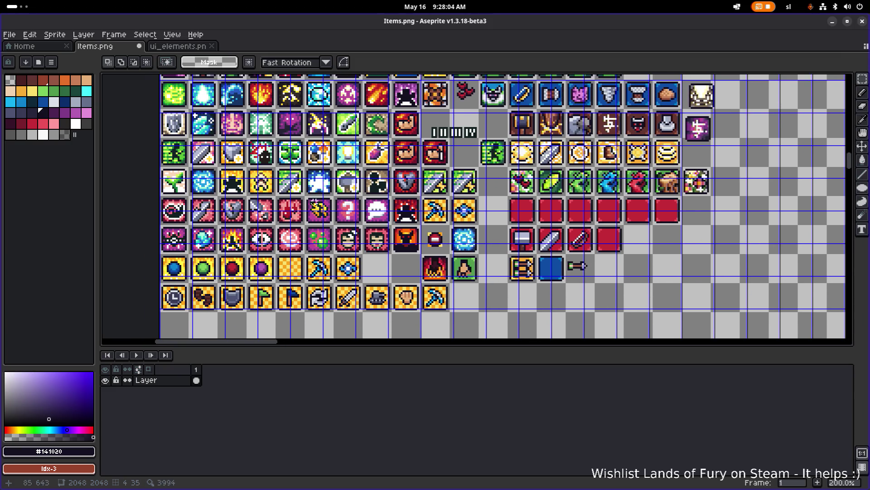
drag(352, 179, 286, 230)
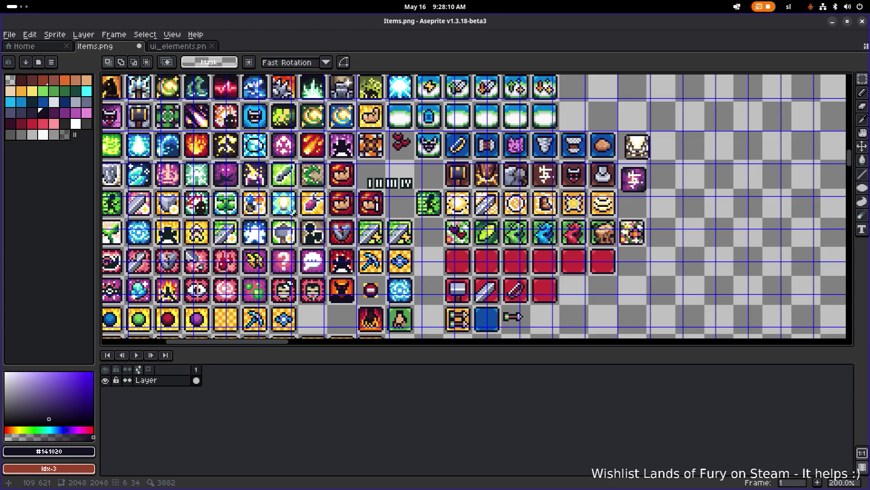
scroll(292, 213, left, 3)
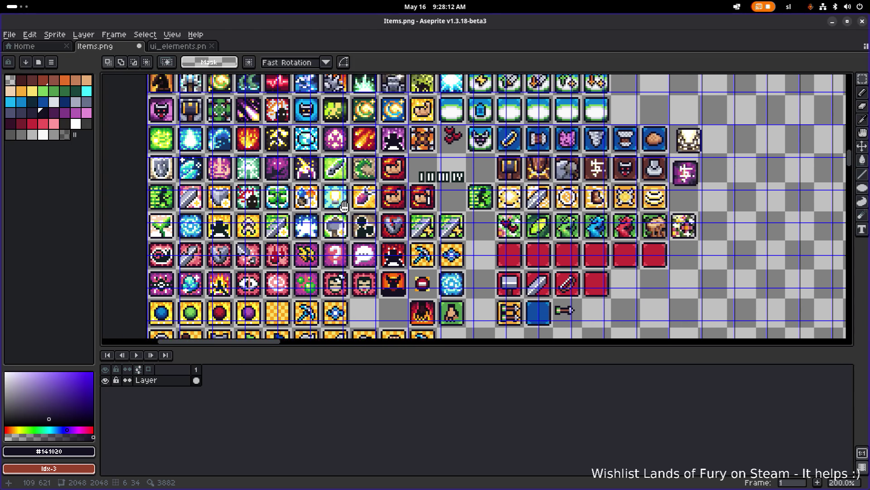
Copy a small 9×10-pixel yellow-and-black fragment into the empty slot below the arrows tile.
mouse_move(364, 249)
mouse_down()
mouse_move(355, 214)
mouse_move(327, 176)
mouse_up()
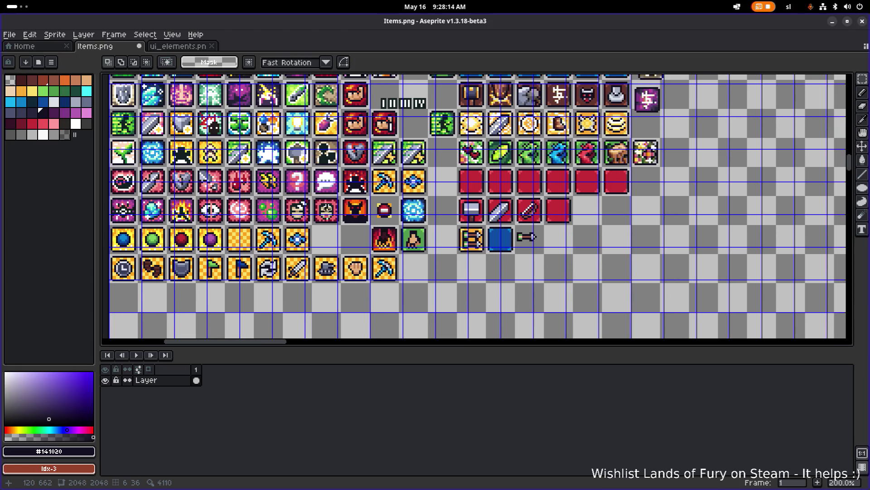
scroll(177, 151, up, 3)
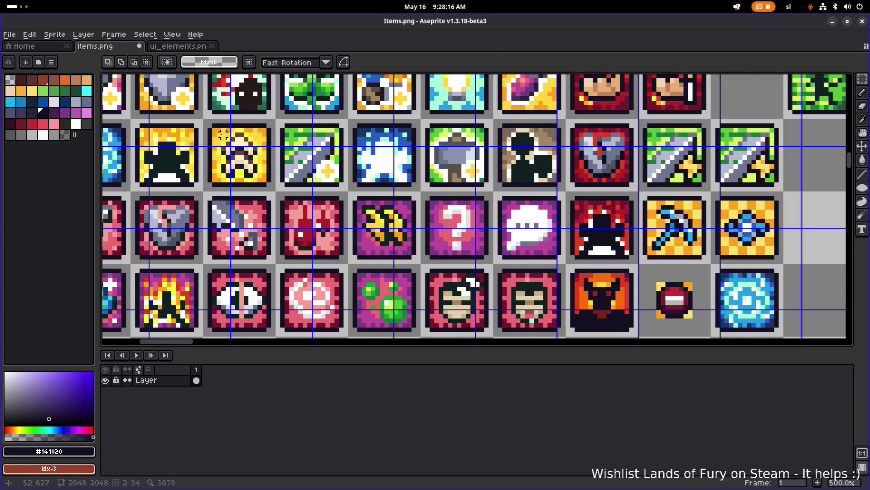
scroll(265, 136, down, 3)
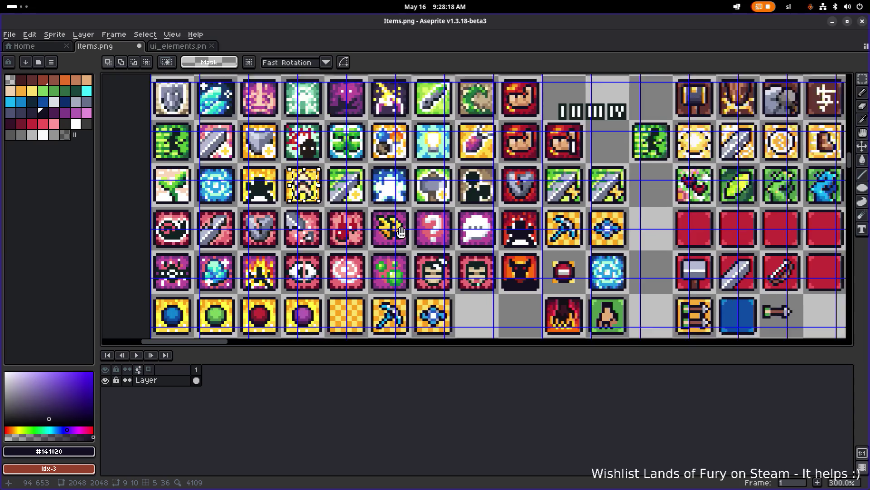
scroll(268, 126, up, 1)
mouse_move(268, 127)
mouse_down()
mouse_move(626, 312)
mouse_move(410, 248)
mouse_move(454, 240)
mouse_up()
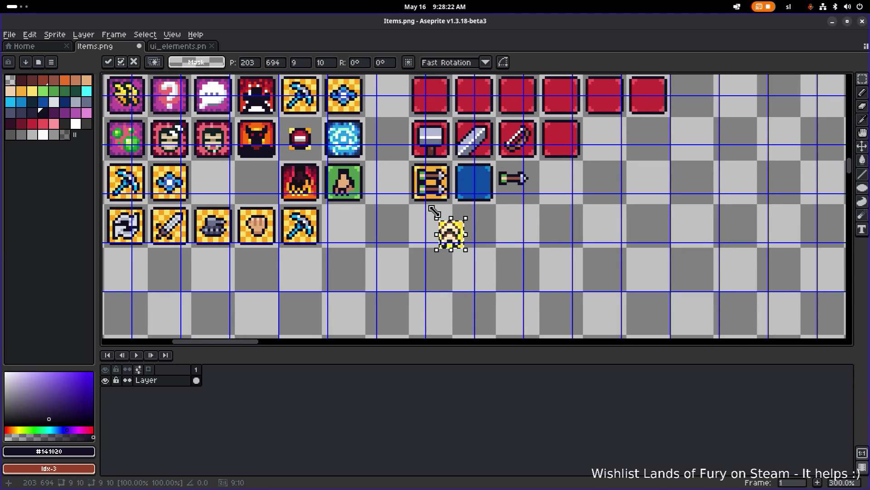
Rotate the copied chevron fragment a quarter turn and drop it in place.
mouse_move(428, 210)
mouse_down()
mouse_move(515, 217)
mouse_move(496, 213)
mouse_move(502, 208)
mouse_up()
click(491, 243)
scroll(492, 243, up, 1)
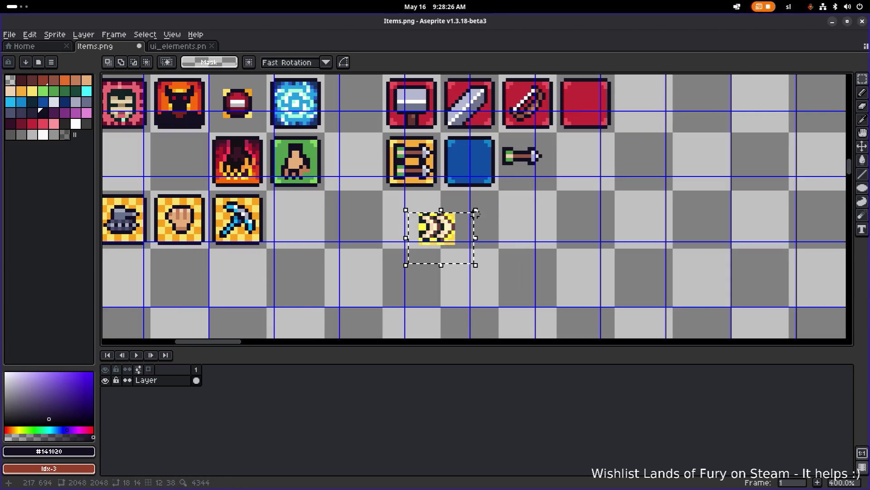
scroll(476, 233, up, 2)
Erase the stray yellow pixels around the double chevron, including its bottom row and top-right corner.
key(e)
click(389, 249)
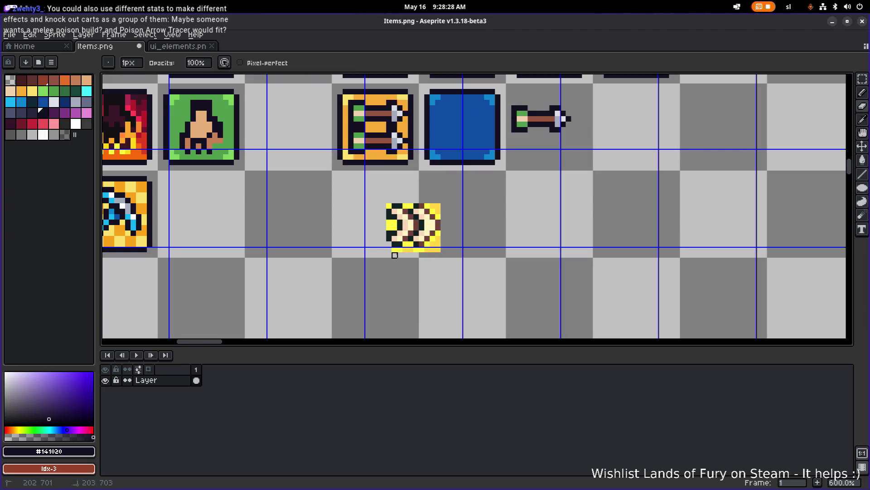
mouse_move(400, 249)
mouse_down()
mouse_move(453, 247)
mouse_move(395, 247)
mouse_move(389, 223)
mouse_up()
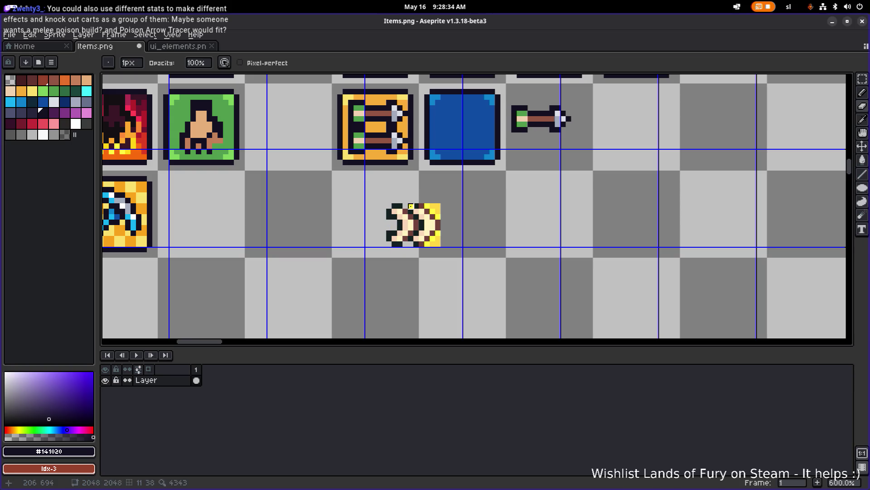
click(428, 206)
drag(434, 206, 438, 242)
click(439, 211)
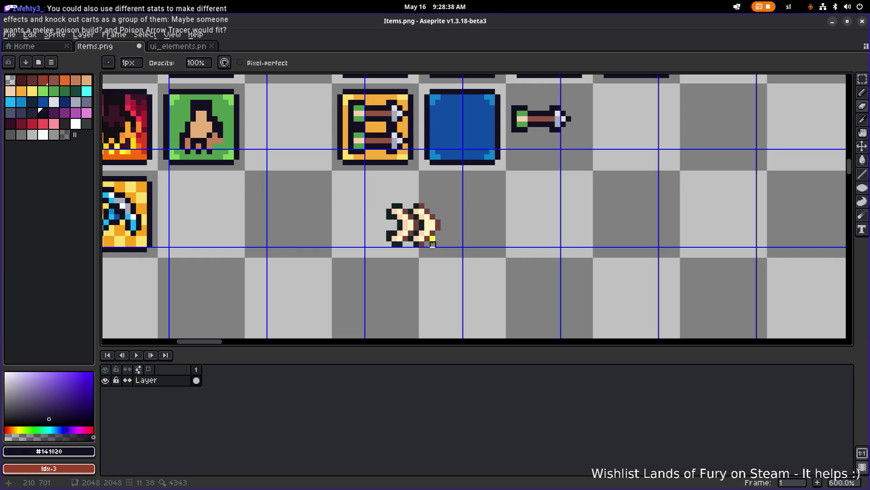
click(433, 239)
scroll(433, 243, up, 2)
scroll(433, 244, right, 2)
Select the green-tipped arrow sprite and move it down into the chevron's row.
key(m)
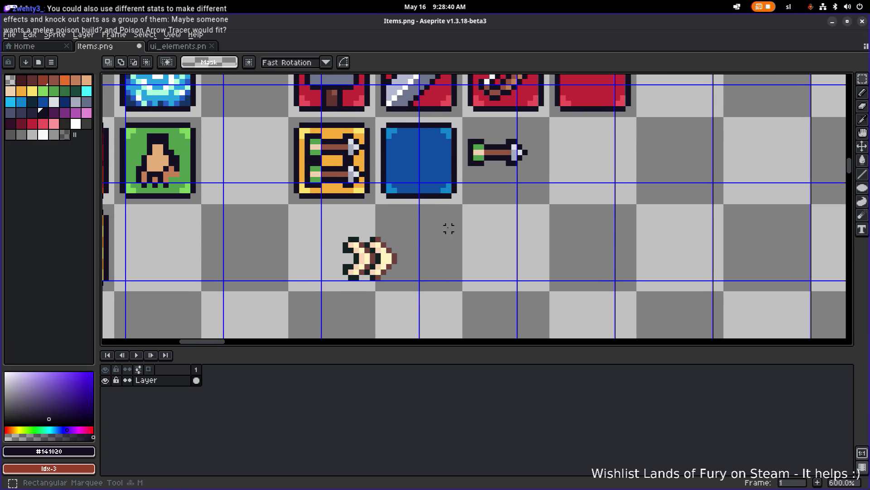
mouse_move(469, 181)
mouse_down()
mouse_move(529, 142)
mouse_move(339, 259)
mouse_move(384, 262)
mouse_move(519, 235)
mouse_up()
click(493, 256)
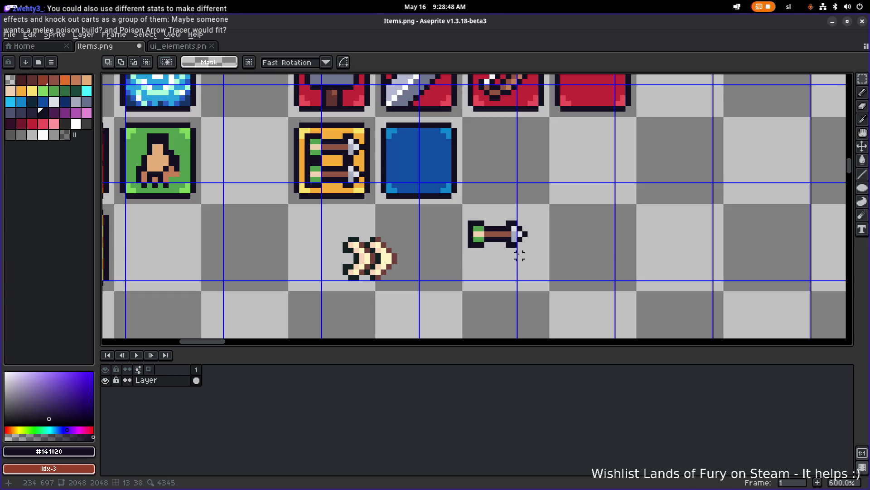
drag(455, 266, 535, 235)
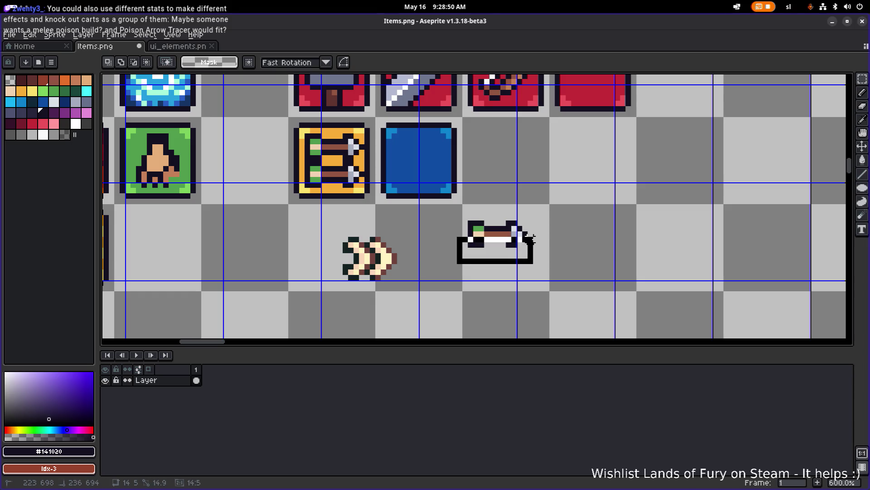
click(568, 250)
drag(454, 261, 541, 229)
click(510, 250)
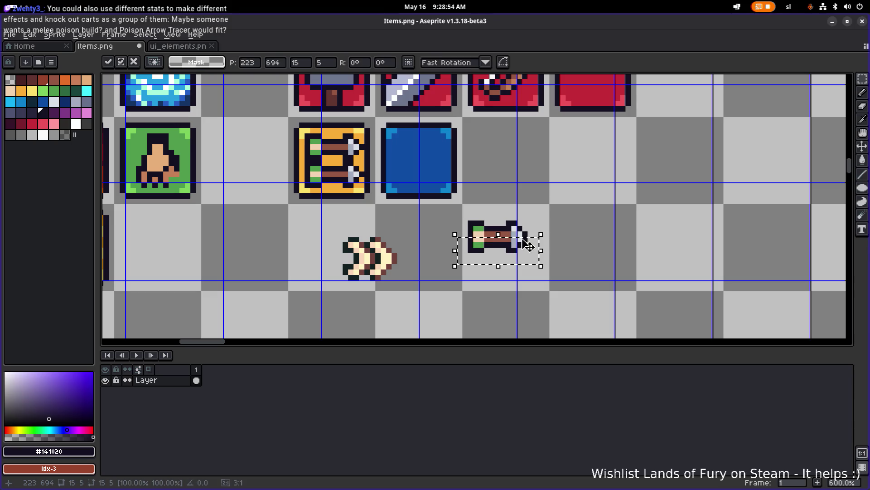
click(470, 272)
Slide the arrow left beside the chevron and raise its lower half by one pixel.
drag(452, 285, 541, 218)
mouse_move(508, 253)
mouse_down()
mouse_move(376, 274)
mouse_move(471, 265)
mouse_move(318, 212)
mouse_up()
click(534, 278)
scroll(502, 262, up, 4)
drag(394, 257, 394, 243)
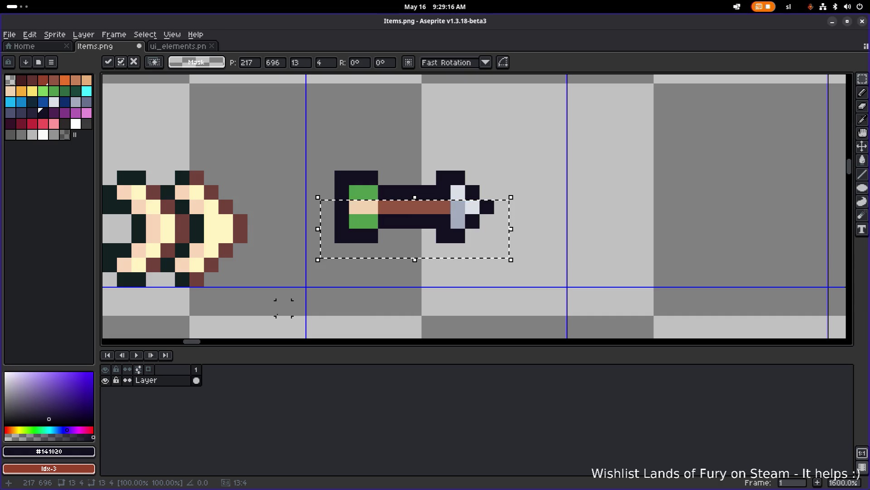
Select the whole arrow and move it left onto the chevron.
scroll(237, 282, down, 2)
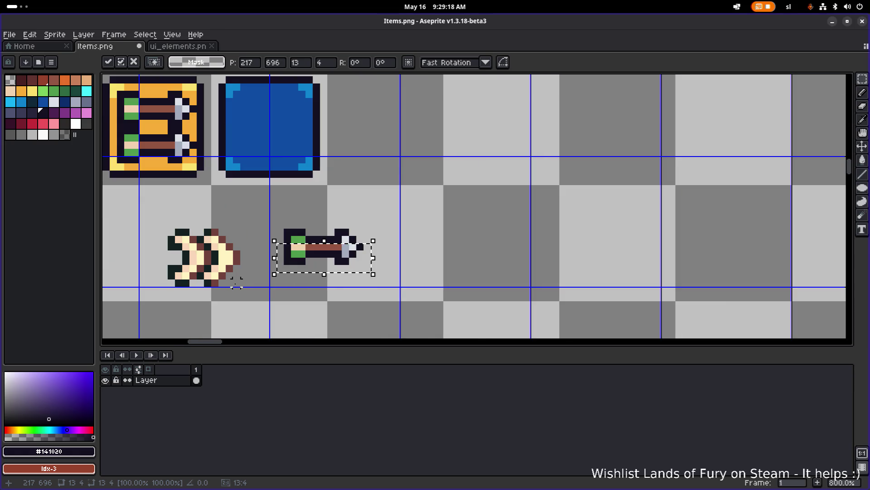
key(Return)
scroll(263, 291, down, 1)
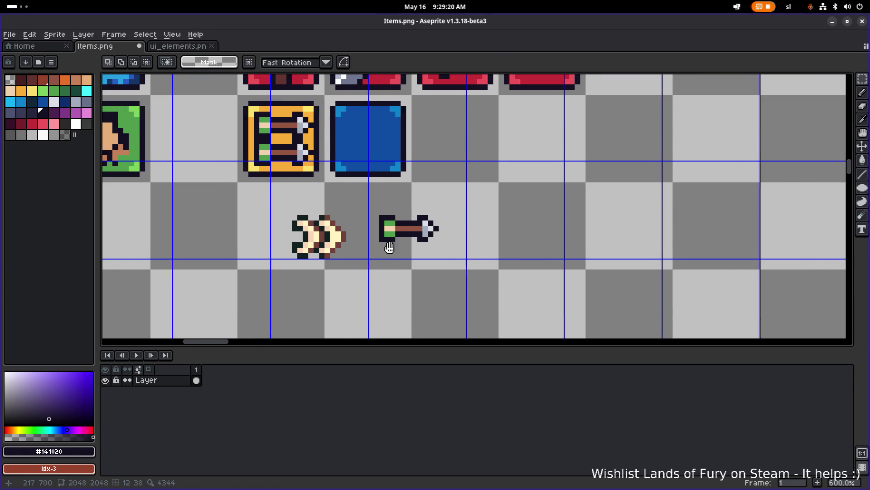
scroll(388, 246, left, 1)
drag(379, 252, 498, 204)
mouse_move(454, 233)
mouse_down()
mouse_move(318, 256)
mouse_move(324, 235)
mouse_move(312, 237)
mouse_move(442, 245)
mouse_up()
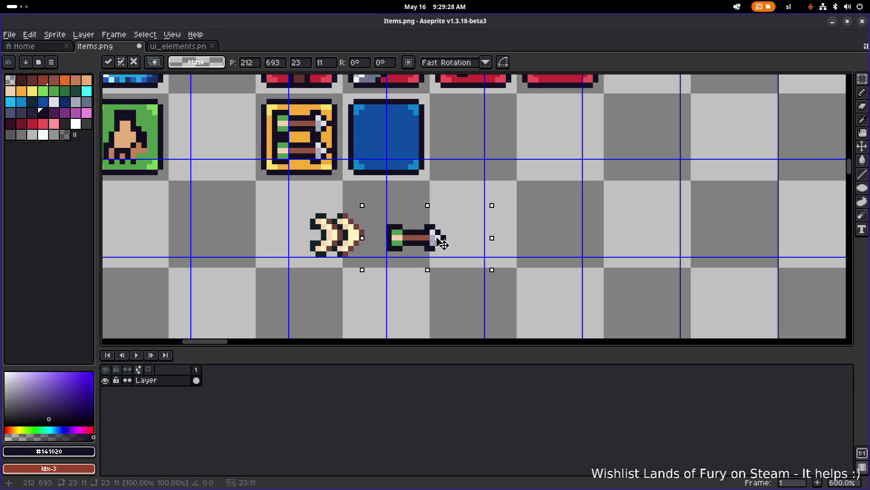
scroll(392, 271, up, 3)
click(365, 280)
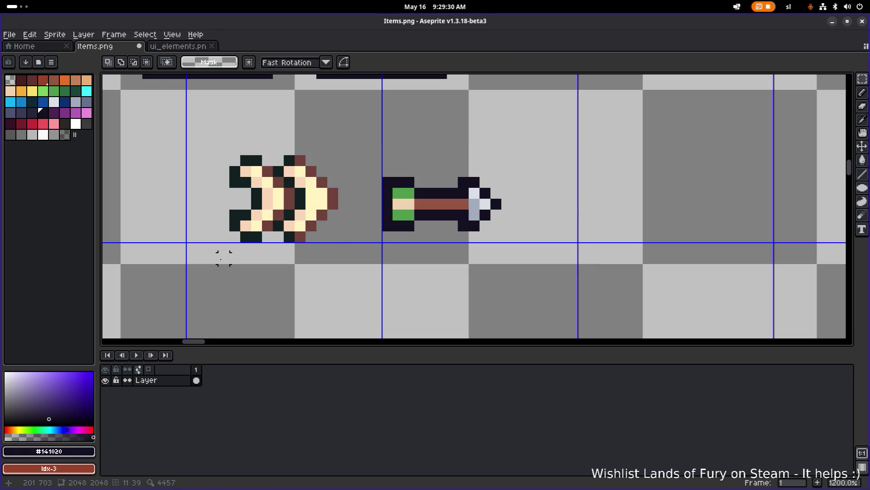
Lower the chevron's bottom half by one pixel.
mouse_move(223, 258)
mouse_down()
mouse_move(347, 196)
mouse_move(309, 226)
mouse_up()
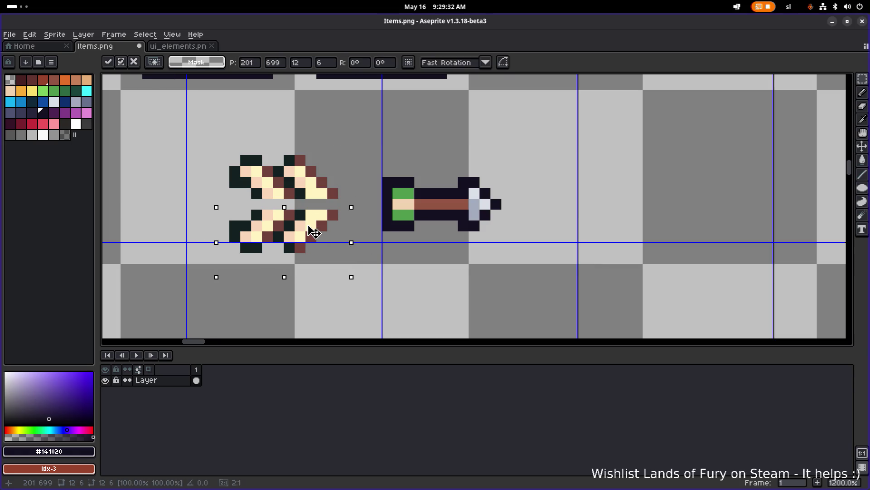
key(Return)
key(ctrl+d)
key(u)
drag(213, 280, 339, 145)
Lay the arrow over the chevron, nudged up one pixel and two pixels left.
drag(375, 255, 499, 167)
mouse_move(483, 195)
mouse_down()
mouse_move(483, 206)
mouse_move(336, 207)
mouse_up()
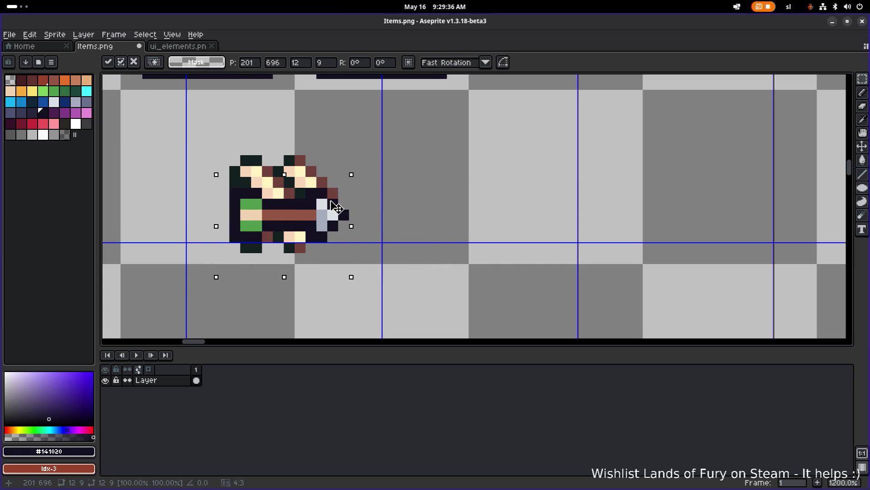
key(Up)
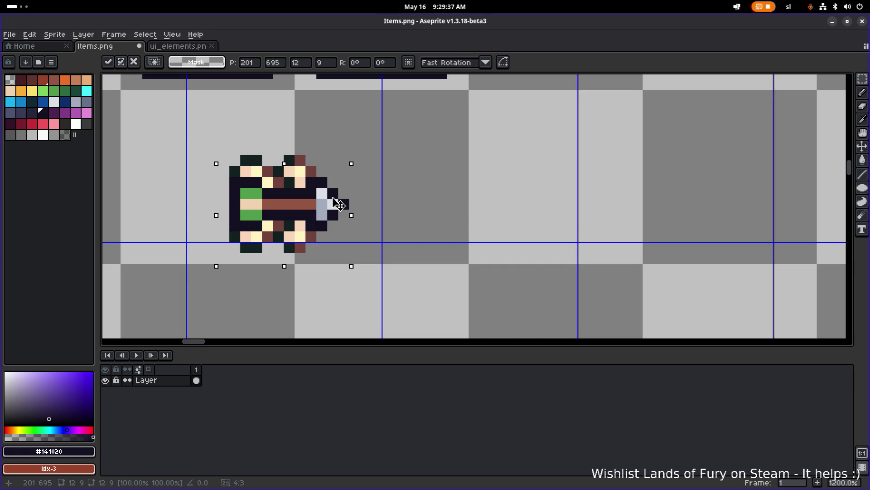
drag(339, 204, 320, 204)
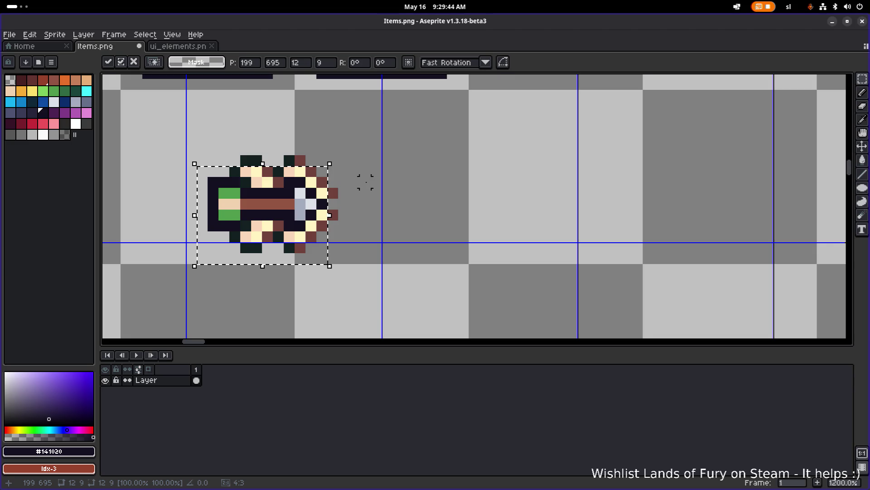
scroll(364, 181, down, 3)
key(ctrl+d)
scroll(444, 206, up, 4)
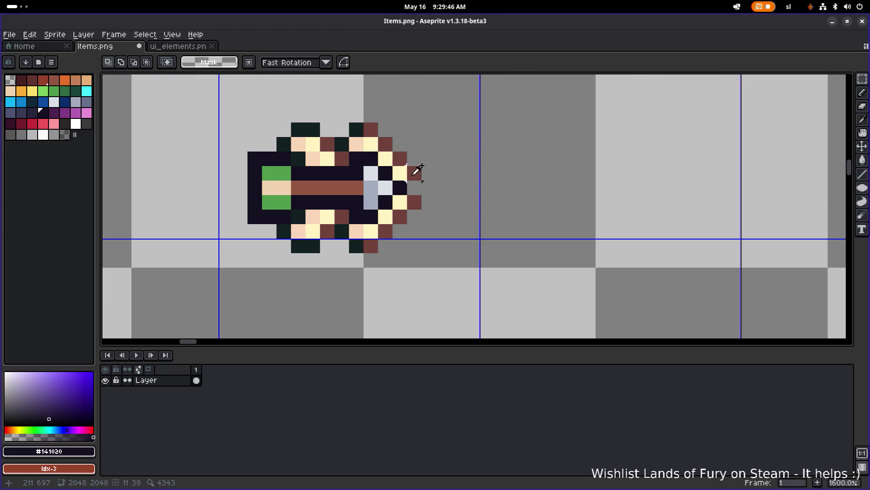
Sample the chevron's brown, then test the combined sprite on the blue tile and return it.
key(b)
alt+click(413, 171)
scroll(431, 187, down, 3)
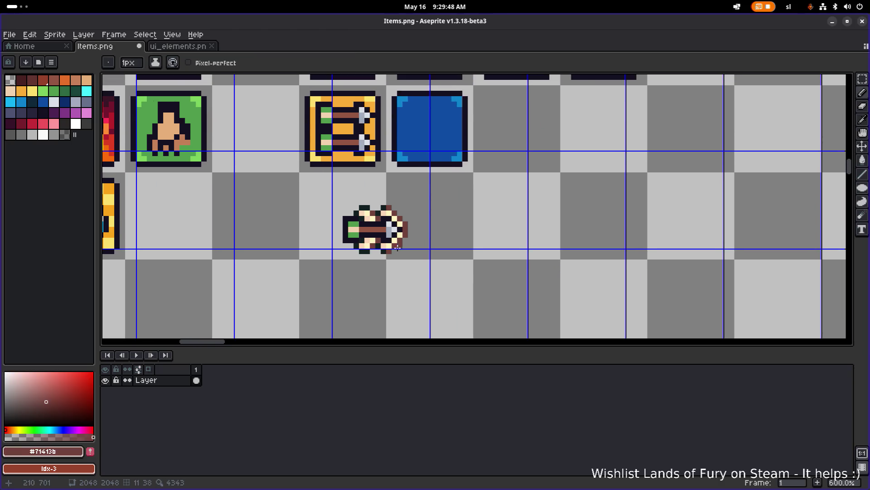
key(m)
drag(318, 270, 437, 185)
mouse_move(403, 229)
mouse_down()
mouse_move(452, 131)
mouse_move(459, 133)
mouse_move(384, 280)
mouse_up()
key(ctrl+d)
Shift the arrow's back end one pixel to the right.
scroll(411, 295, up, 5)
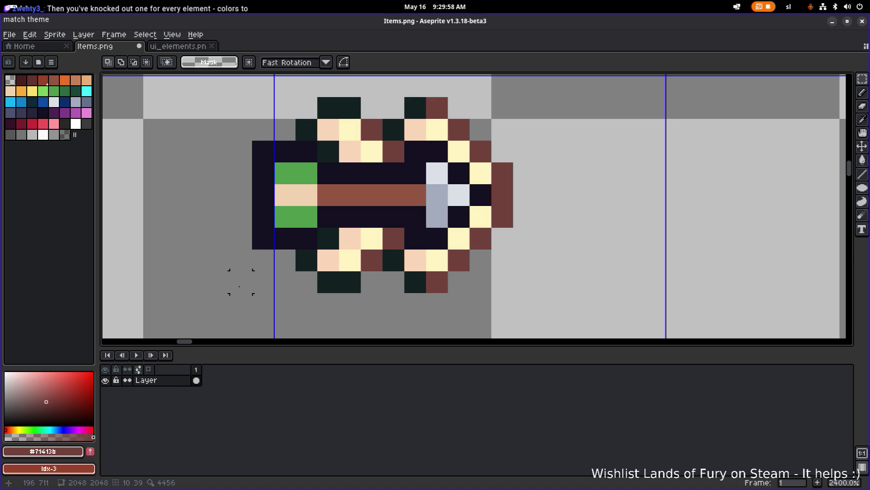
scroll(281, 236, down, 1)
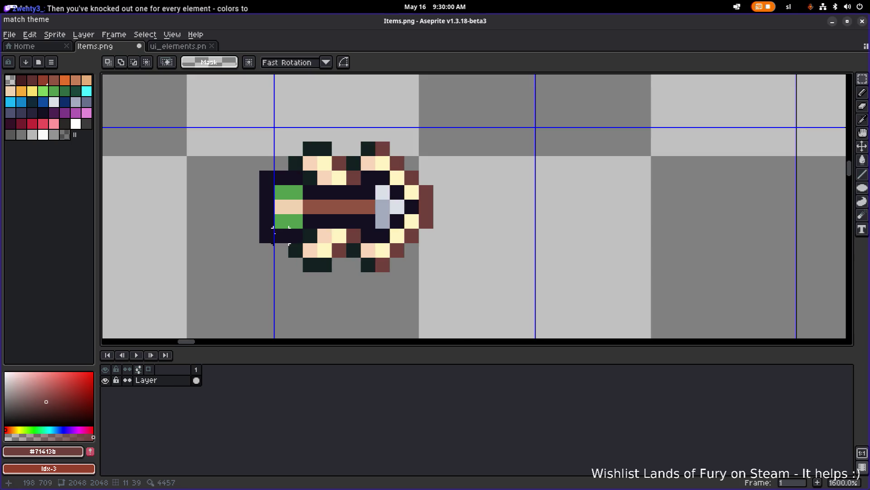
scroll(272, 239, up, 1)
scroll(265, 252, down, 1)
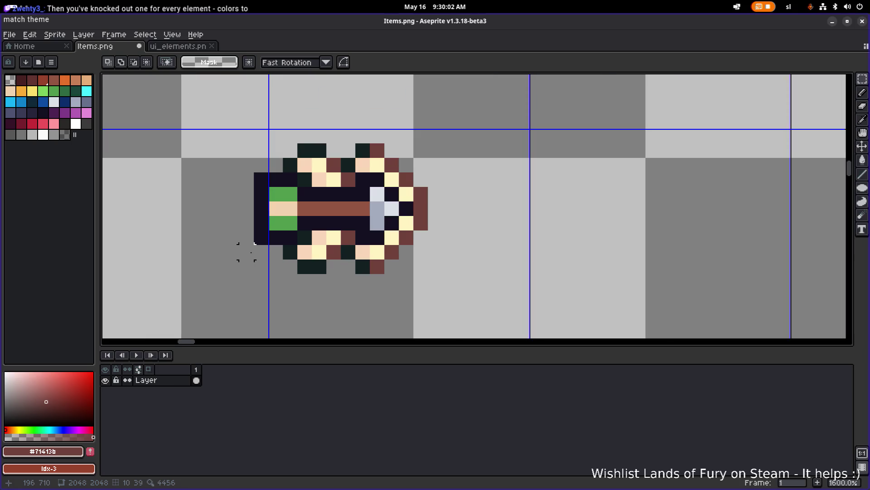
mouse_move(232, 278)
mouse_down()
mouse_move(320, 134)
mouse_move(333, 136)
mouse_move(320, 136)
mouse_up()
drag(306, 183, 320, 184)
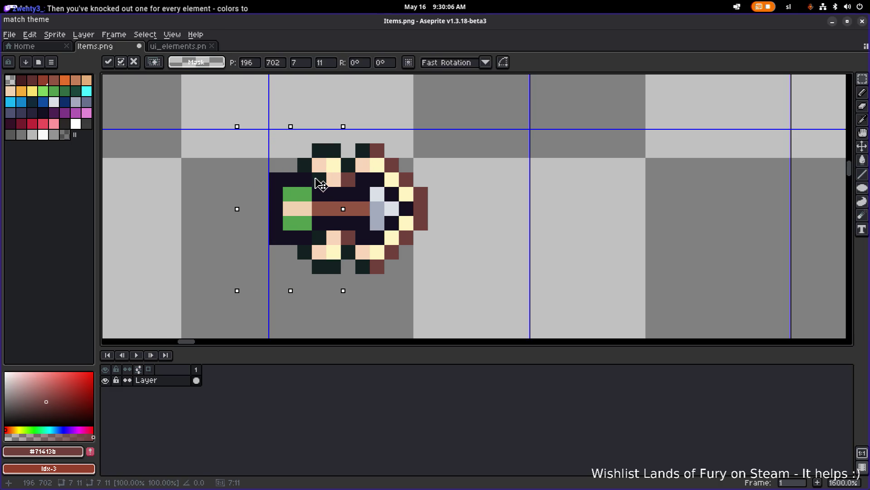
click(491, 191)
Move the whole cartridge sprite onto the blue tile and center it.
scroll(468, 208, down, 2)
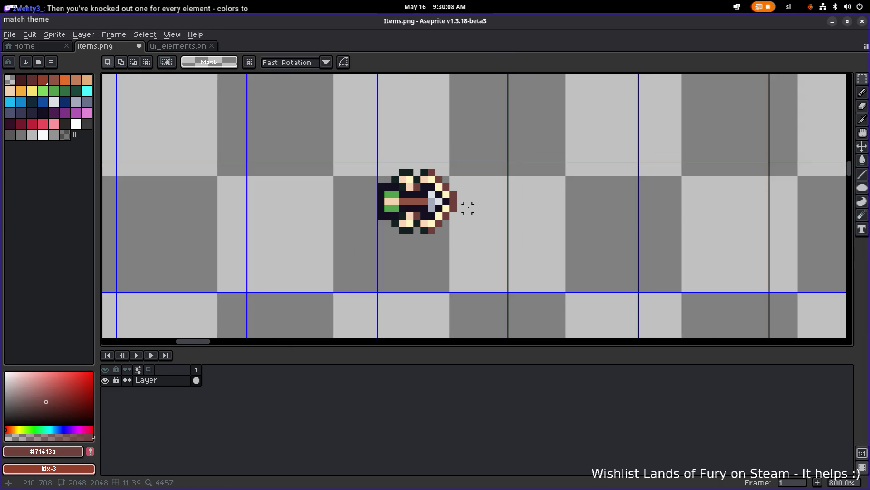
drag(469, 268, 355, 132)
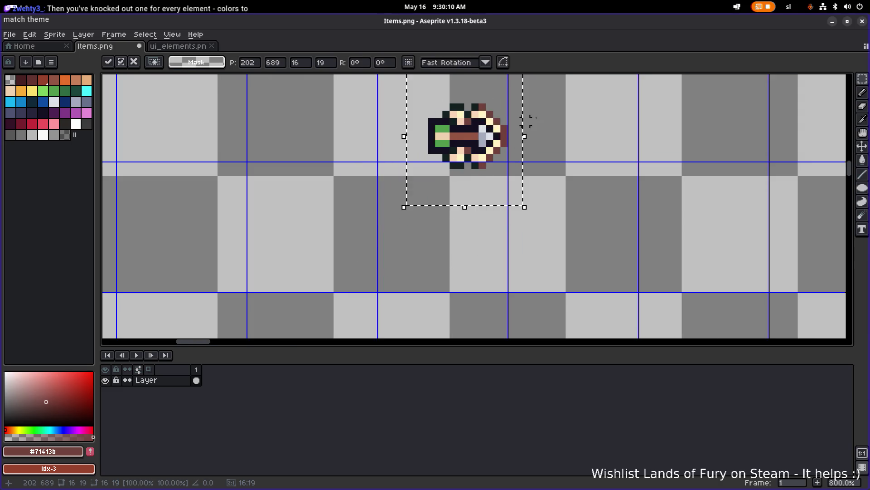
scroll(457, 284, down, 1)
drag(457, 285, 454, 285)
drag(410, 302, 435, 206)
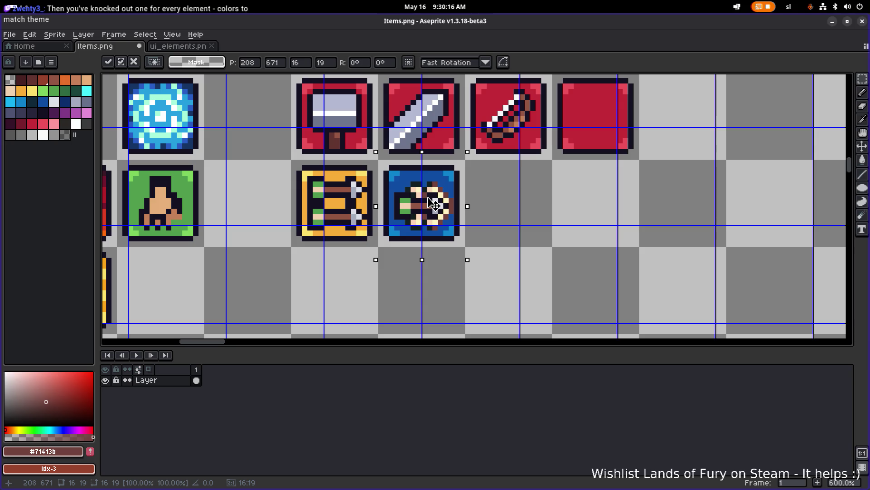
Move the cartridge sprite off the blue tile into the empty cell below.
drag(434, 205, 369, 303)
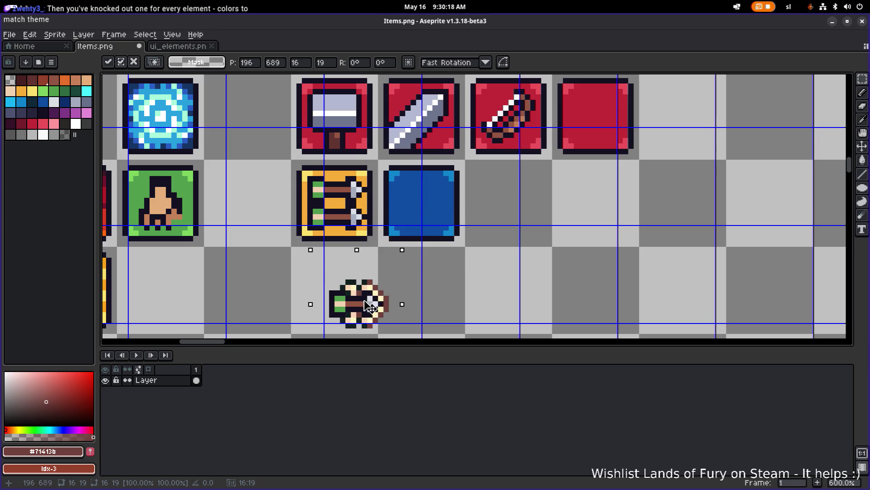
drag(445, 274, 497, 214)
click(485, 248)
scroll(489, 272, up, 1)
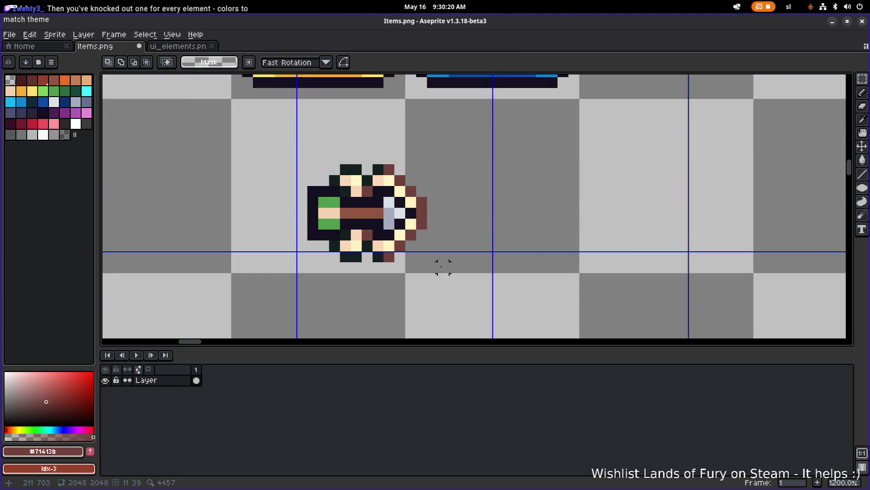
scroll(330, 276, up, 2)
Lower the arrow's shaft strip by one pixel within the cartridge sprite.
drag(326, 272, 499, 198)
click(463, 222)
drag(463, 222, 465, 229)
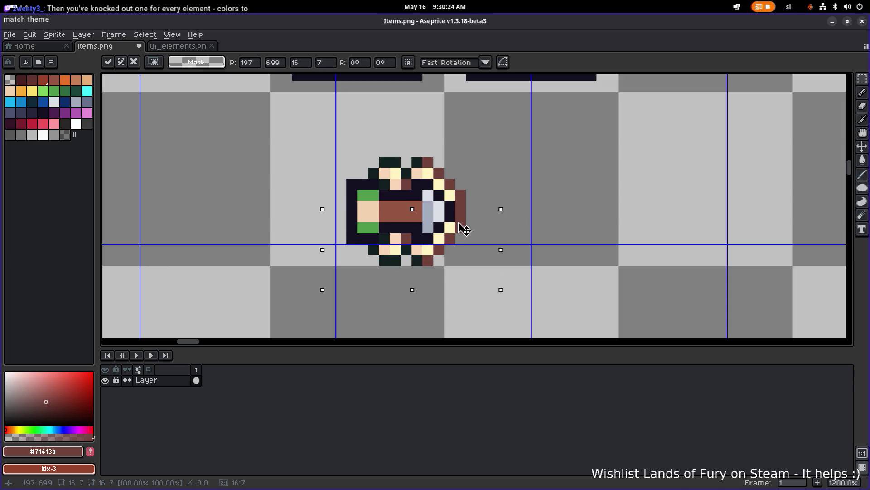
key(ctrl+d)
scroll(465, 229, down, 6)
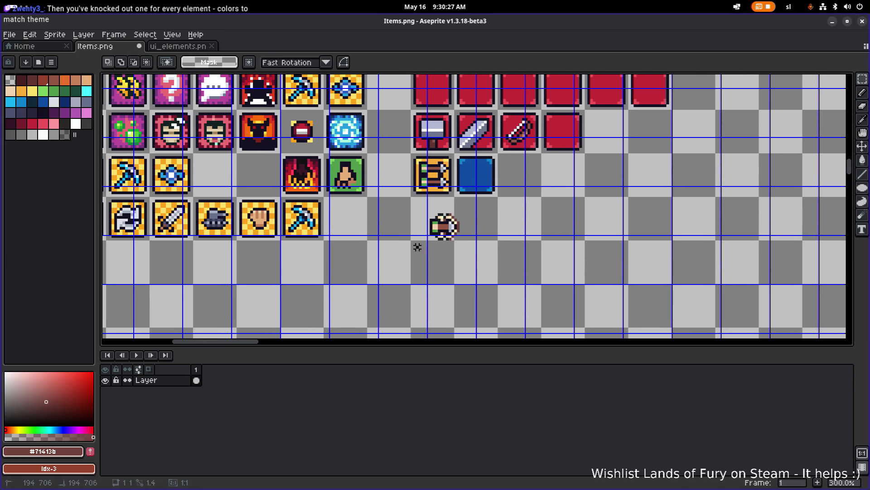
drag(416, 248, 483, 203)
scroll(467, 232, up, 4)
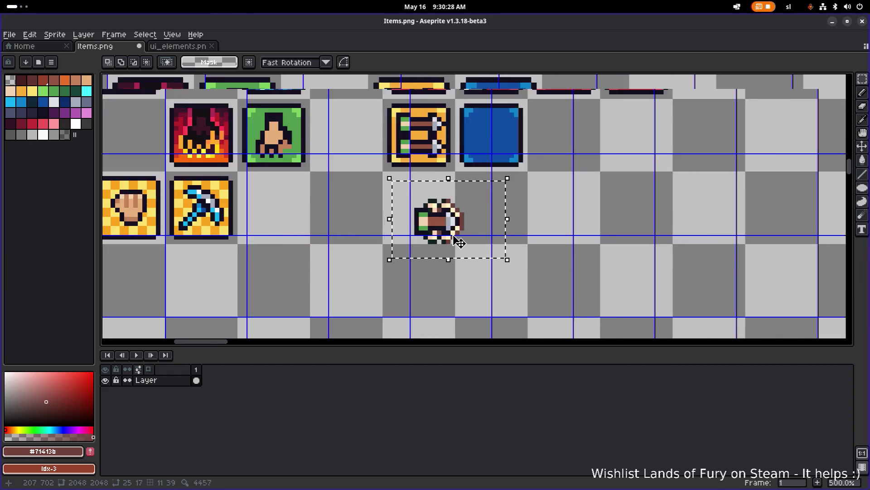
Draw dark brown (palette idx-2) along the middle row of the arrow's shaft.
key(ctrl+d)
alt+click(409, 103)
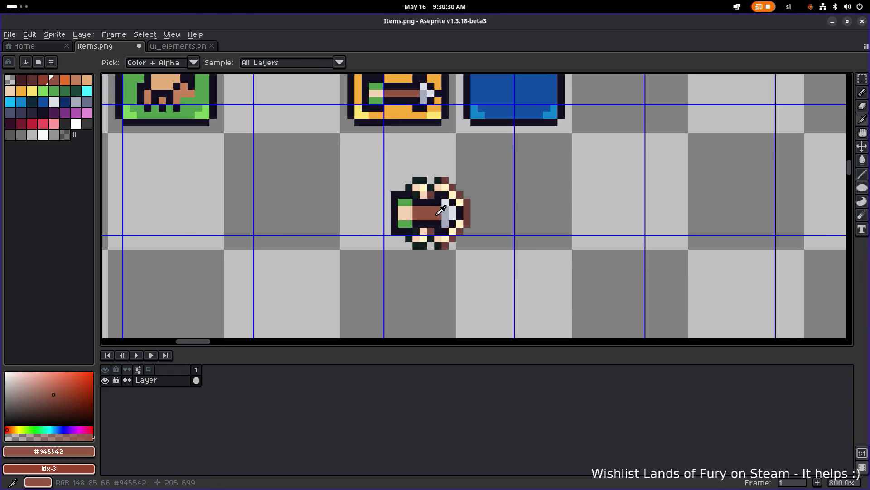
click(33, 81)
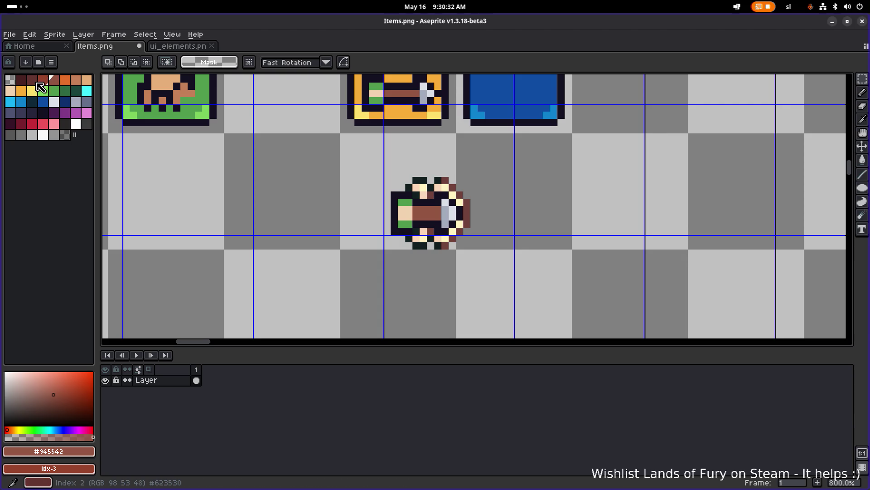
key(b)
scroll(358, 219, up, 5)
key(ctrl+z)
drag(603, 215, 530, 216)
Zoom out over the icon sheet and switch to the ui_elements.png sprite sheet.
scroll(552, 215, down, 5)
scroll(552, 216, down, 2)
scroll(549, 215, up, 7)
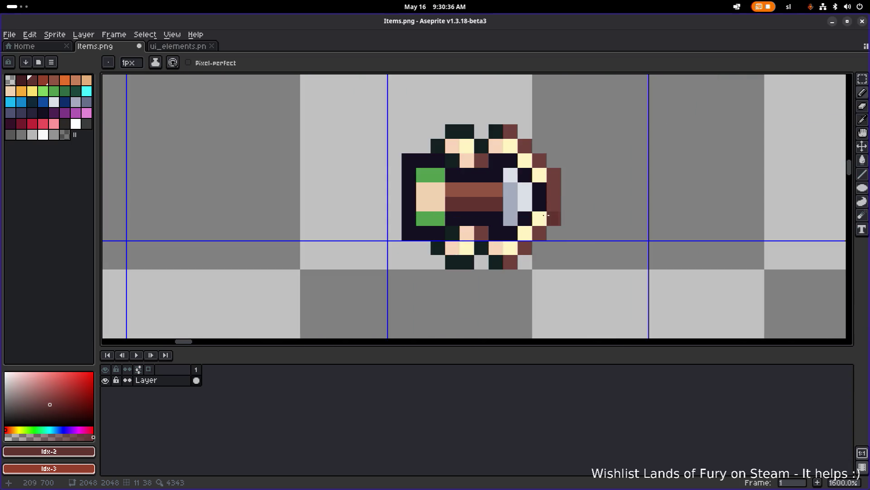
scroll(517, 200, down, 5)
drag(540, 194, 375, 213)
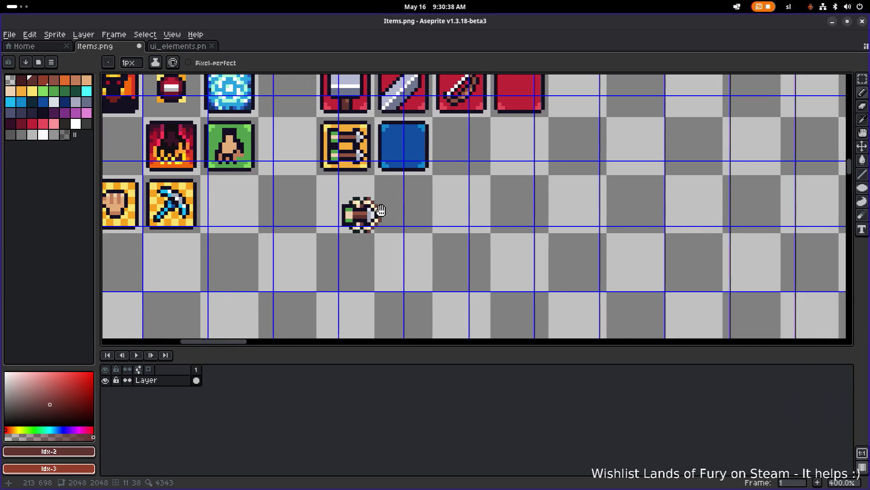
scroll(332, 169, down, 1)
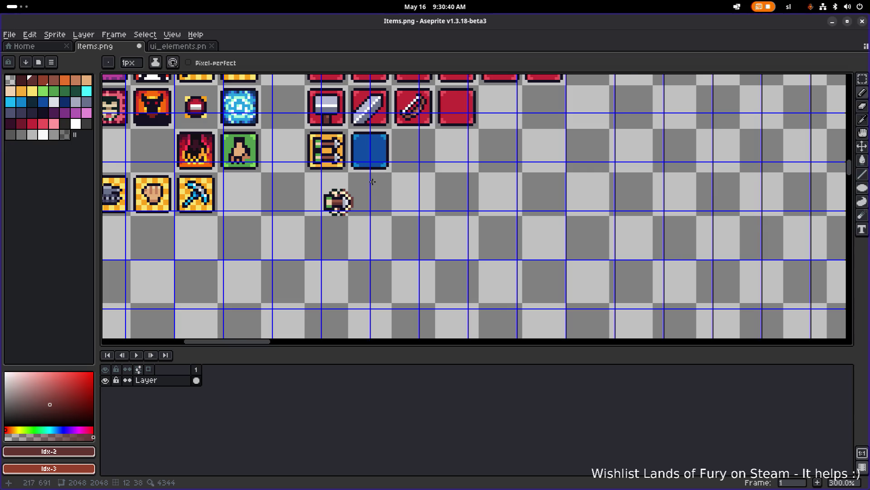
scroll(372, 182, up, 1)
drag(196, 128, 456, 222)
scroll(308, 170, down, 1)
scroll(289, 154, down, 1)
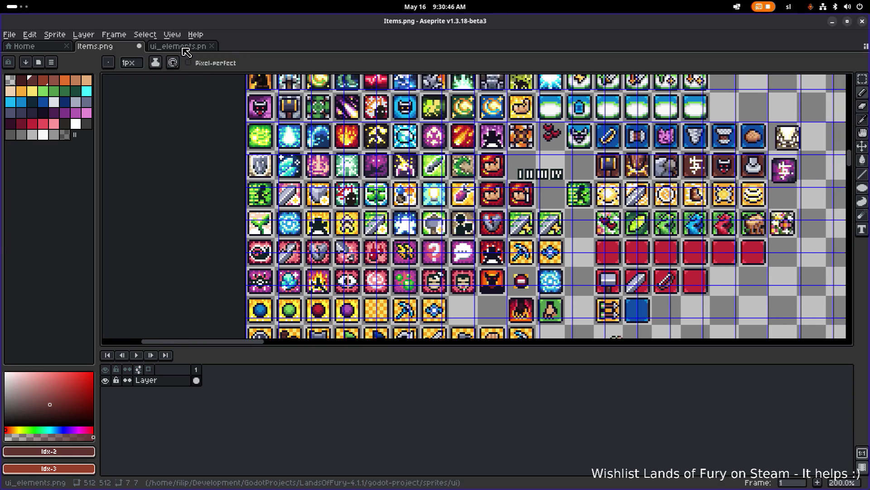
click(181, 47)
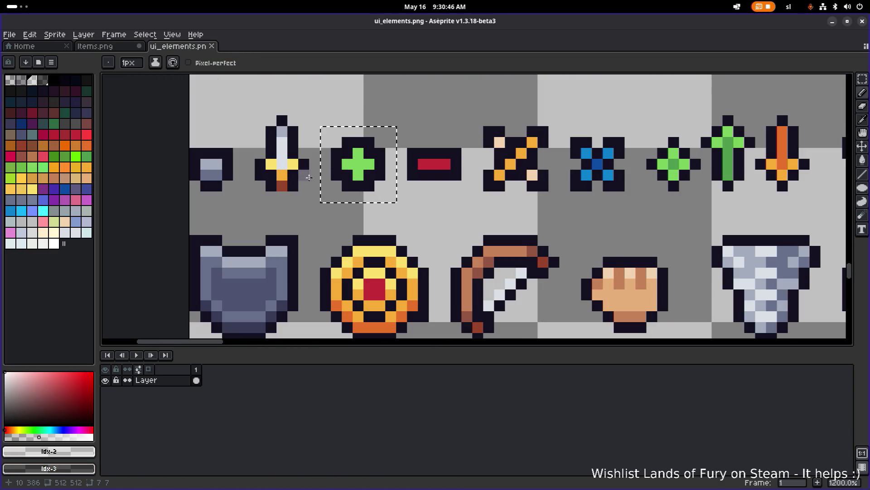
scroll(317, 186, down, 10)
scroll(316, 186, right, 5)
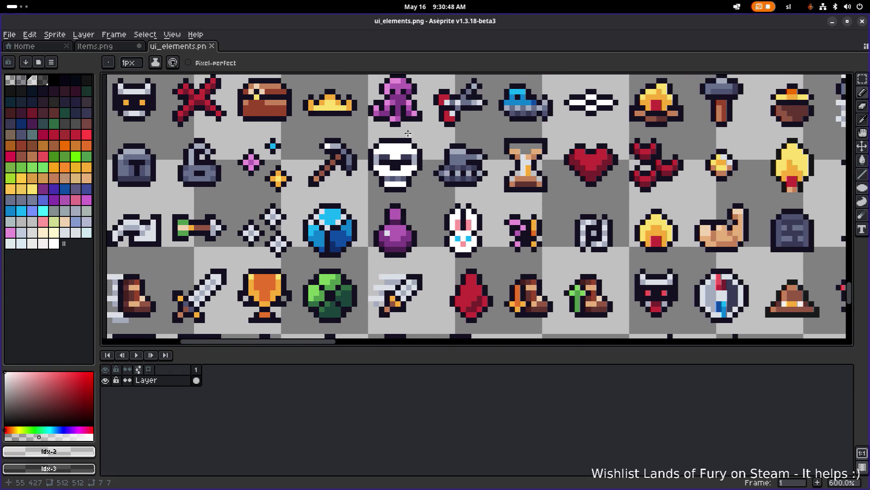
scroll(371, 145, down, 3)
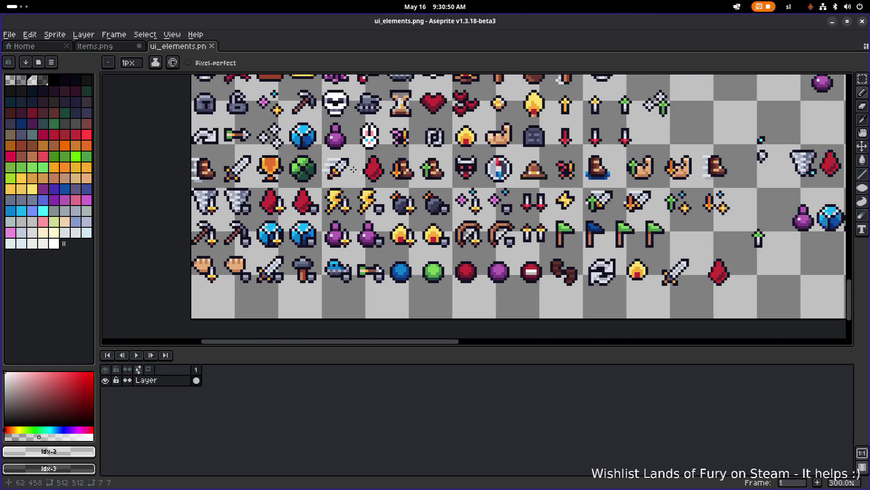
scroll(368, 160, up, 5)
scroll(369, 159, right, 5)
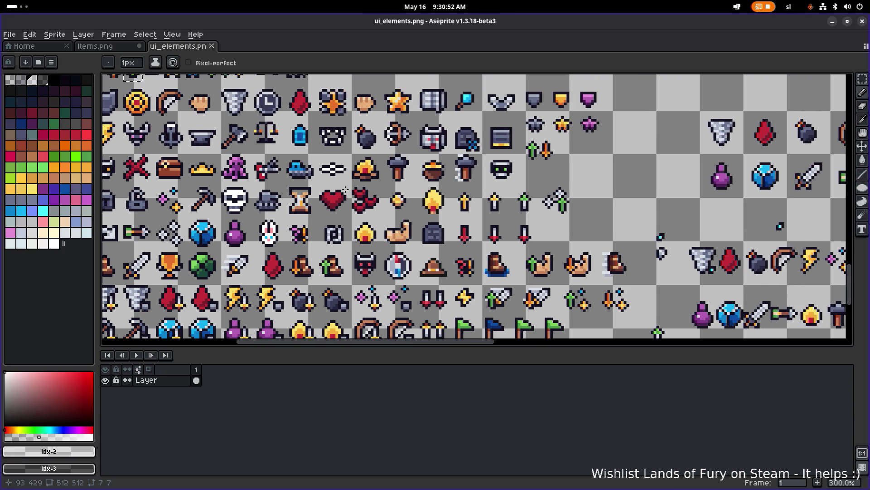
scroll(314, 231, down, 1)
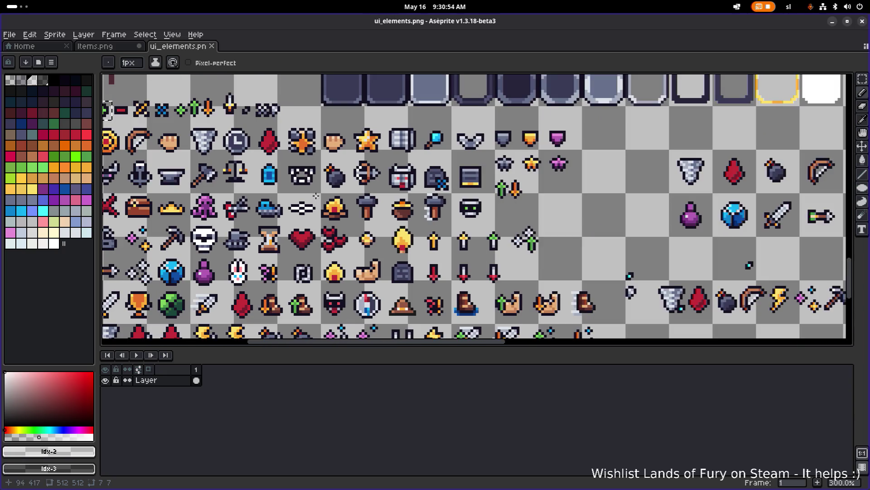
mouse_move(299, 192)
mouse_down()
mouse_move(352, 225)
mouse_move(184, 194)
mouse_move(439, 198)
mouse_up()
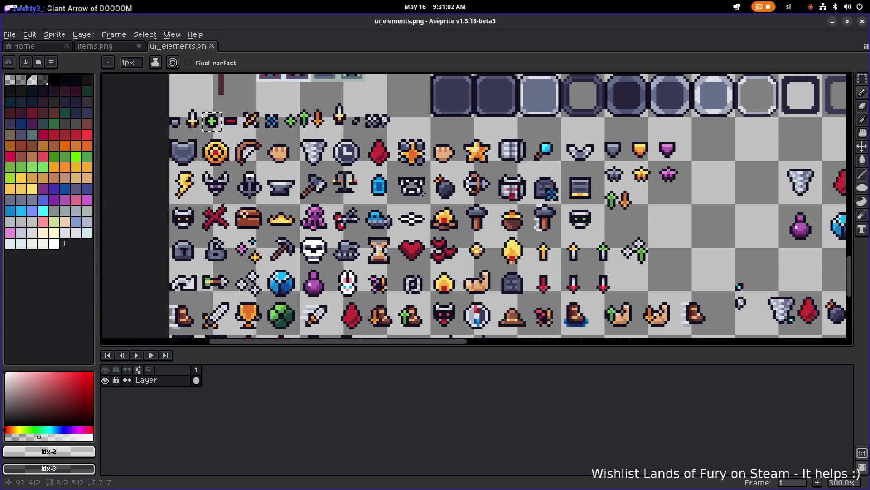
scroll(377, 198, down, 2)
drag(377, 198, 381, 194)
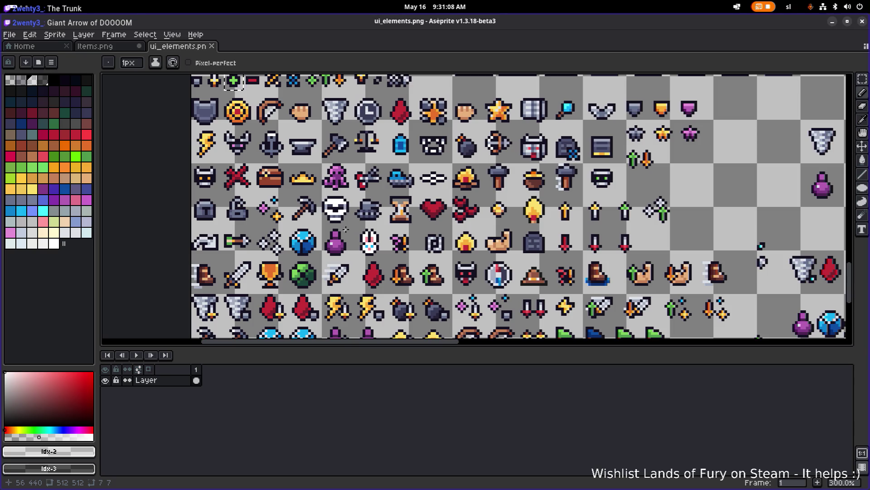
scroll(349, 229, down, 5)
scroll(349, 229, right, 4)
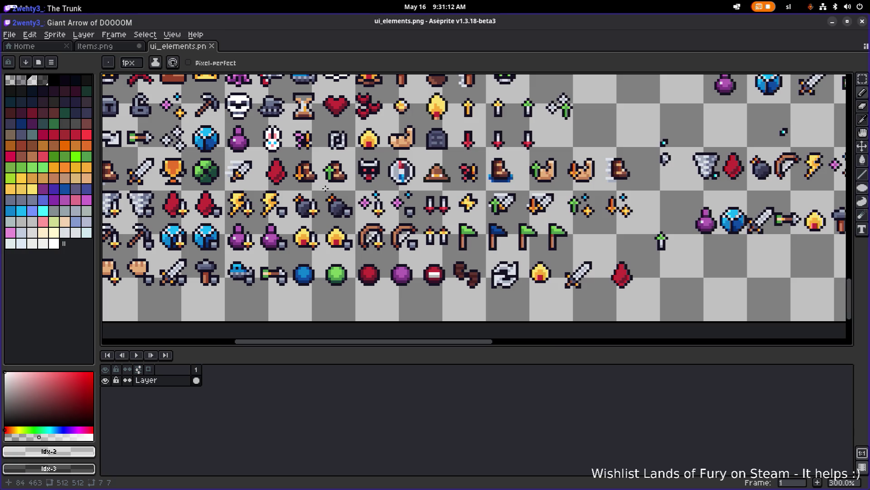
scroll(322, 160, up, 6)
scroll(322, 160, right, 2)
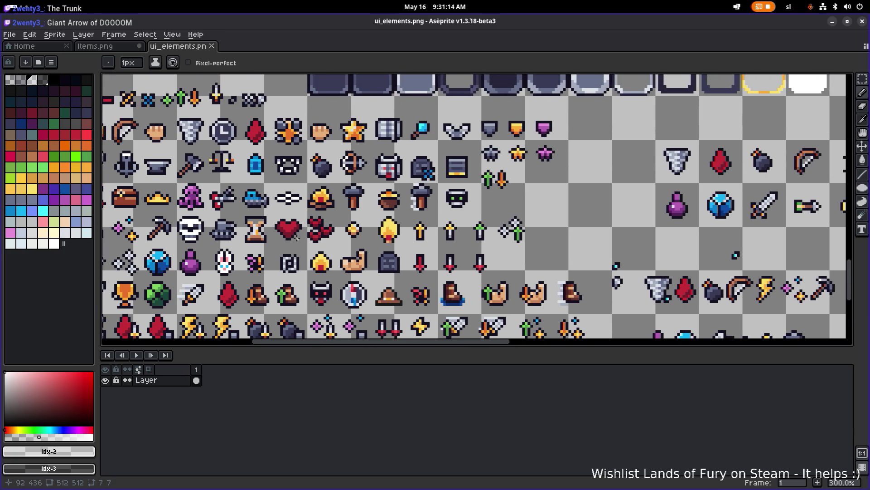
scroll(316, 177, up, 3)
scroll(316, 176, left, 1)
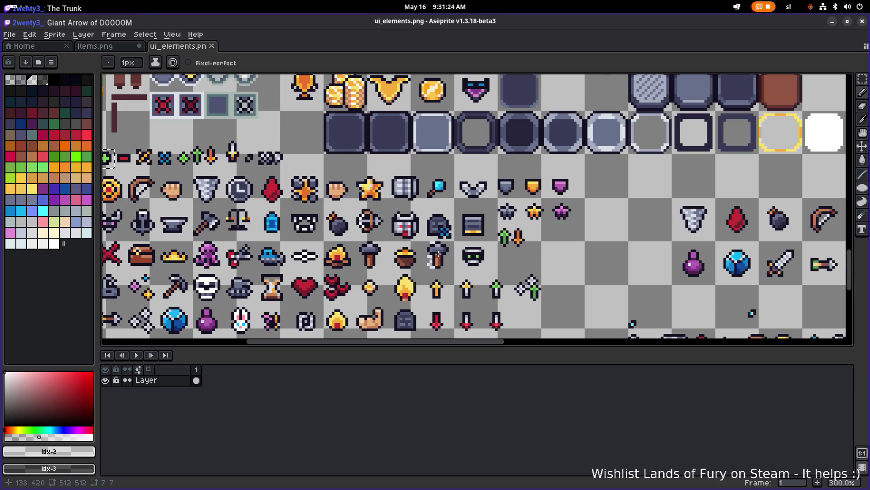
mouse_move(336, 235)
mouse_down()
mouse_move(460, 222)
mouse_move(416, 201)
mouse_up()
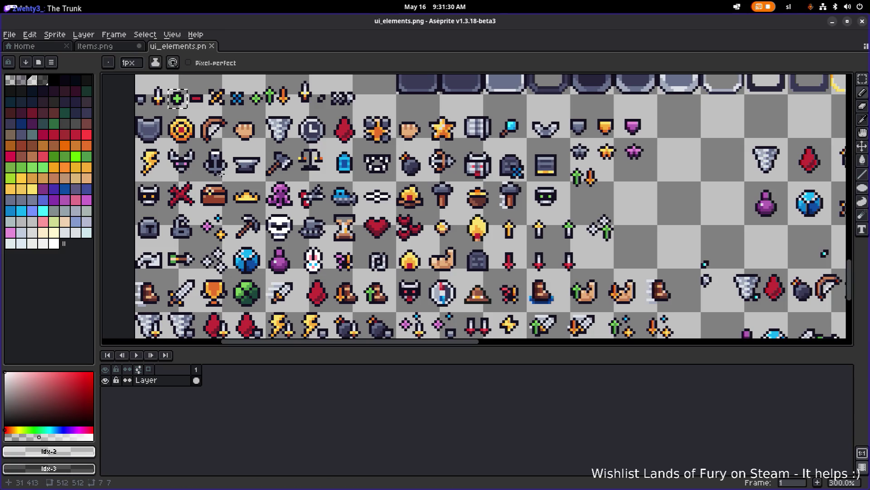
scroll(281, 210, up, 1)
scroll(276, 202, up, 2)
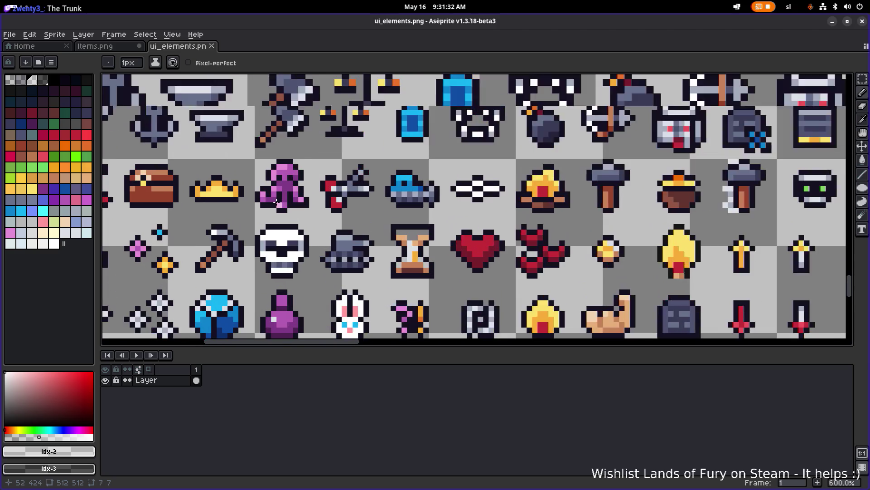
scroll(279, 200, down, 1)
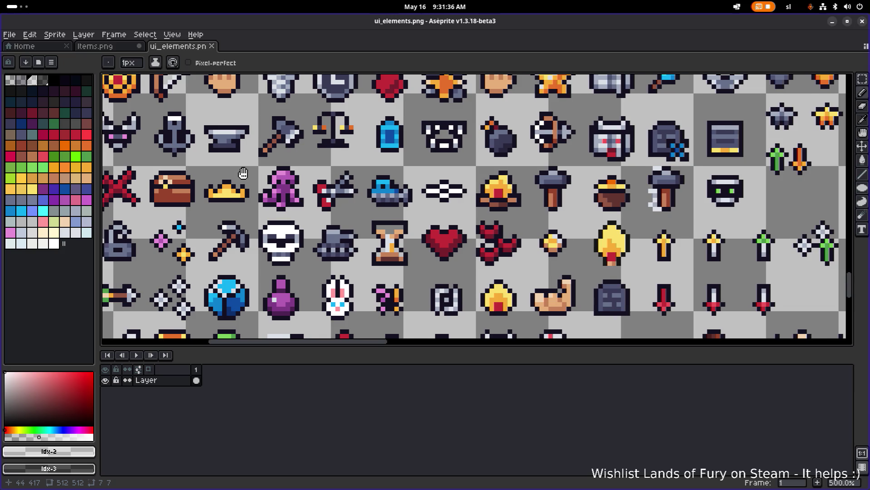
drag(242, 173, 320, 173)
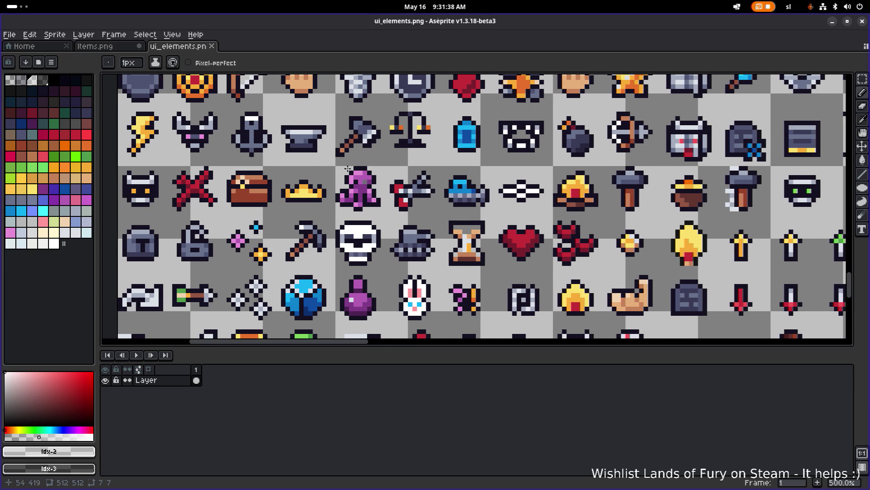
click(116, 46)
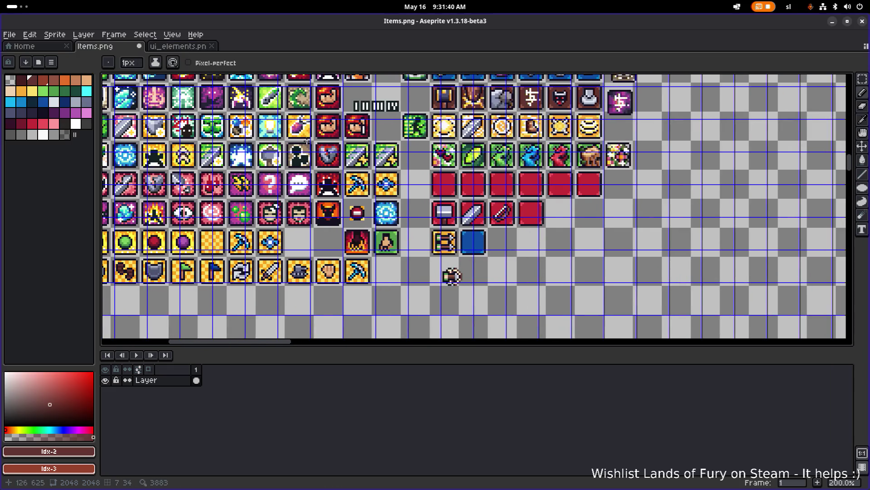
Move the arrow's back half two pixels left to spread the halves apart.
scroll(431, 263, up, 1)
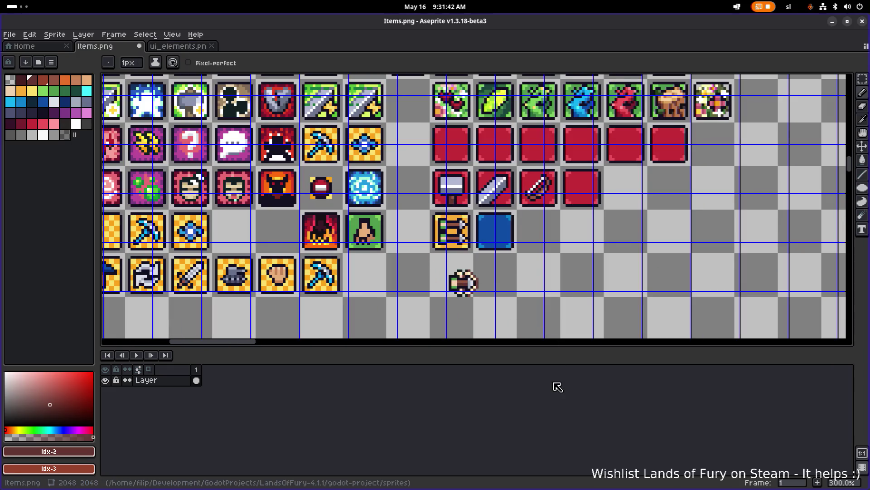
key(m)
scroll(471, 293, up, 4)
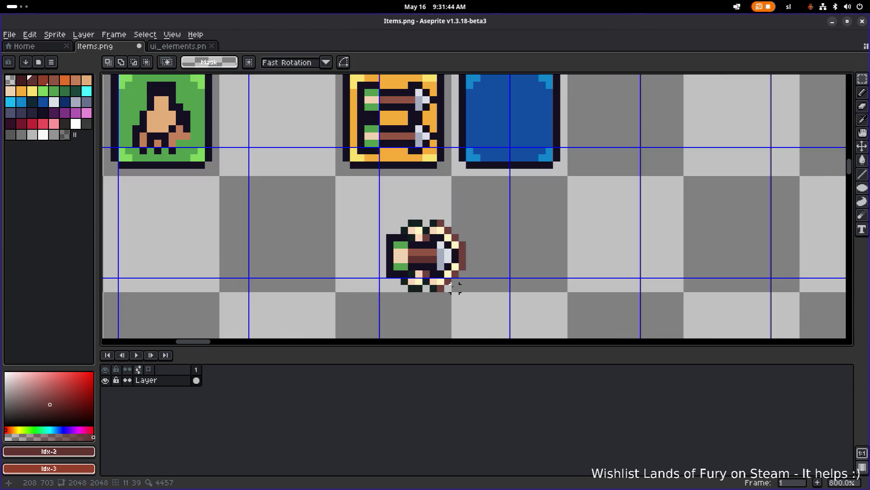
drag(370, 309, 432, 210)
drag(413, 251, 399, 251)
Place the whole arrow sprite onto the blue card tile at 208,672.
mouse_move(513, 318)
mouse_down()
mouse_move(364, 243)
mouse_move(364, 195)
mouse_up()
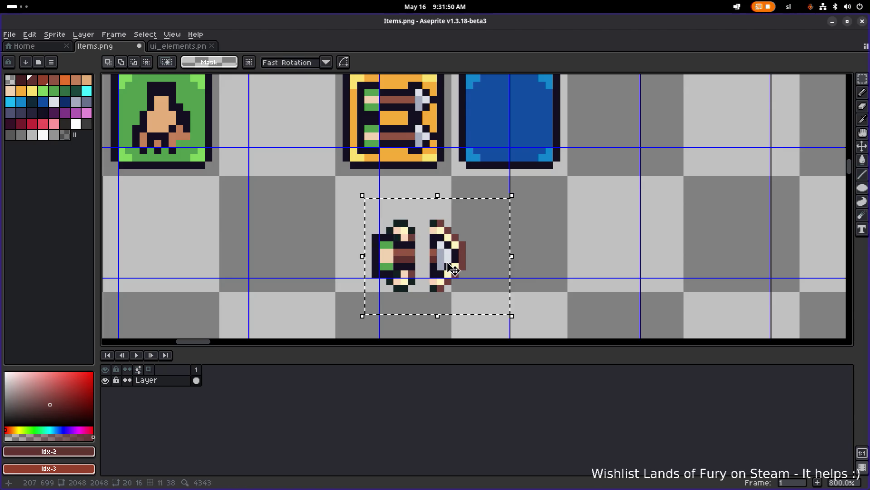
drag(458, 265, 543, 127)
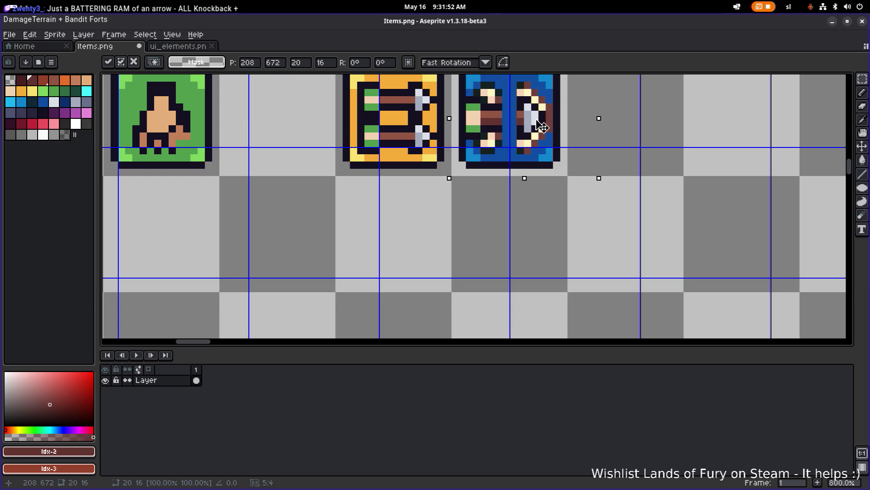
key(Return)
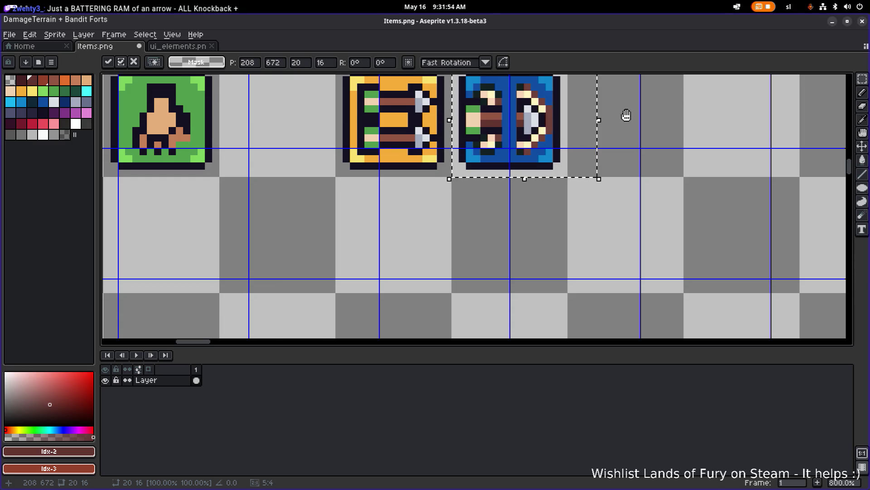
drag(626, 117, 549, 200)
scroll(455, 235, up, 5)
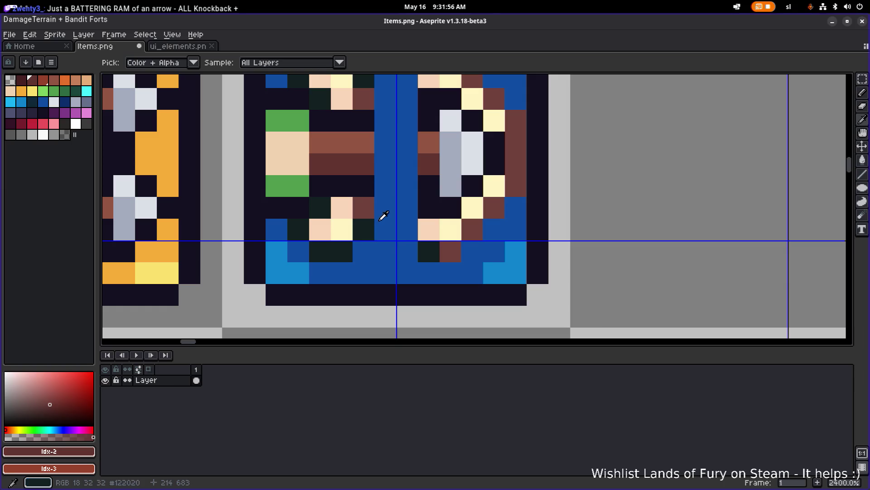
Paint a row of blue pixels inside the card near-black #141020, undoing one stray pixel.
alt+click(369, 186)
key(b)
drag(370, 185, 403, 184)
click(410, 146)
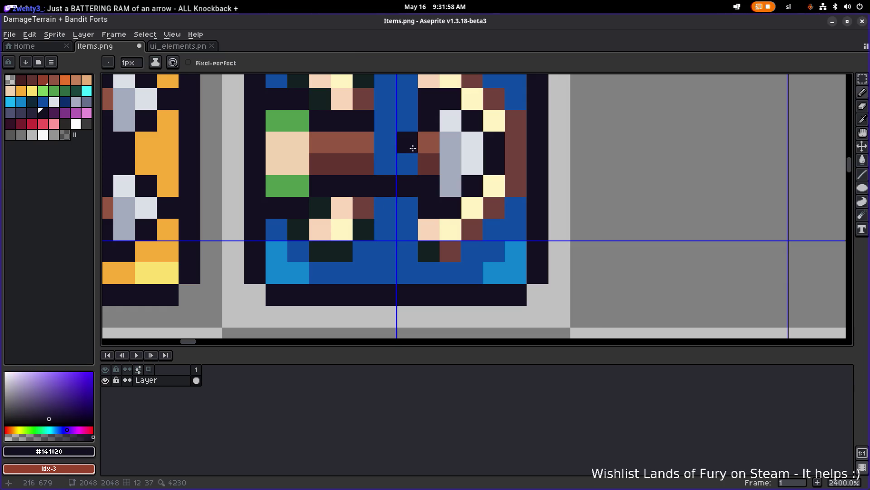
key(ctrl+z)
click(414, 122)
scroll(415, 122, down, 4)
scroll(414, 122, up, 4)
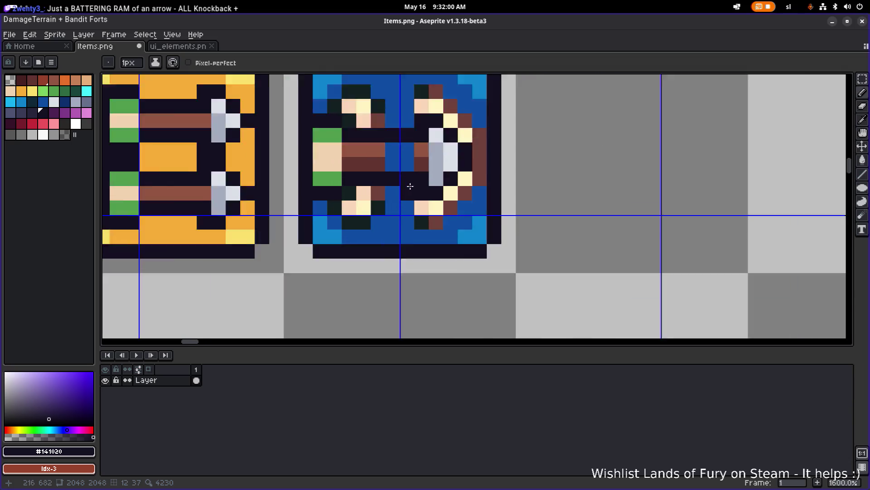
Recolour blue pixels beside the arrow shaft brown and dark brown, undoing a beige attempt.
alt+click(365, 131)
click(381, 132)
click(406, 132)
alt+click(425, 146)
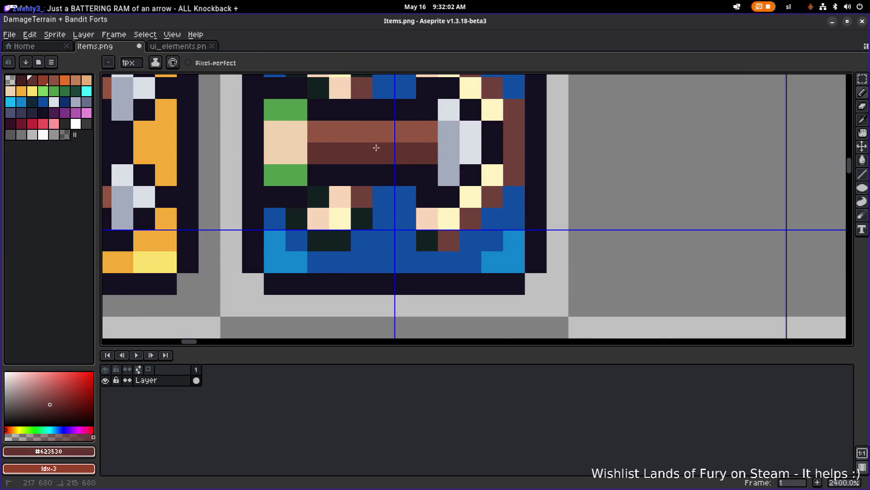
scroll(415, 181, down, 5)
scroll(414, 181, up, 6)
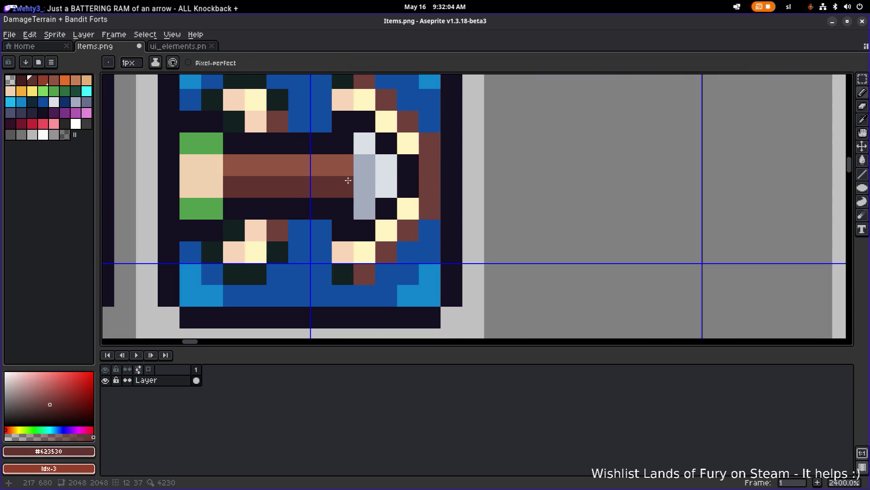
click(327, 214)
key(ctrl+z)
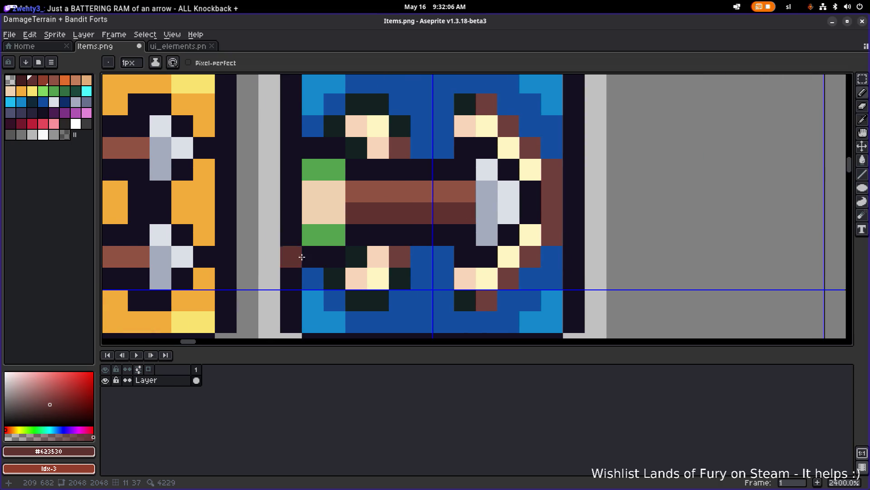
Darken green pixels around the bow and several blue pixels near the arrow with #141020.
alt+click(323, 253)
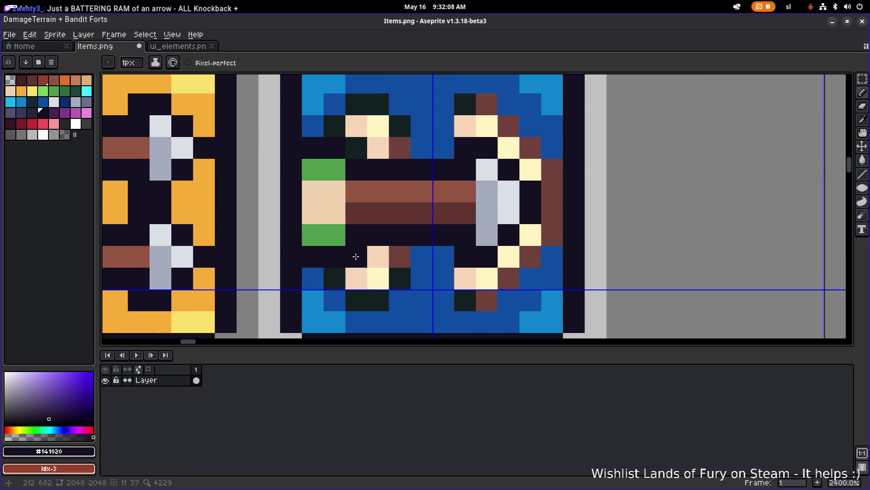
mouse_move(356, 257)
mouse_down()
mouse_move(334, 271)
mouse_move(358, 294)
mouse_up()
click(381, 297)
click(400, 278)
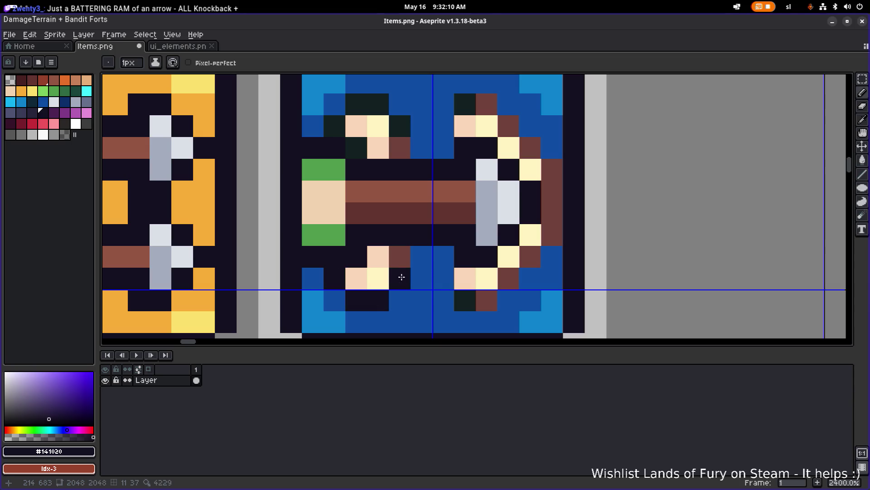
click(399, 125)
click(381, 105)
click(357, 104)
click(335, 126)
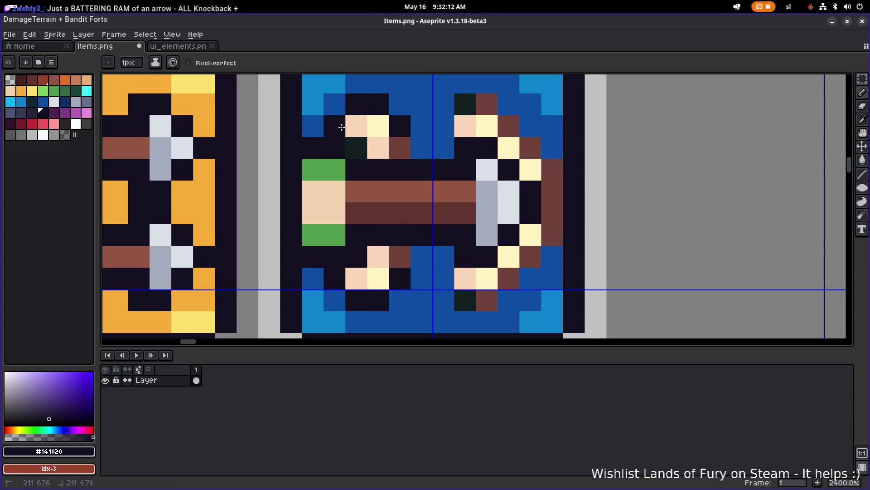
click(356, 148)
click(423, 151)
click(420, 257)
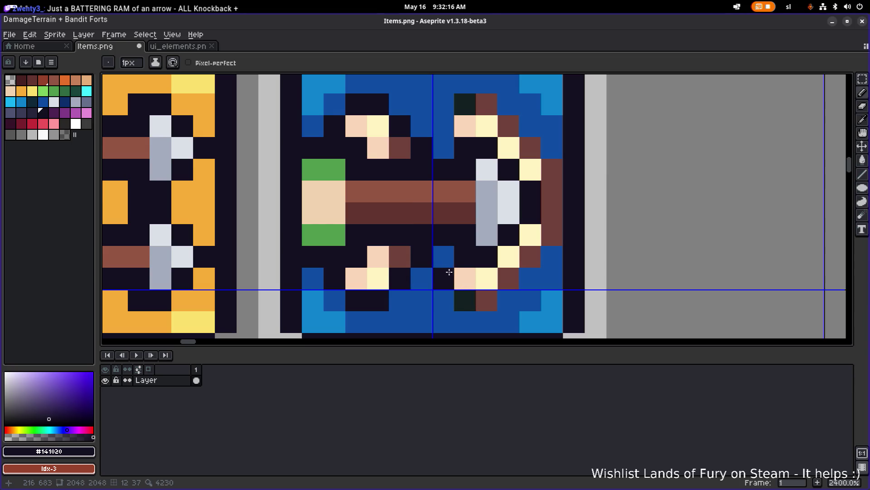
Paint the teal pixel and brown bow outline near-black, then undo those strokes and return to Pencil.
scroll(453, 275, up, 1)
click(470, 306)
click(528, 277)
scroll(528, 278, down, 4)
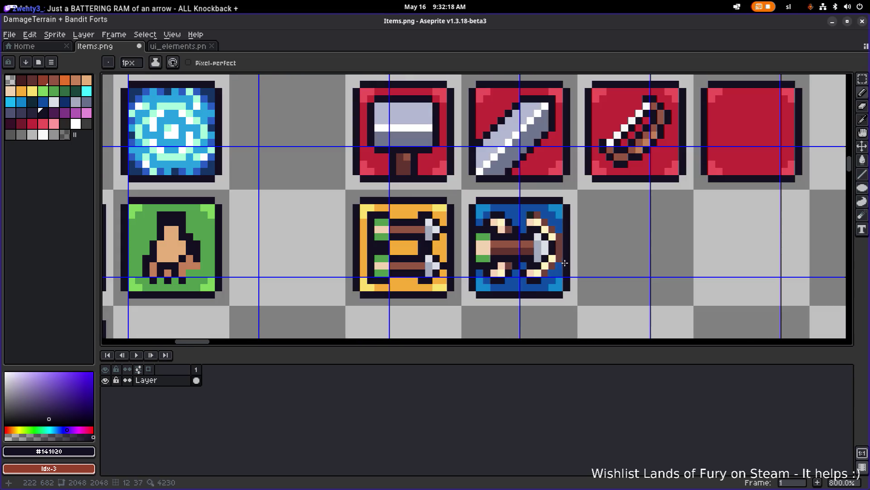
scroll(555, 257, up, 2)
mouse_move(555, 256)
mouse_down()
mouse_move(557, 204)
mouse_move(504, 165)
mouse_move(485, 180)
mouse_up()
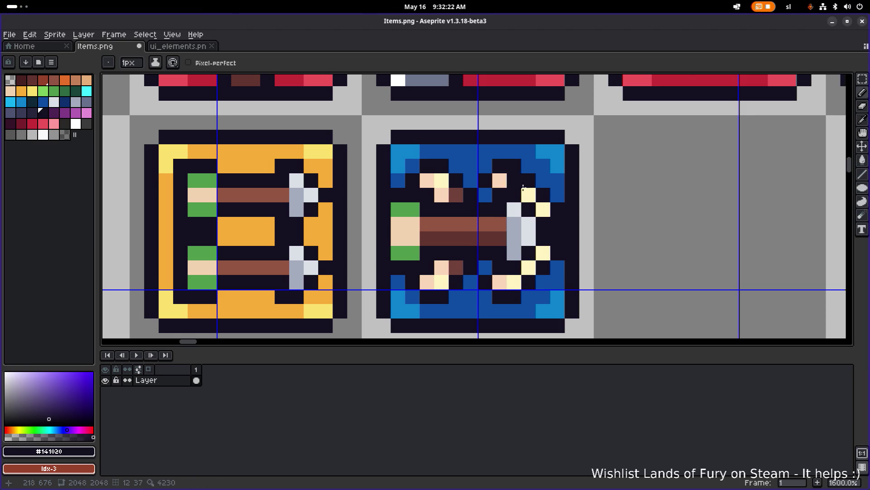
scroll(542, 191, down, 4)
scroll(593, 197, up, 2)
key(v)
key(ctrl+z)
key(ctrl+z)
key(ctrl+z)
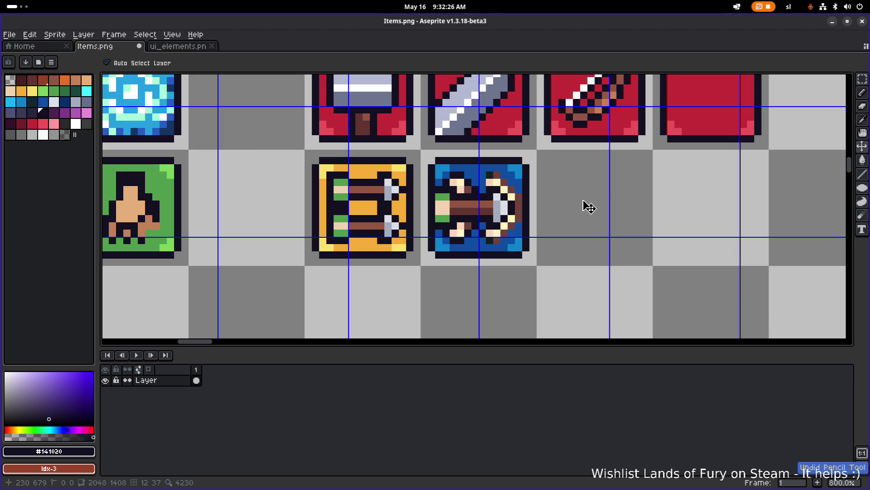
key(b)
scroll(488, 207, up, 3)
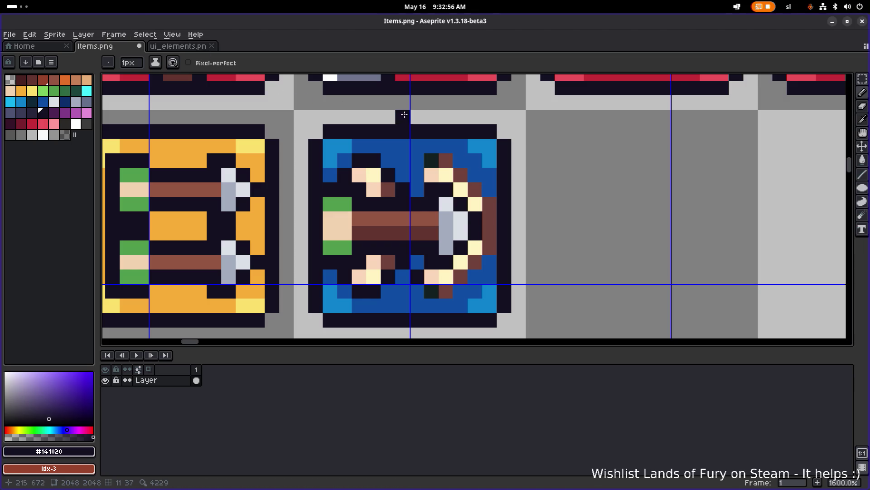
Turn one blue pixel beside the bow near-black #141020.
scroll(382, 158, down, 1)
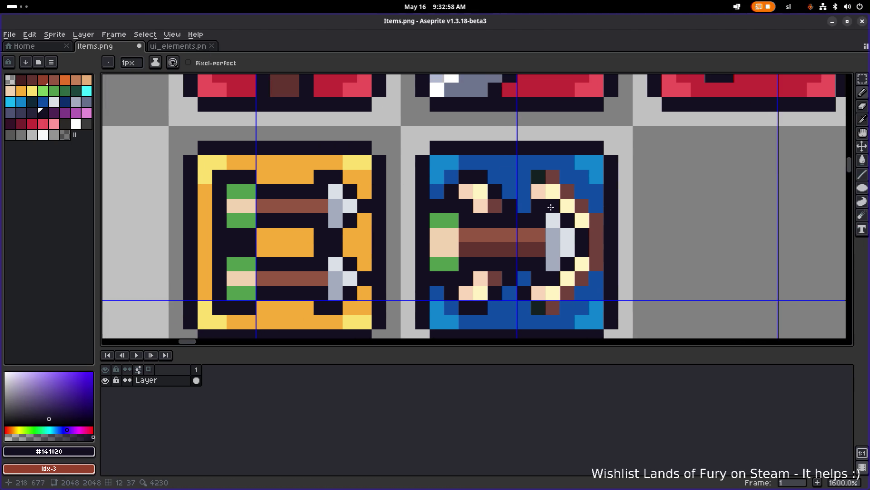
scroll(422, 210, up, 3)
scroll(422, 210, down, 3)
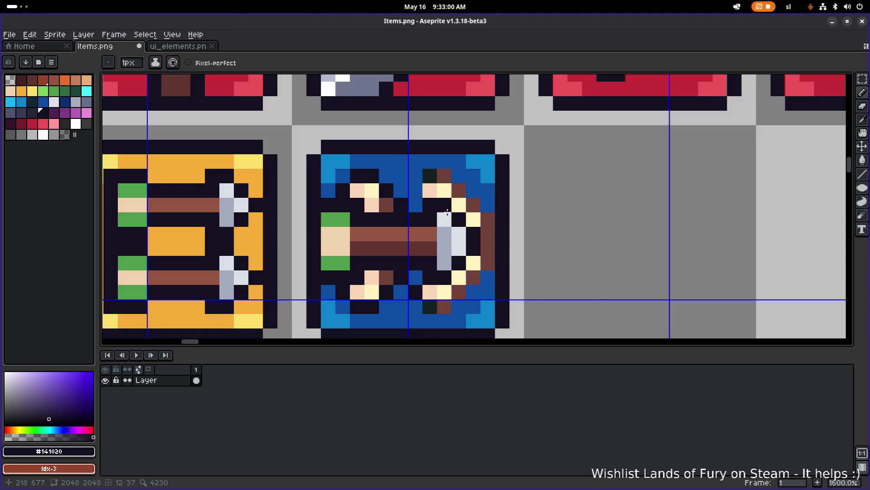
click(417, 187)
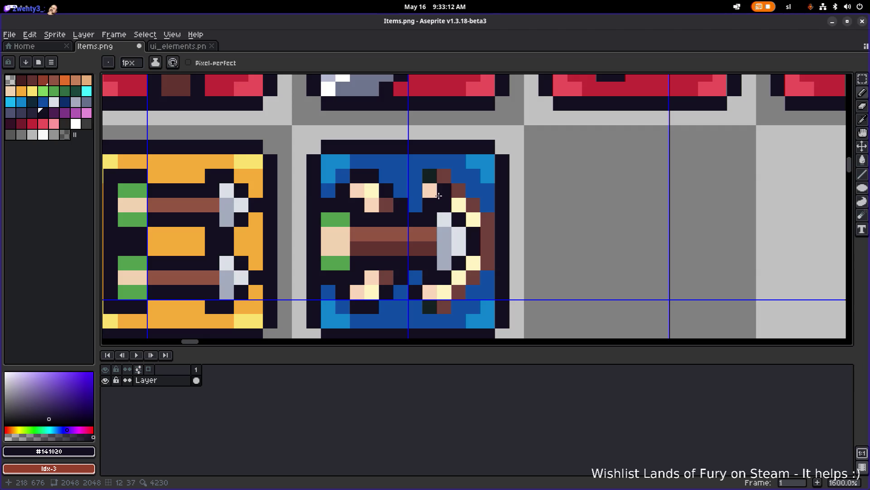
Repaint the bow's right outline orange pixel by pixel, correcting one misplaced pixel.
alt+click(207, 202)
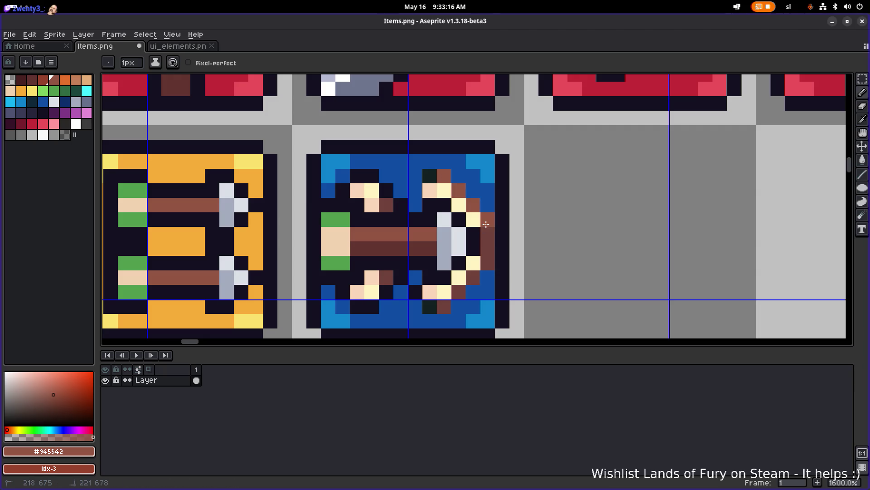
click(447, 306)
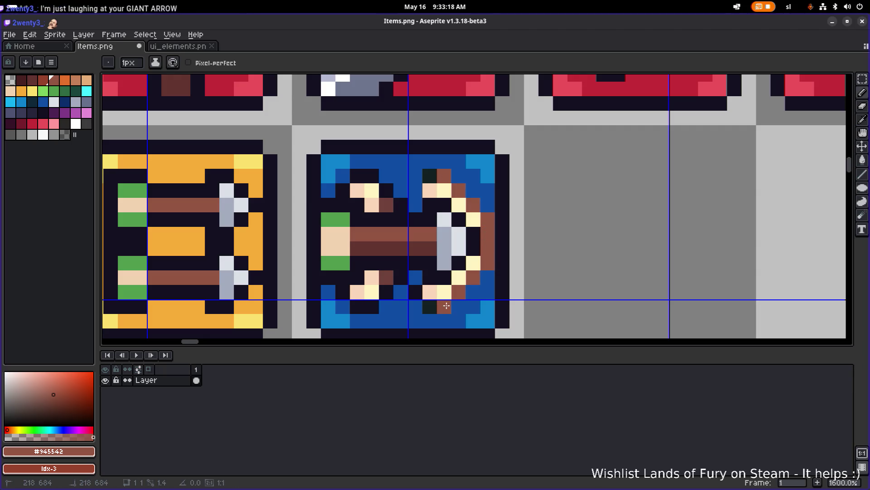
scroll(424, 199, down, 5)
scroll(444, 208, up, 7)
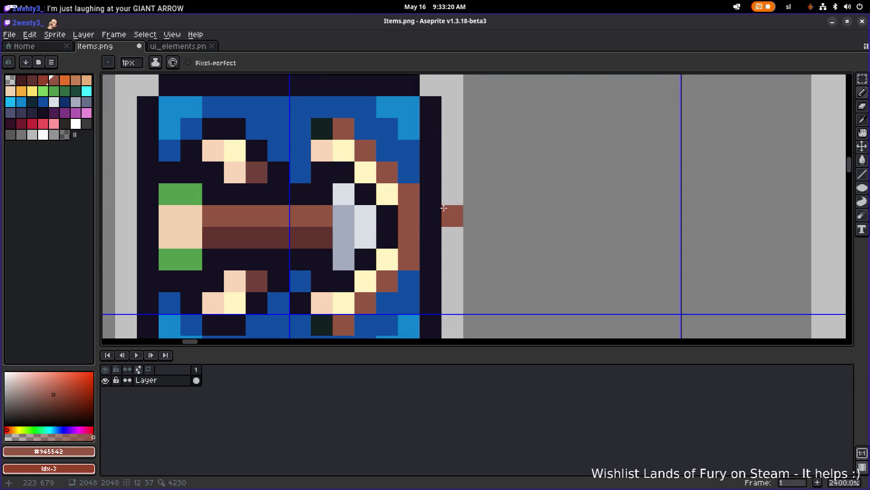
click(27, 92)
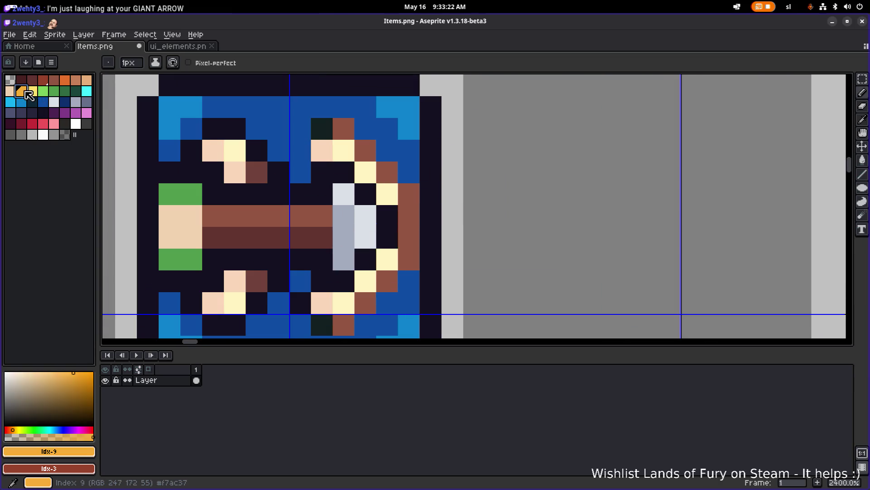
click(344, 128)
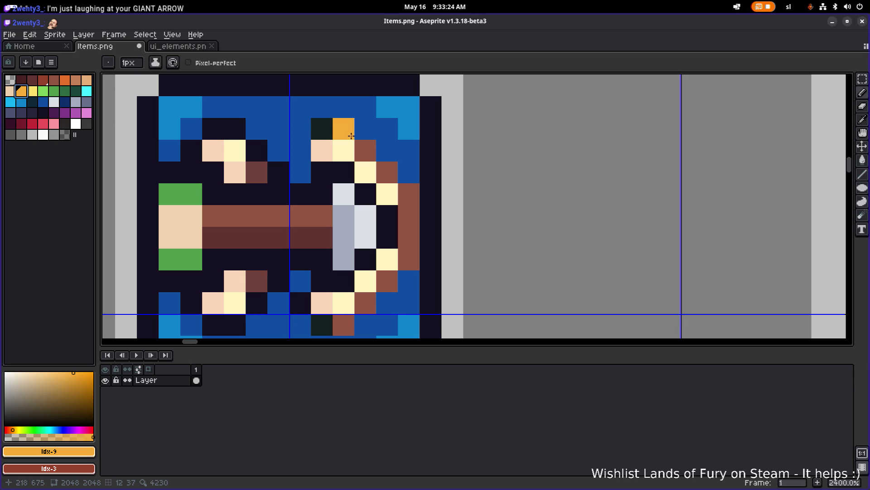
shift+click(406, 196)
shift+click(408, 259)
shift+click(344, 325)
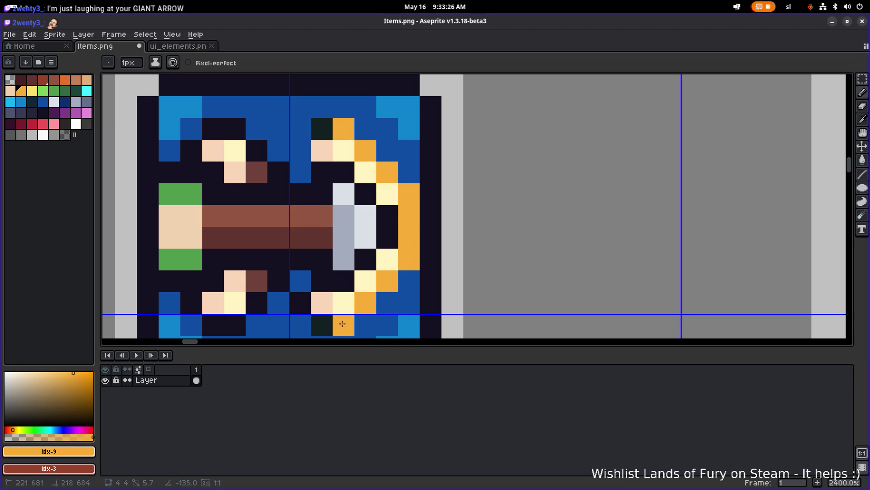
click(326, 163)
key(ctrl+z)
click(321, 129)
scroll(362, 181, down, 2)
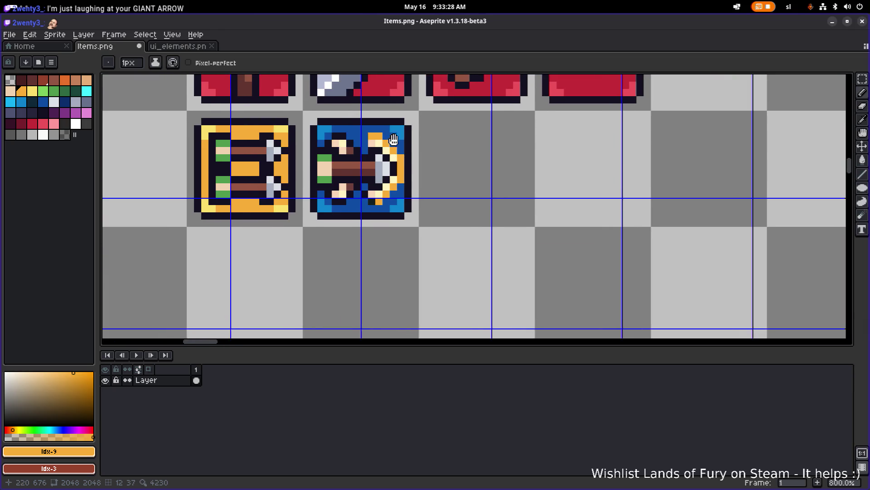
scroll(378, 194, up, 1)
click(364, 221)
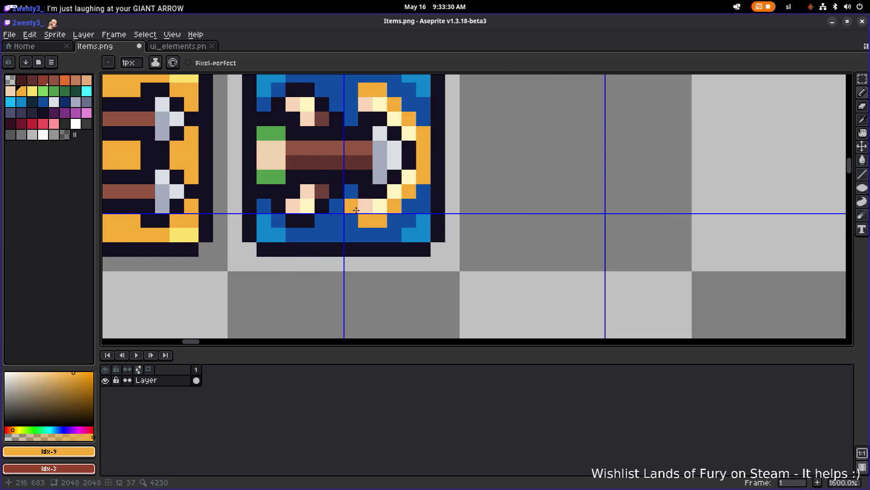
Turn two peach pixels and a grey pixel cream #fcf3c0, after undoing a trial blue pixel.
alt+click(355, 202)
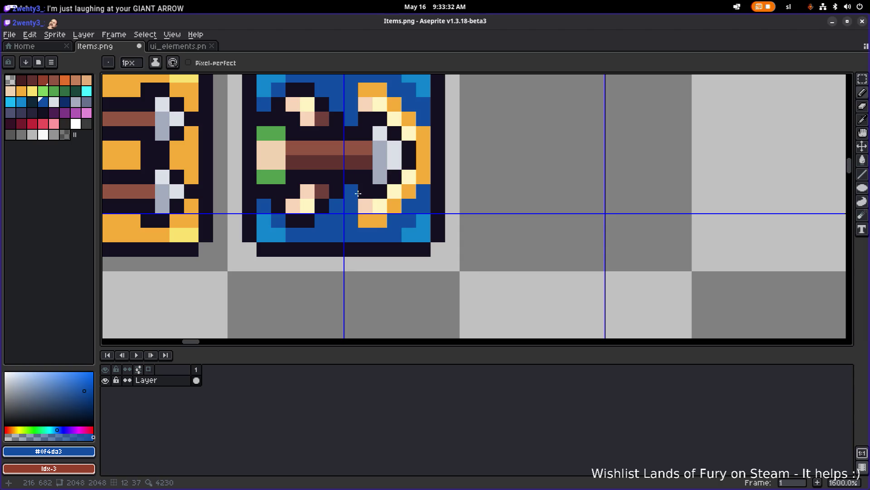
click(308, 133)
scroll(308, 133, down, 2)
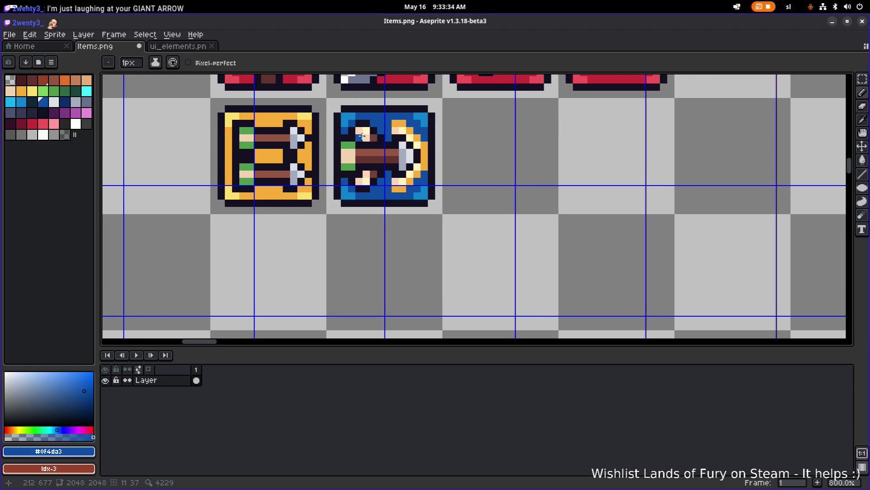
scroll(395, 141, up, 5)
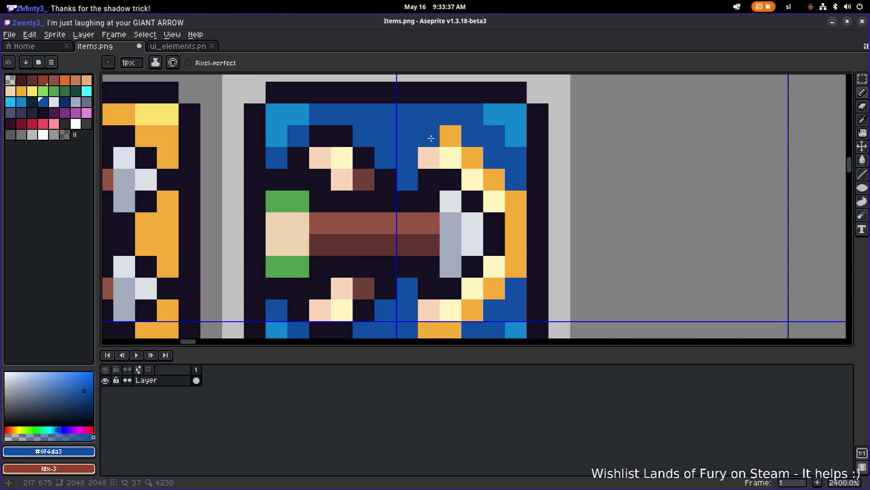
key(ctrl+z)
alt+click(458, 154)
click(432, 155)
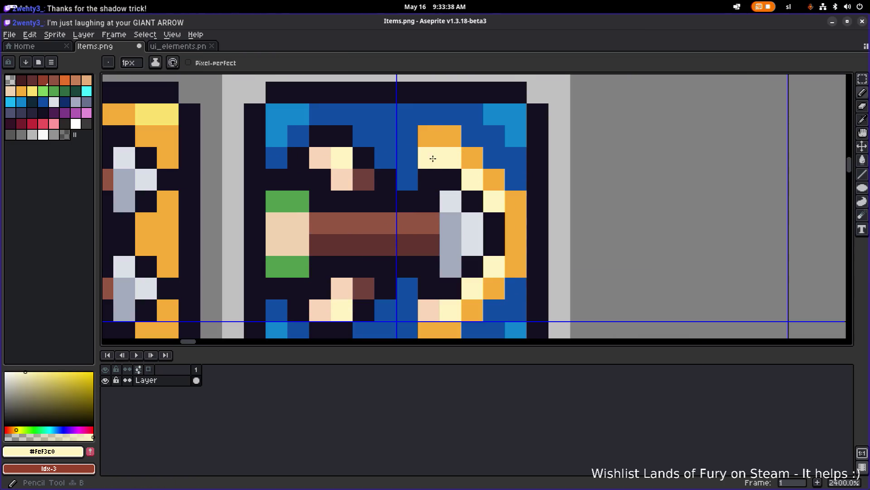
click(449, 247)
click(429, 311)
Draw an orange staircase down to the brown shaft and add orange pixels at the bow's lower left.
alt+click(455, 130)
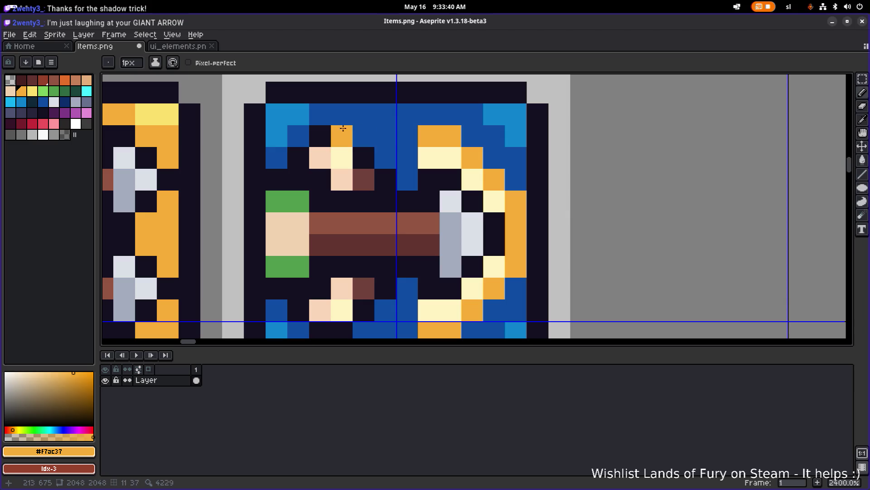
mouse_move(315, 132)
mouse_down()
mouse_move(344, 158)
mouse_move(349, 145)
mouse_move(381, 168)
mouse_move(390, 218)
mouse_up()
scroll(365, 149, down, 2)
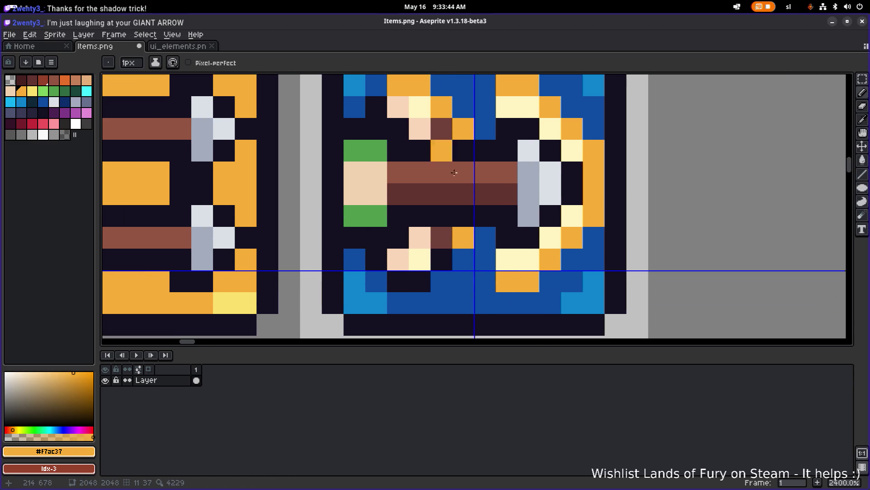
click(418, 278)
click(398, 277)
scroll(425, 247, down, 2)
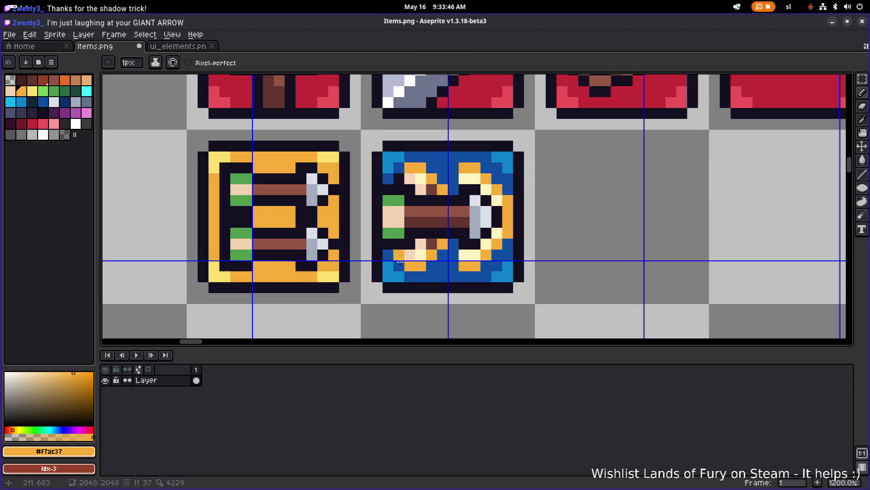
Add cream highlight pixels at the icon's upper left and along the lower arc.
alt+click(453, 253)
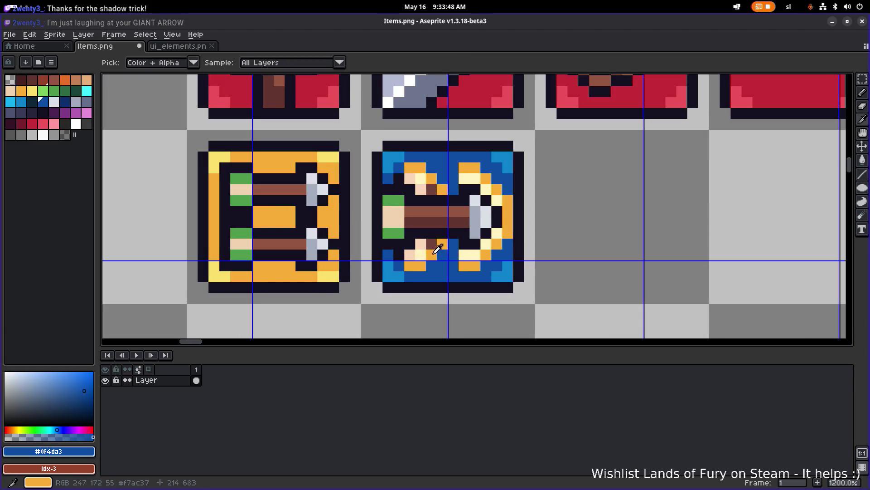
alt+click(470, 252)
click(431, 245)
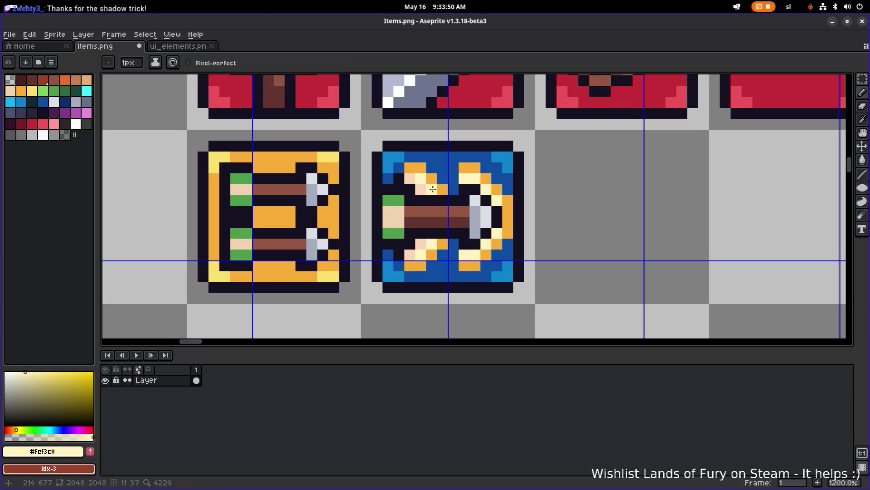
click(382, 161)
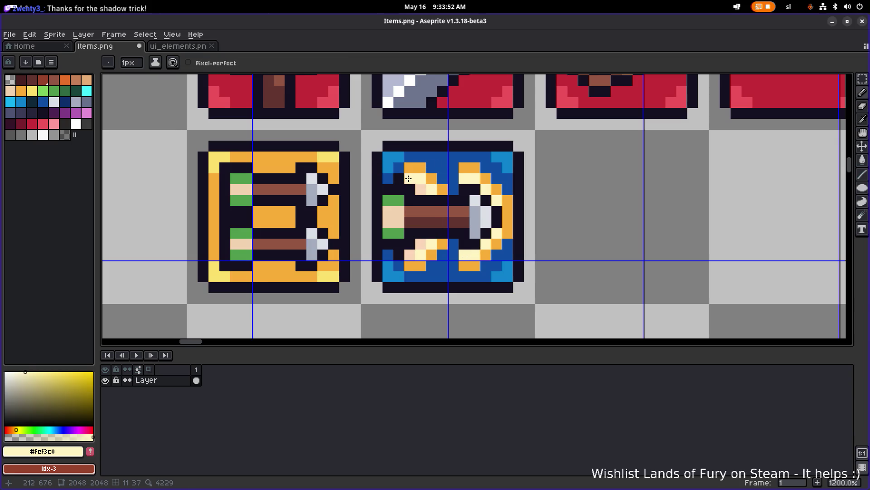
click(425, 188)
click(409, 232)
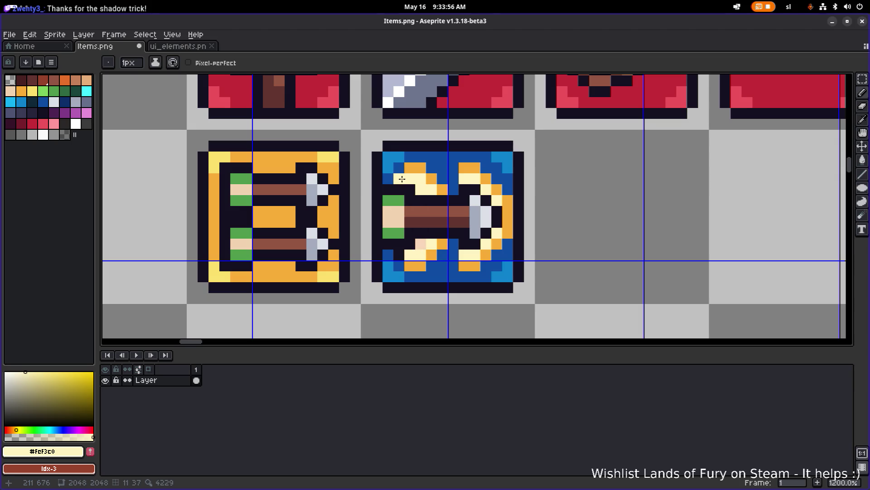
click(452, 243)
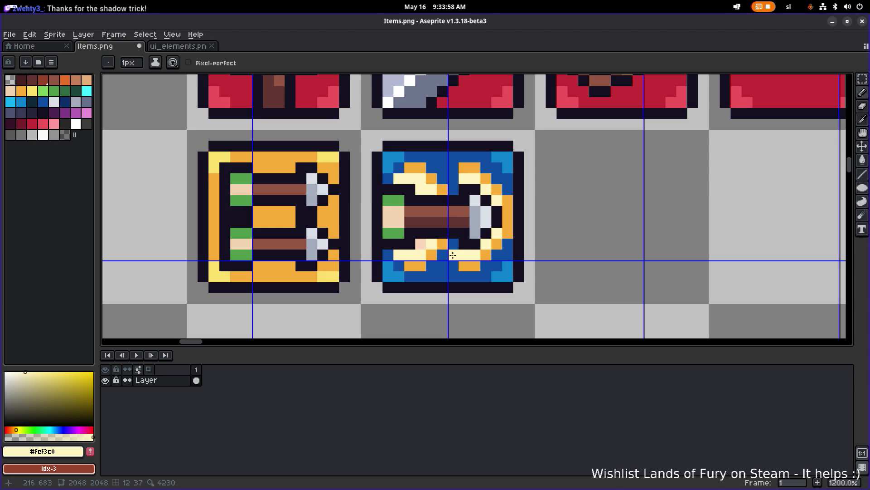
click(452, 254)
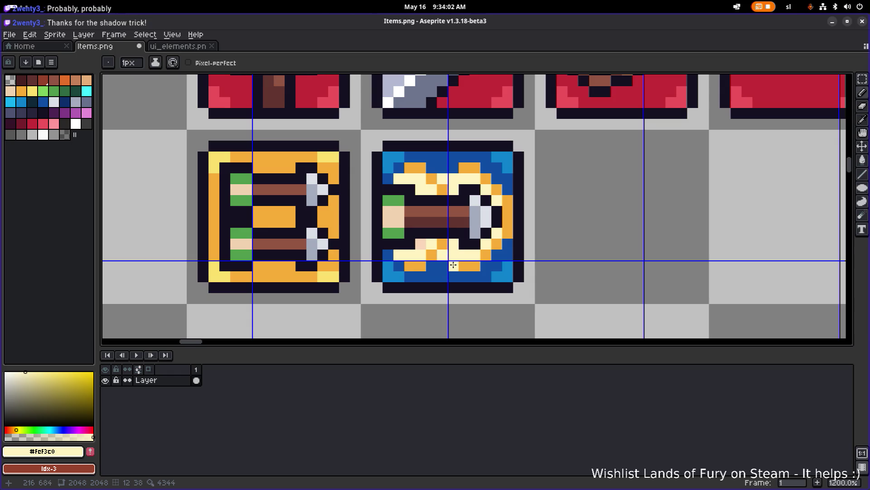
scroll(457, 259, down, 4)
scroll(474, 236, up, 5)
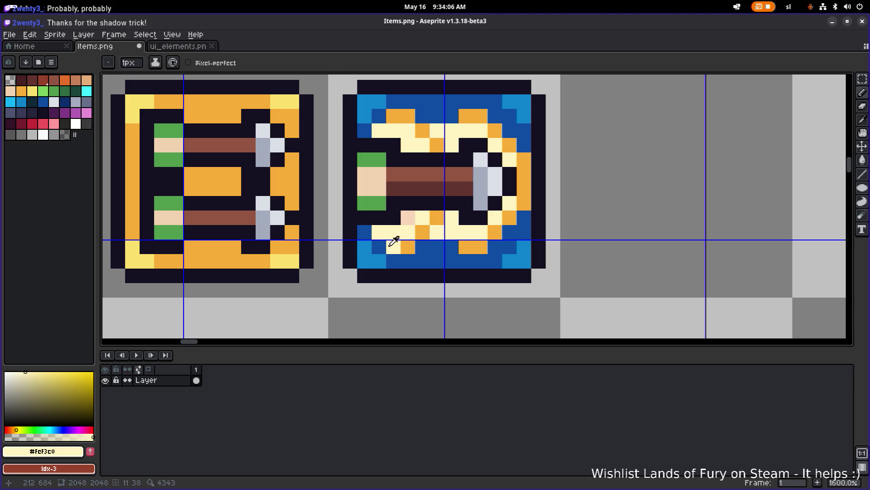
Repaint the lower cream strip and leftover cream and orange pixels blue.
alt+click(379, 245)
mouse_move(379, 232)
mouse_down()
mouse_move(425, 231)
mouse_move(415, 219)
mouse_move(403, 241)
mouse_up()
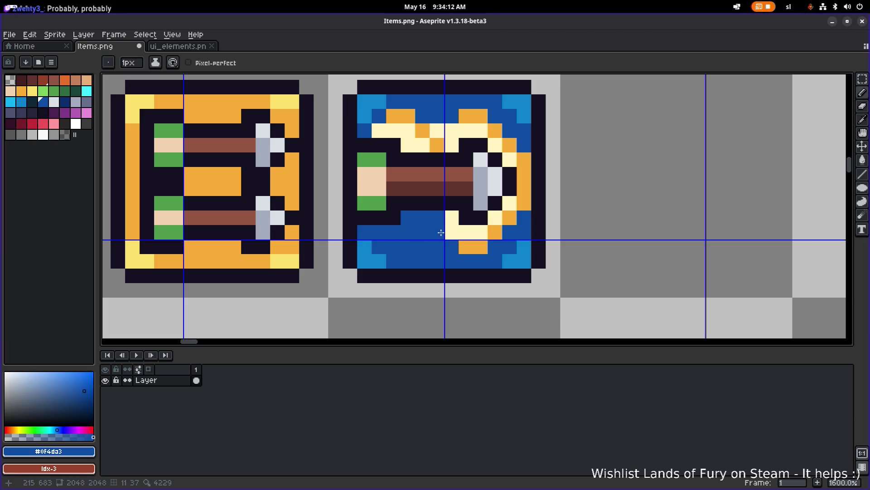
mouse_move(436, 133)
mouse_down()
mouse_move(420, 141)
mouse_move(385, 127)
mouse_move(406, 117)
mouse_up()
scroll(480, 136, down, 5)
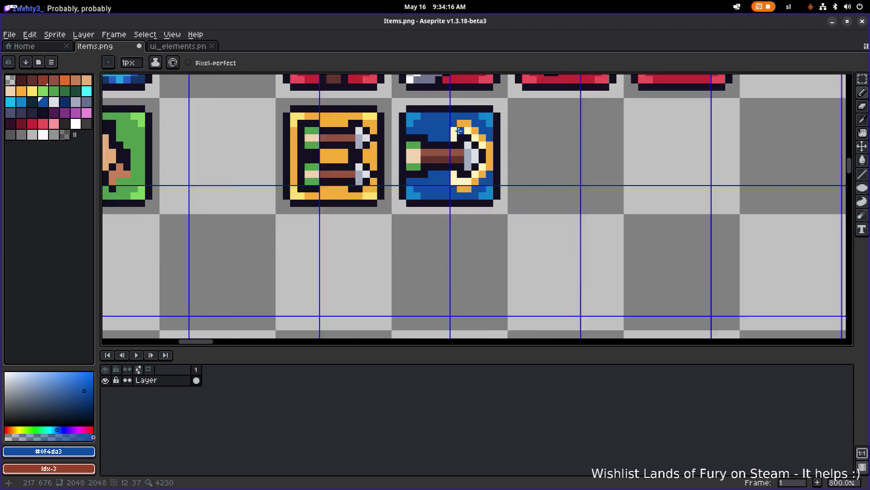
scroll(495, 141, up, 5)
Add an orange pixel beside the bow and save Items.png.
alt+click(422, 188)
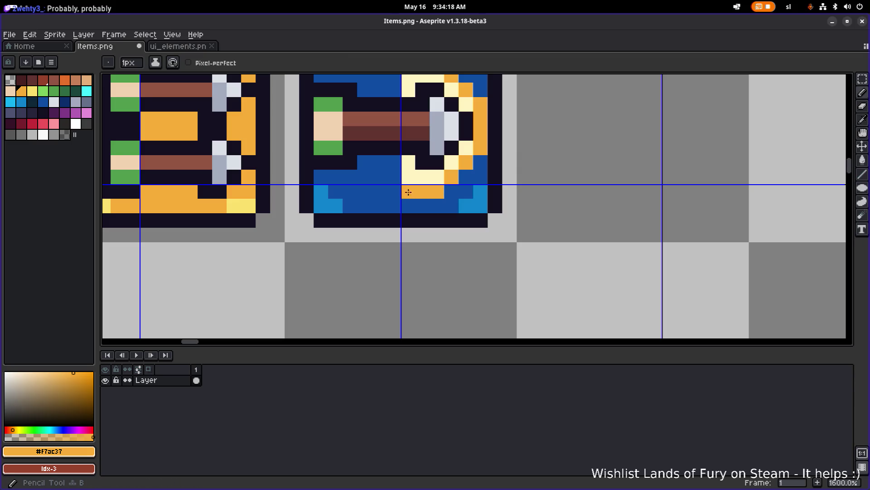
click(397, 166)
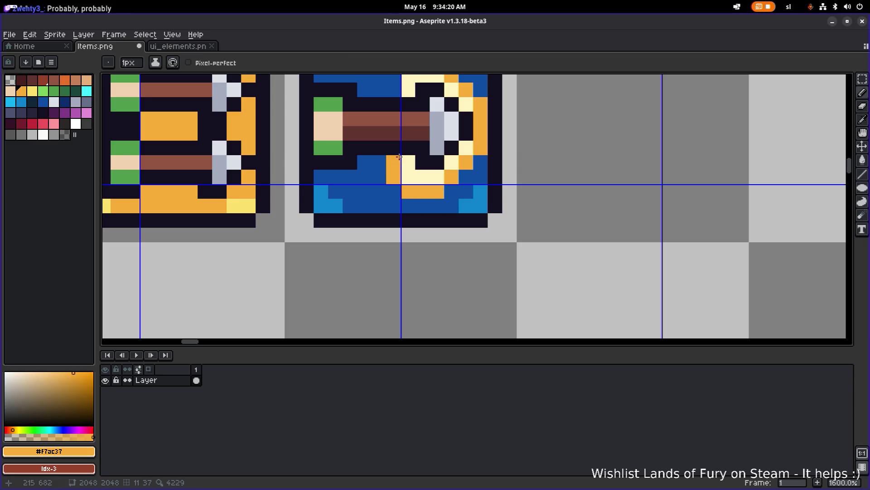
scroll(399, 157, up, 3)
scroll(427, 134, down, 4)
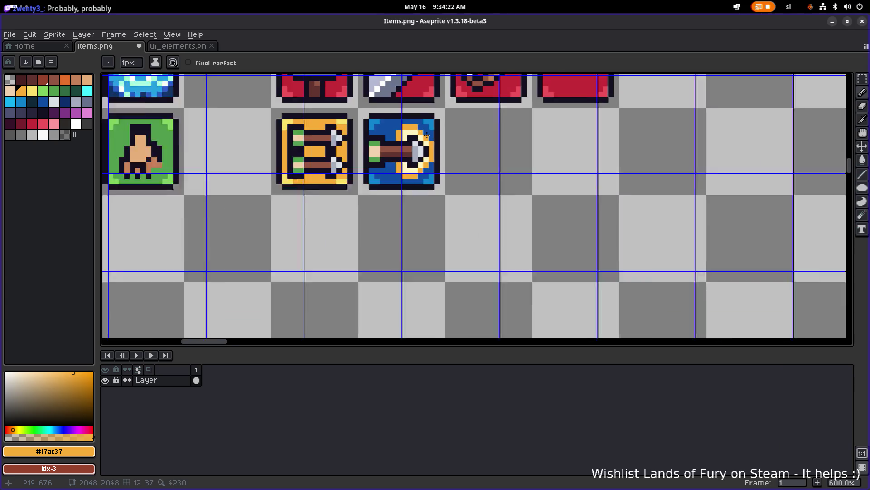
scroll(427, 134, down, 1)
scroll(468, 155, down, 2)
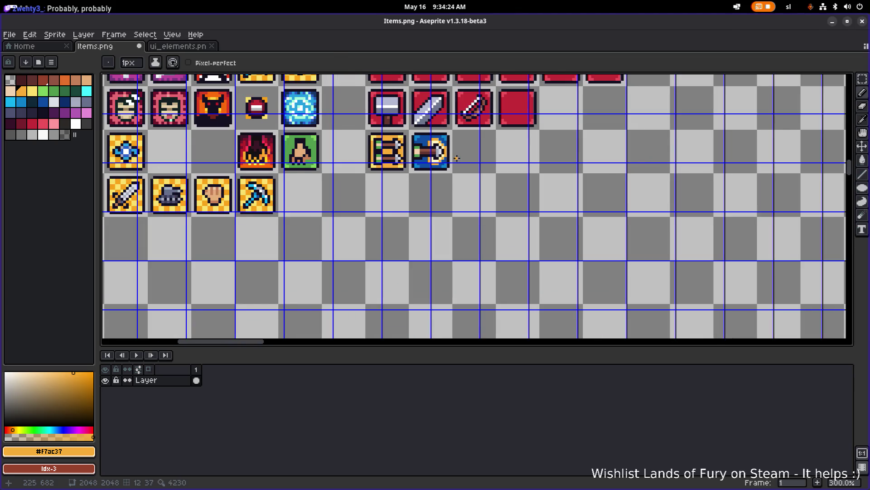
scroll(456, 158, up, 2)
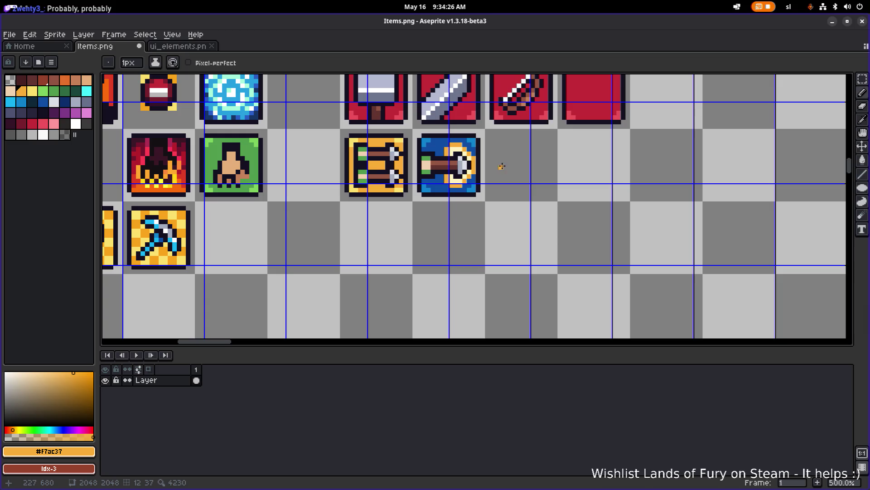
key(ctrl+s)
scroll(478, 160, up, 7)
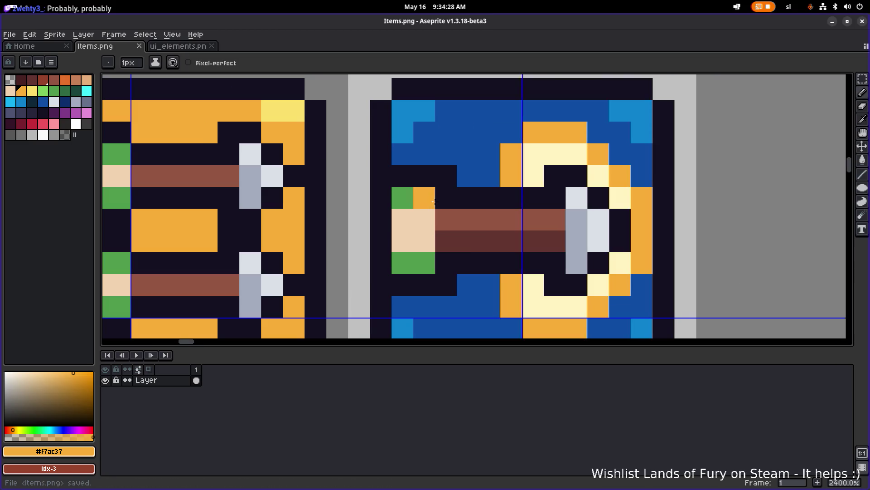
Add a green fletching pixel and dark outline pixels around it, then save Items.png.
alt+click(398, 178)
click(398, 177)
click(402, 284)
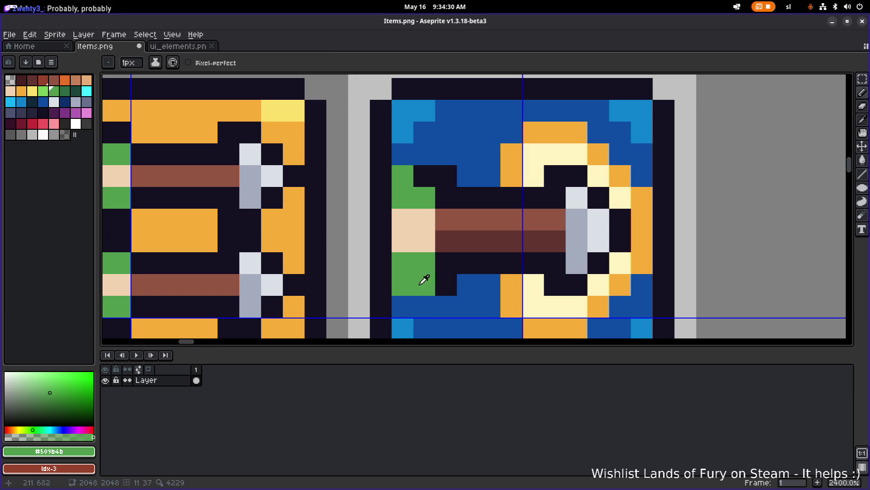
alt+click(427, 277)
click(402, 306)
click(412, 161)
scroll(476, 170, down, 7)
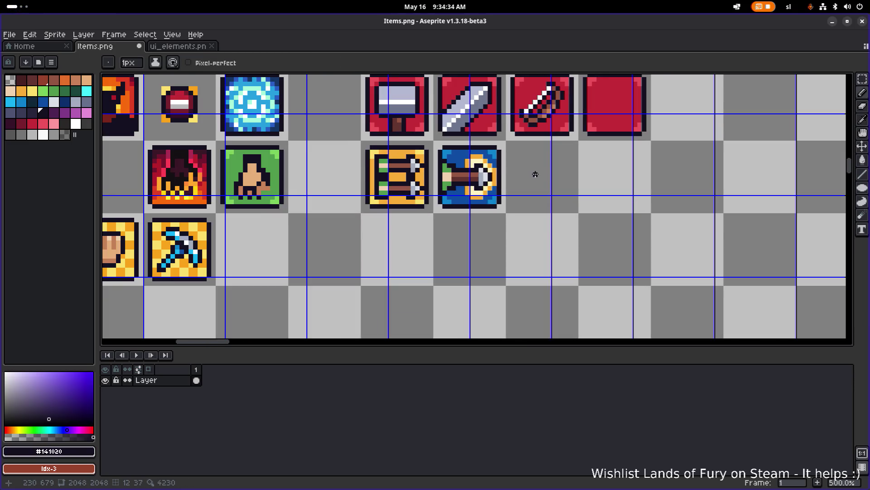
key(ctrl+s)
scroll(478, 166, up, 5)
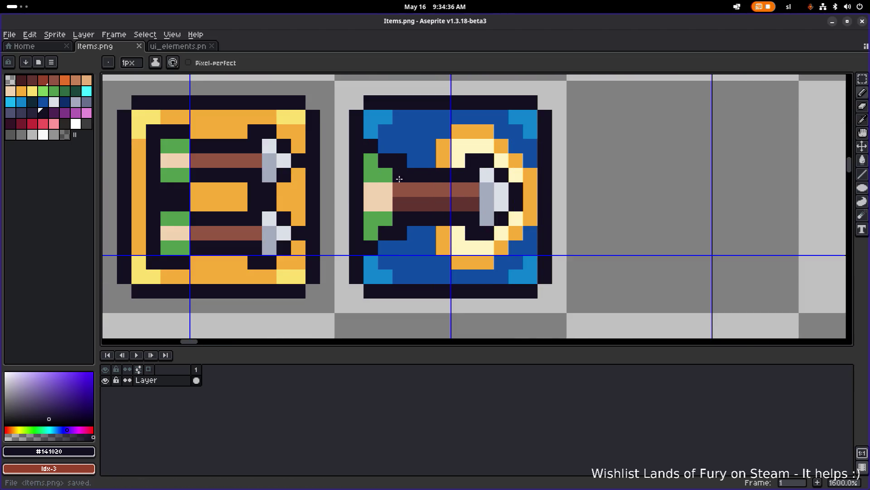
Extend the green fletching with two more pixels.
alt+click(378, 218)
click(400, 233)
click(399, 219)
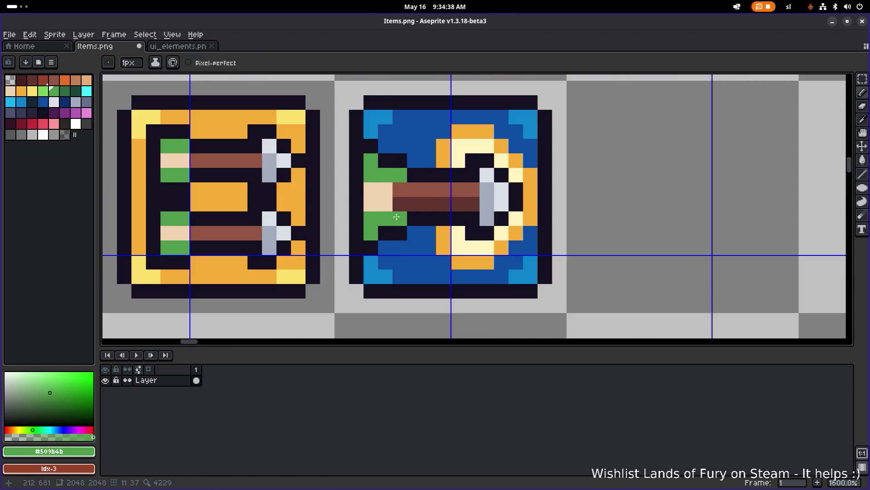
scroll(522, 197, down, 7)
scroll(458, 197, up, 6)
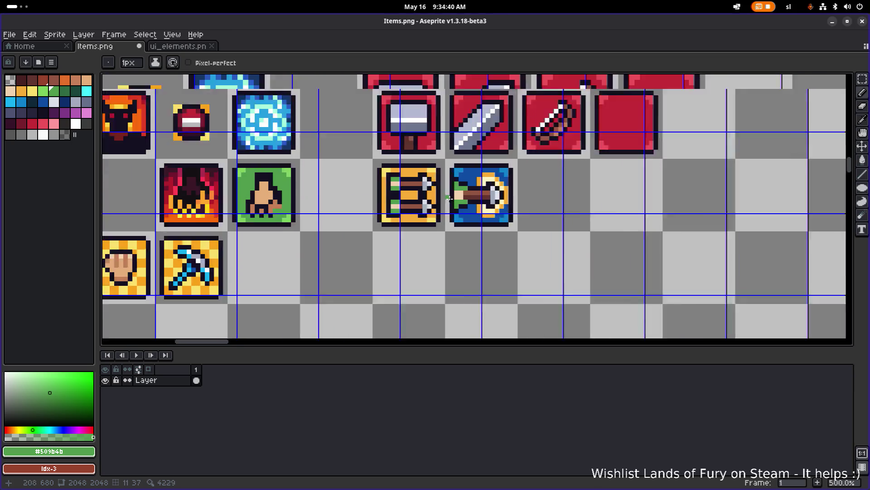
Repaint the stock-end pixels dark brown, undoing the last stroke.
alt+click(482, 191)
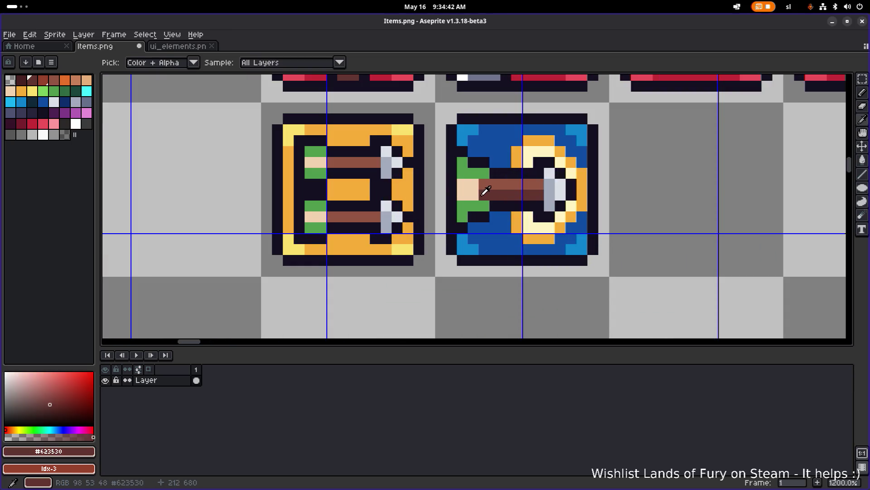
alt+click(483, 194)
drag(470, 196, 470, 188)
scroll(494, 186, down, 5)
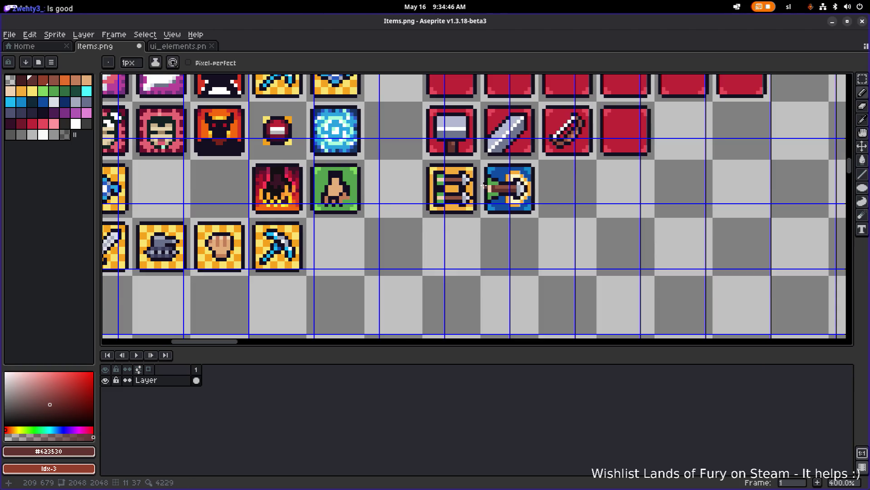
scroll(463, 195, up, 7)
mouse_move(463, 195)
mouse_down()
mouse_move(450, 202)
mouse_move(485, 186)
mouse_up()
scroll(565, 196, down, 6)
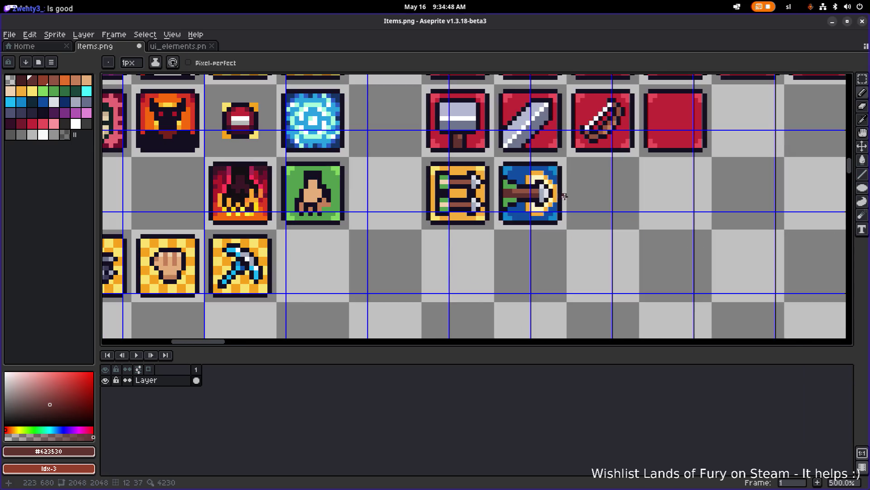
key(ctrl+z)
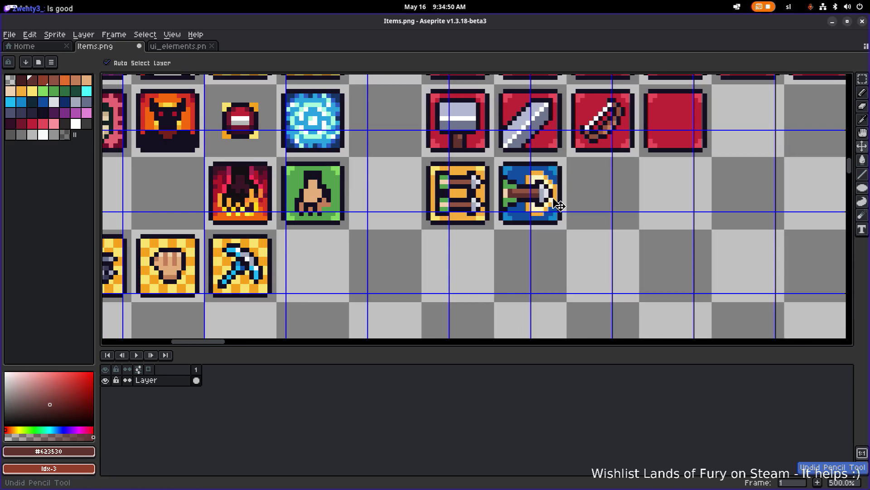
scroll(522, 194, up, 7)
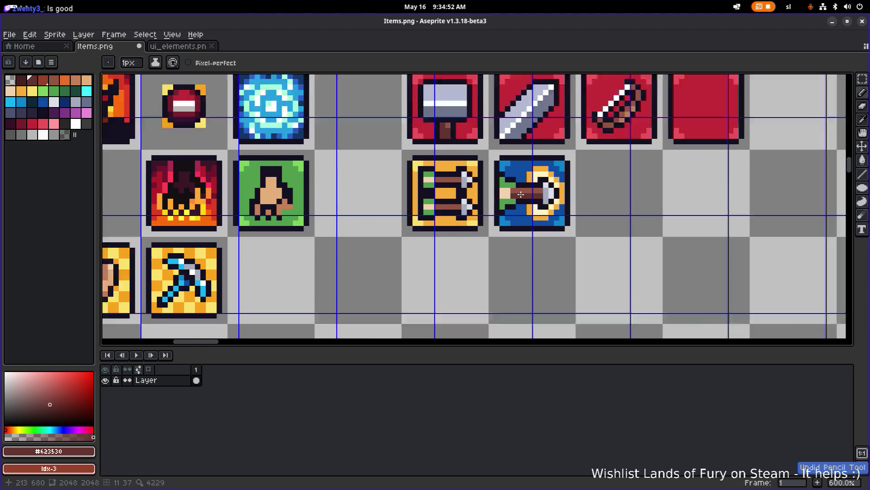
scroll(510, 204, down, 2)
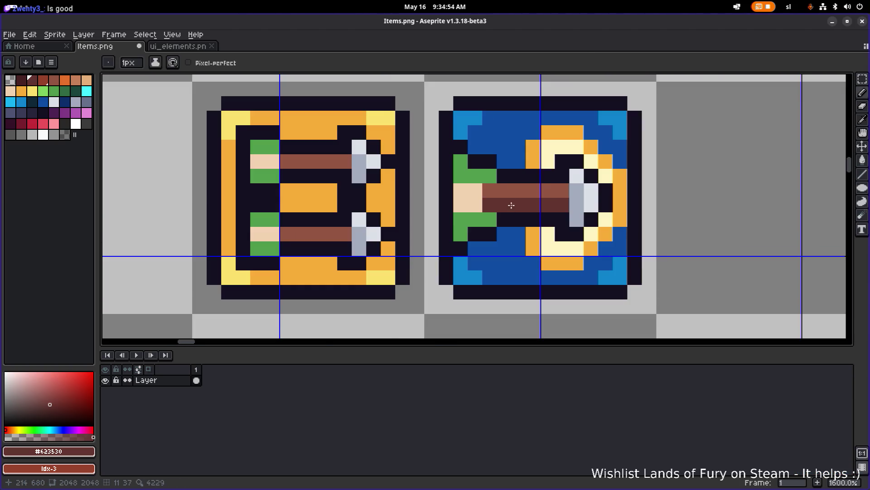
Add one more green fletching pixel on the icon.
alt+click(473, 169)
click(403, 176)
scroll(431, 173, down, 3)
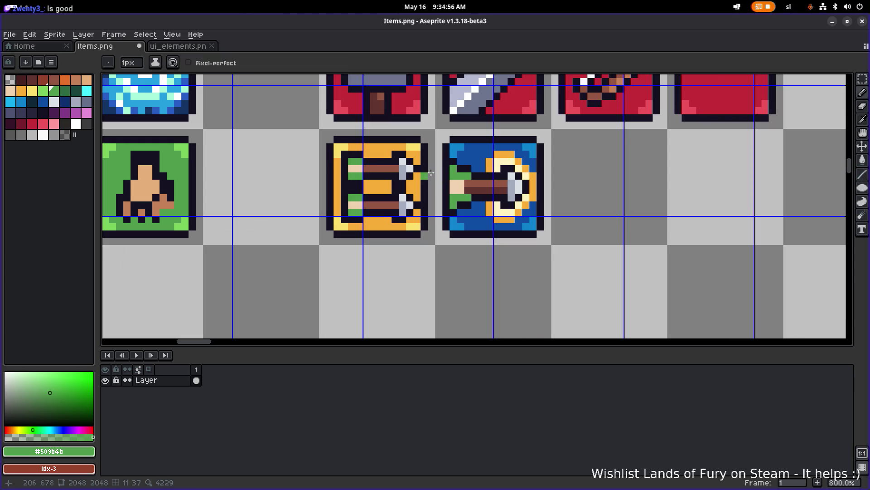
Add darker green shading pixels to the fletching and the crossbow's left side.
click(54, 90)
scroll(418, 173, up, 1)
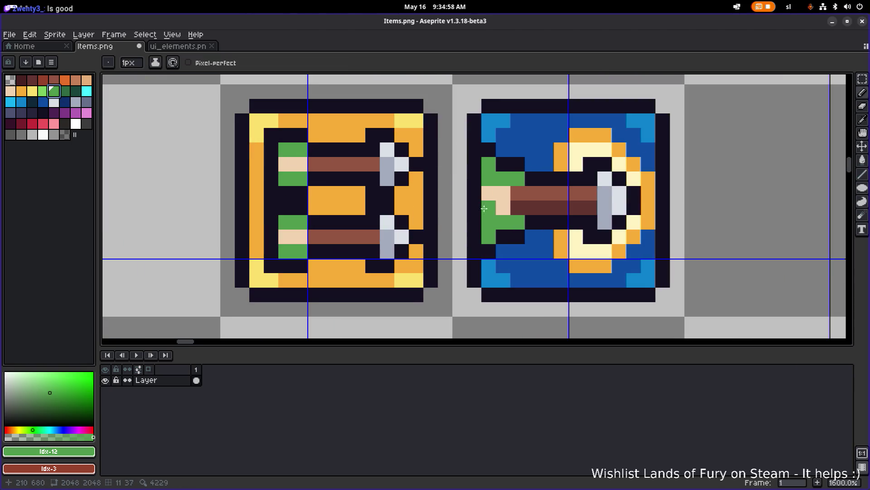
click(65, 90)
click(488, 220)
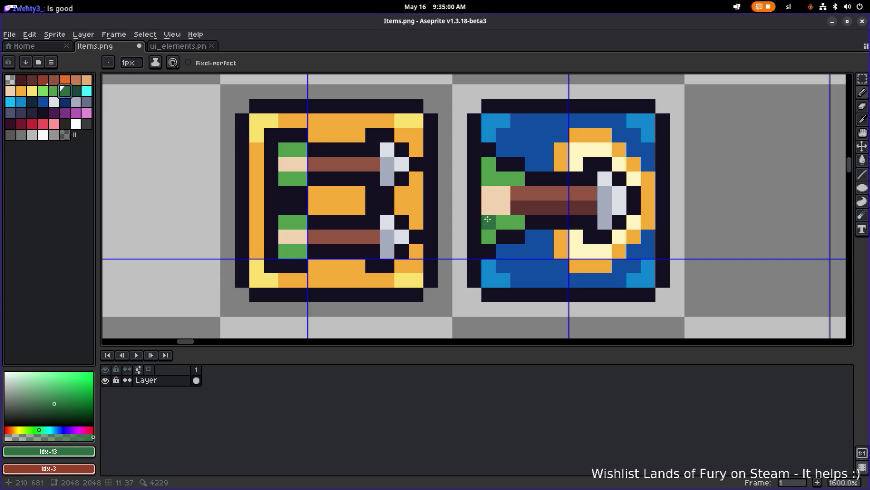
click(485, 177)
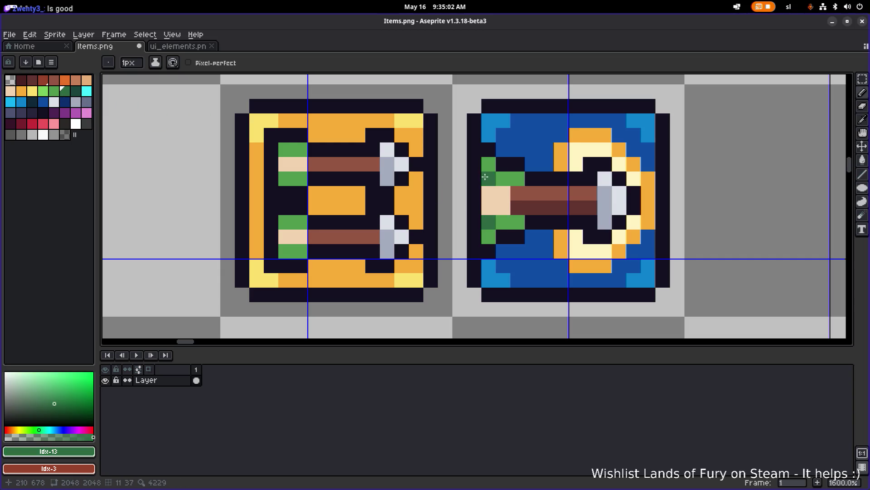
scroll(535, 202, down, 4)
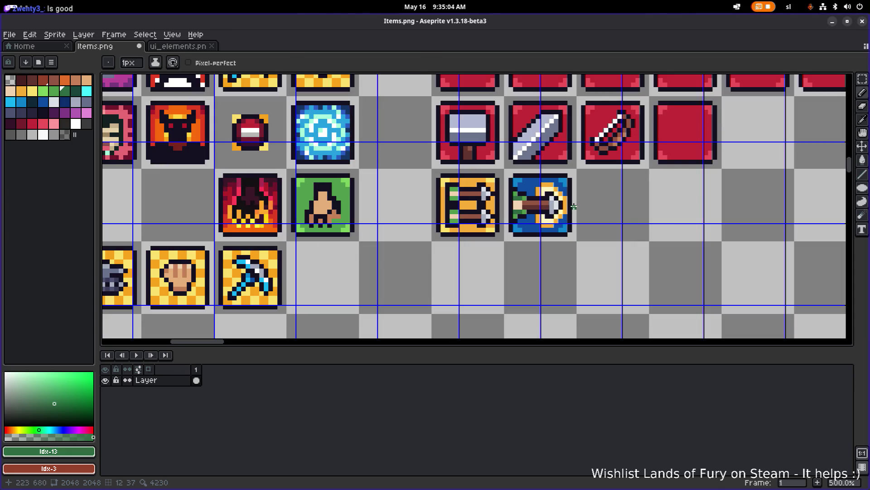
scroll(521, 203, down, 1)
scroll(518, 204, up, 8)
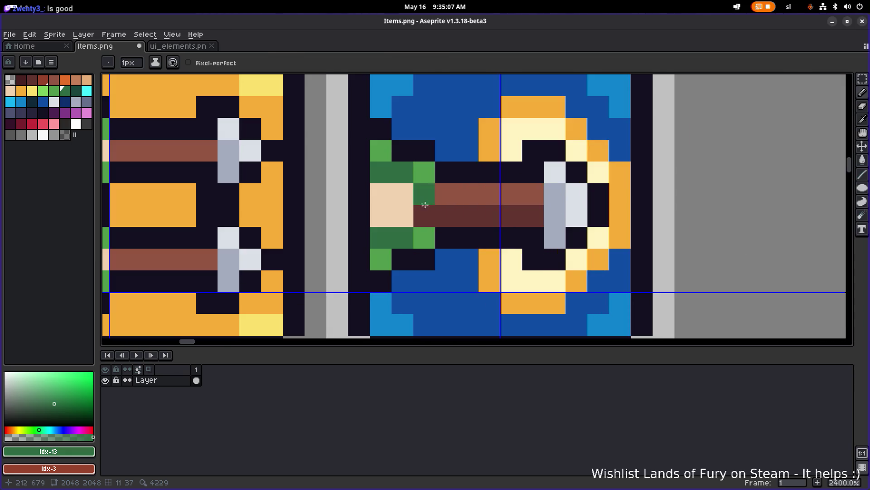
Recolour the crossbow handle-end pixels tan, undoing one misplaced pixel.
key(alt)
click(408, 196)
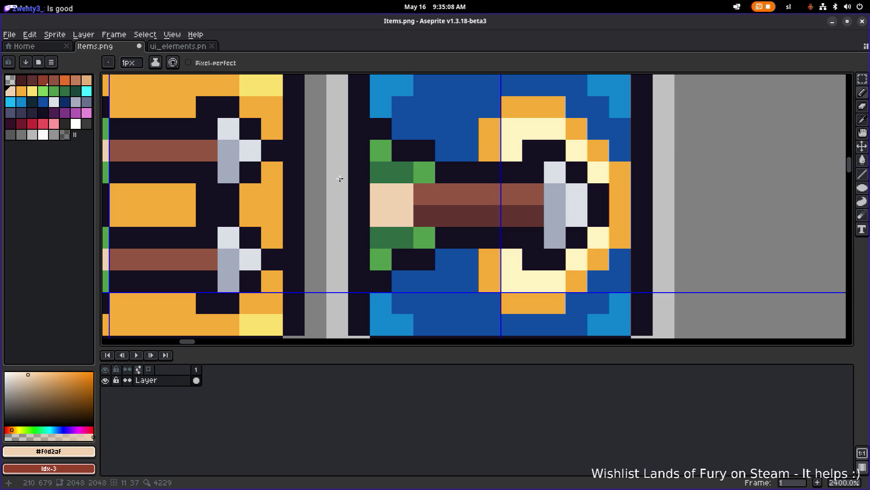
key(bracketleft)
click(379, 207)
key(ctrl+z)
click(400, 196)
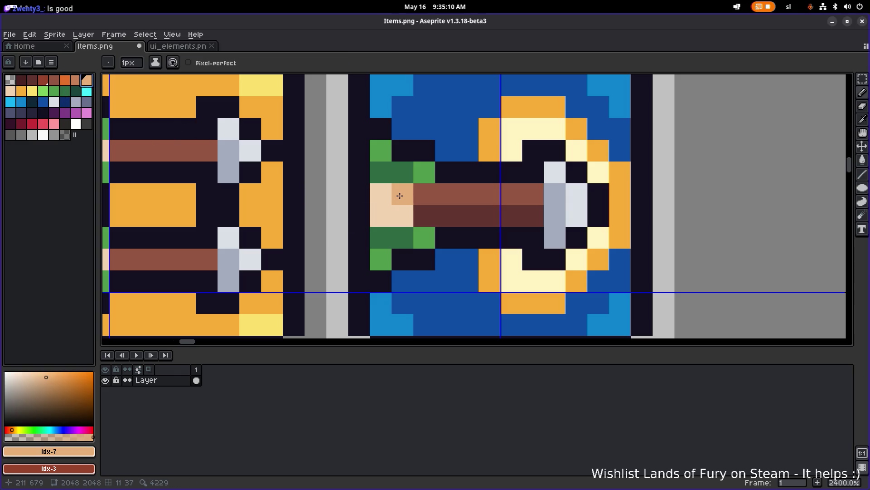
click(403, 215)
click(381, 216)
Sample the ring's cream colour and paint a handle-end pixel cream.
scroll(515, 209, down, 6)
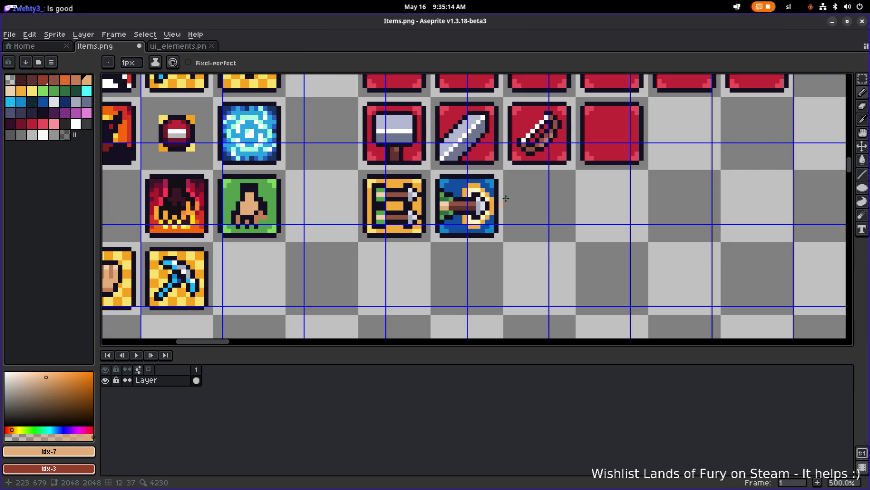
scroll(498, 202, up, 8)
scroll(481, 262, down, 4)
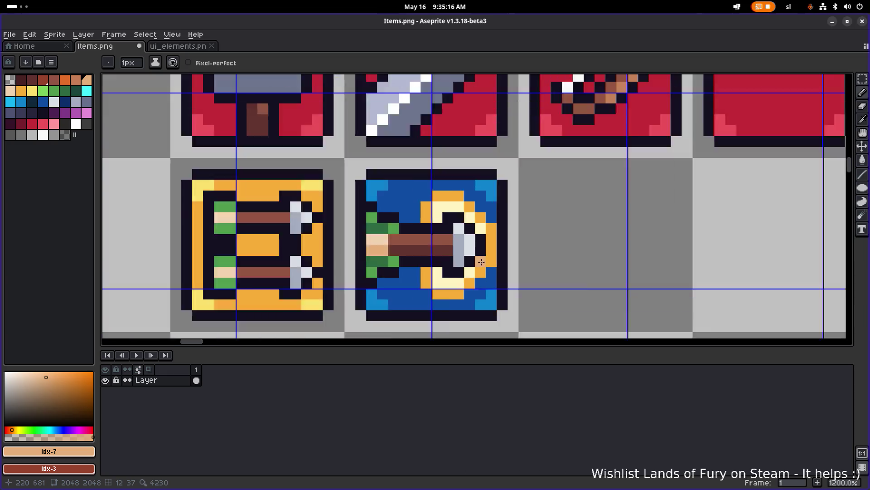
scroll(481, 262, down, 4)
alt+click(481, 262)
scroll(551, 193, up, 5)
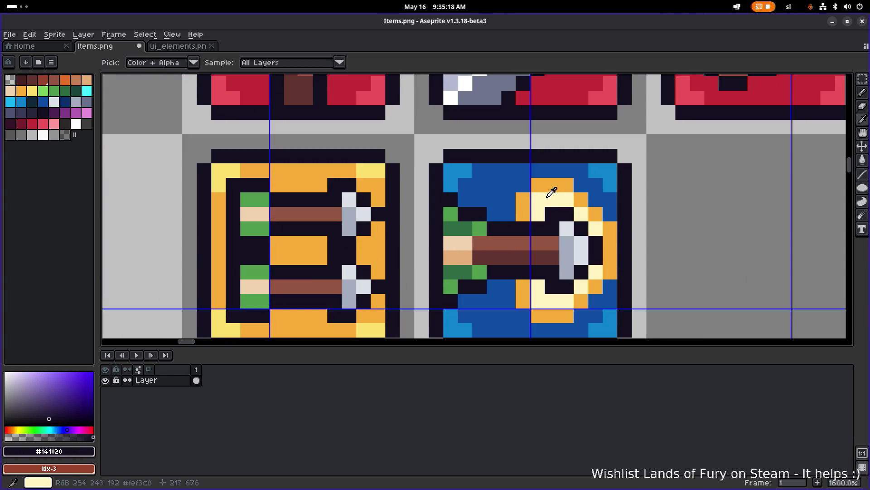
alt+click(551, 193)
click(452, 243)
Paint the lower ring pixels beige, undoing one misplaced pixel.
scroll(521, 222, down, 4)
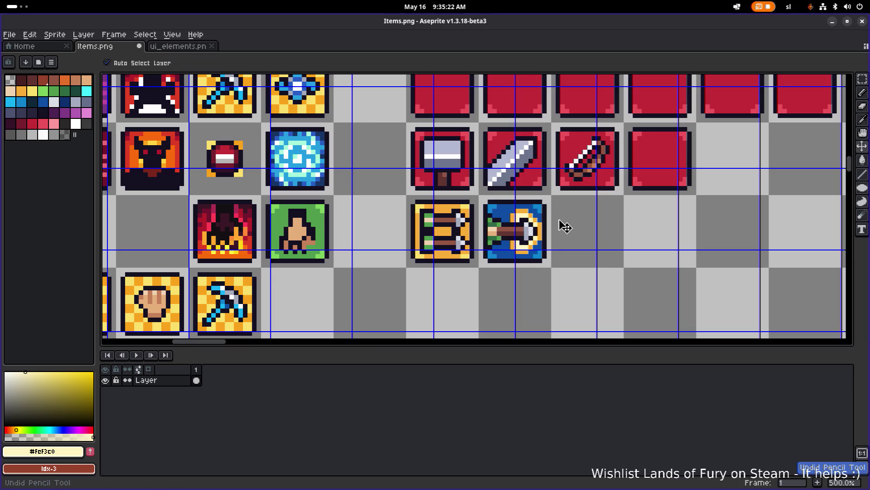
drag(552, 222, 509, 220)
scroll(472, 246, up, 5)
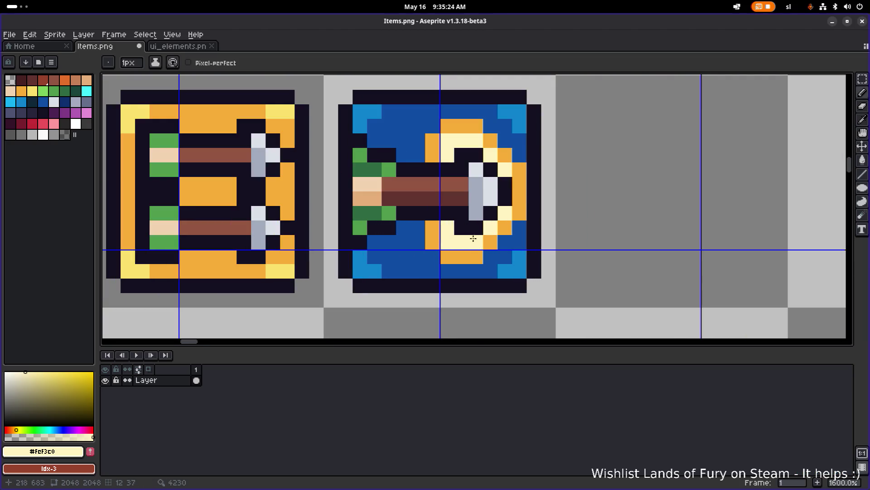
alt+click(374, 184)
click(458, 242)
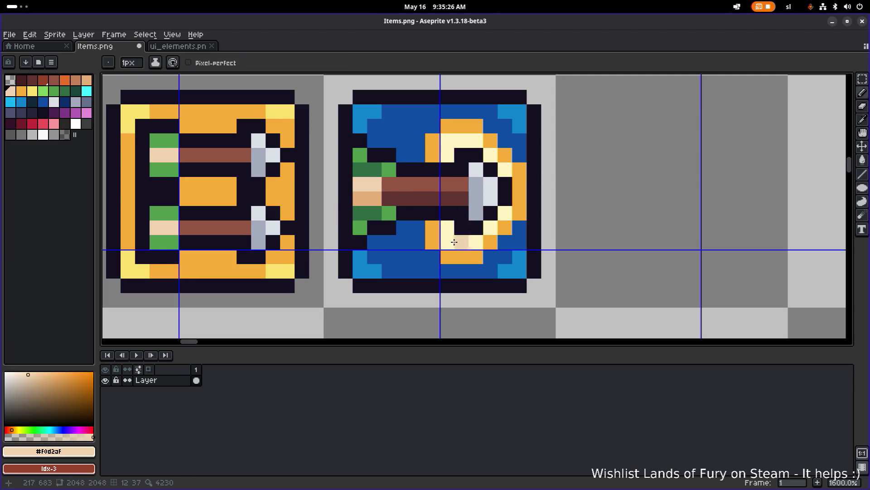
key(ctrl+z)
click(453, 242)
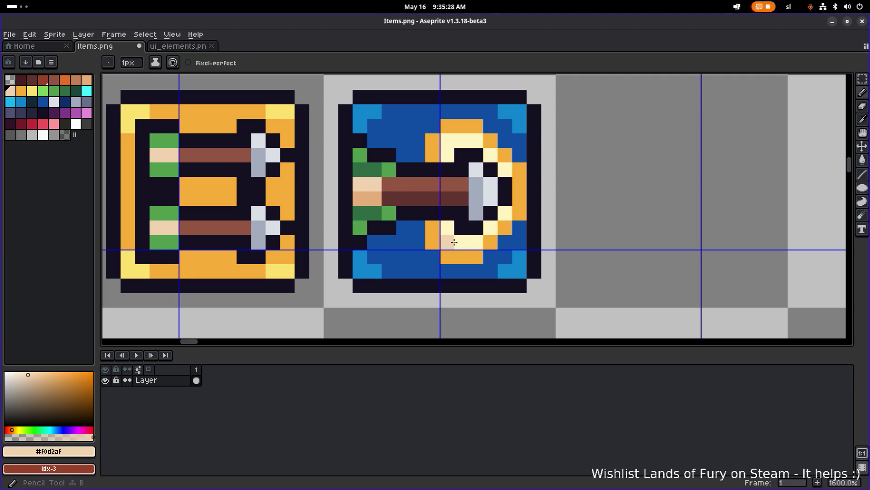
click(462, 242)
click(448, 229)
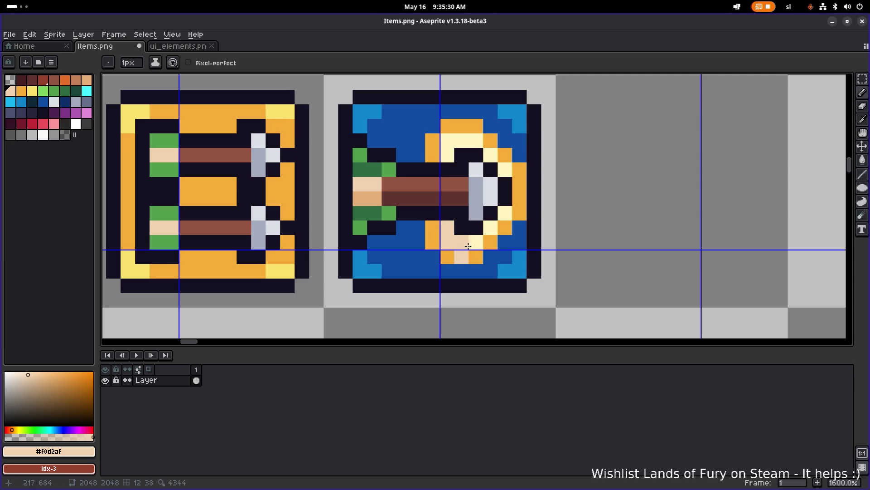
Paint further ring and adjacent pixels beige, then restore two ring pixels to cream.
scroll(468, 245, down, 3)
scroll(476, 240, up, 5)
click(486, 240)
click(507, 219)
click(548, 239)
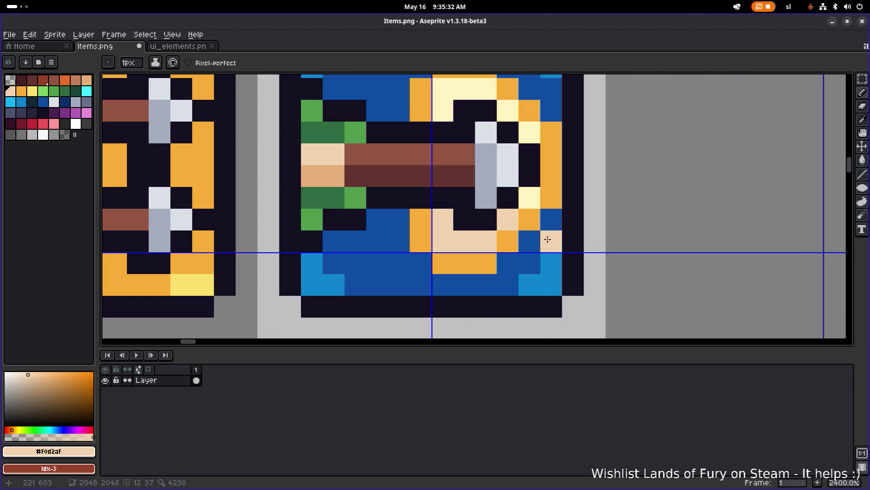
alt+click(530, 197)
click(486, 241)
click(508, 241)
Save Items.png and switch back to Godot.
scroll(554, 230, down, 5)
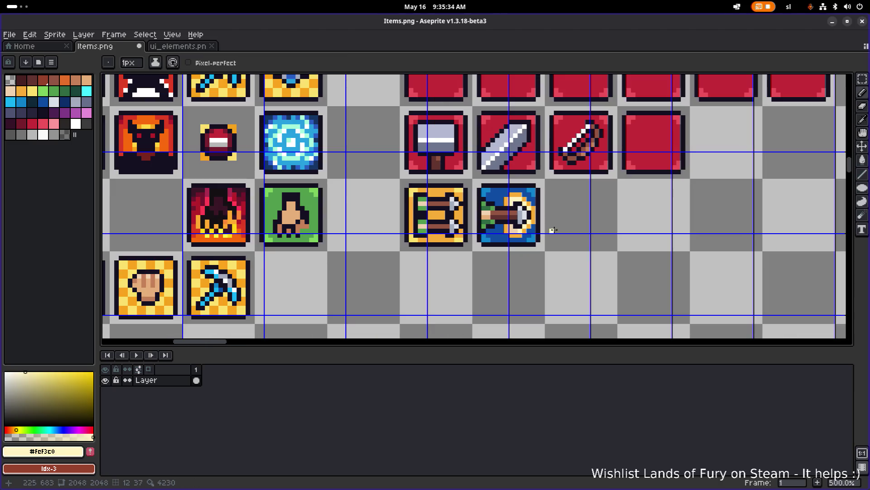
scroll(564, 227, up, 4)
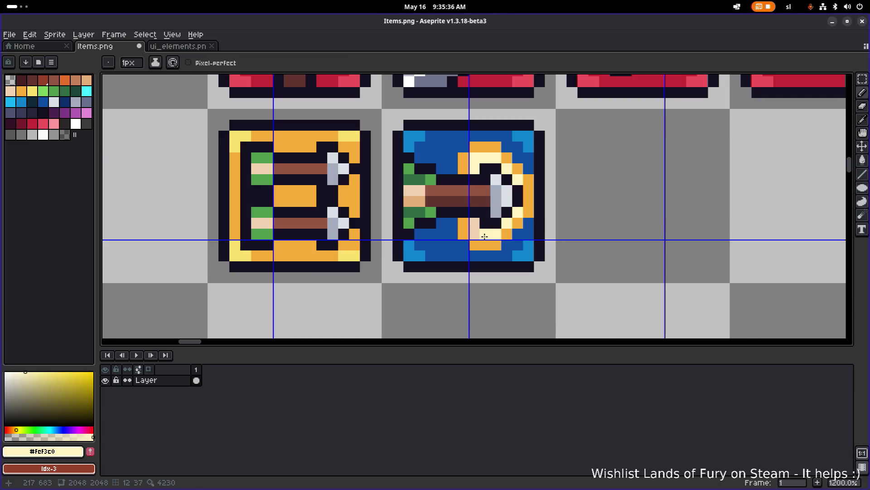
key(ctrl+s)
scroll(565, 194, down, 3)
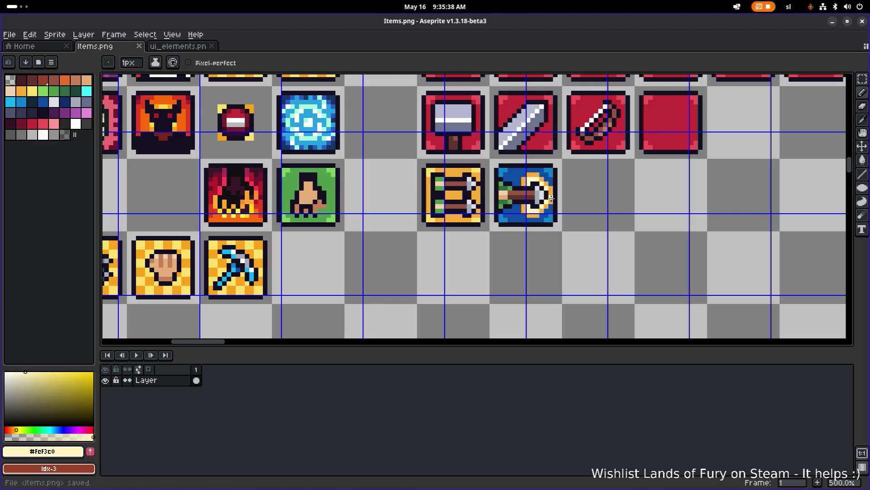
click(832, 22)
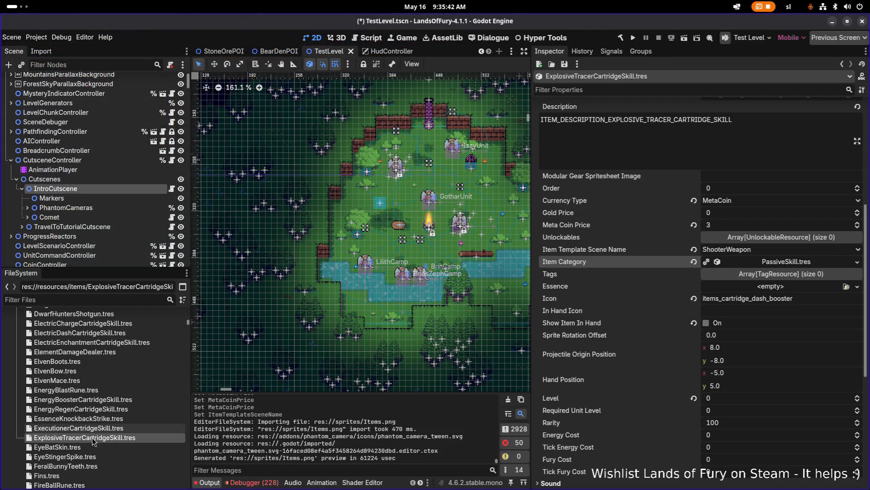
Select ExplosiveTracerCartridgeSkill.tres and filter the FileSystem by 'cartridgesk'.
click(110, 437)
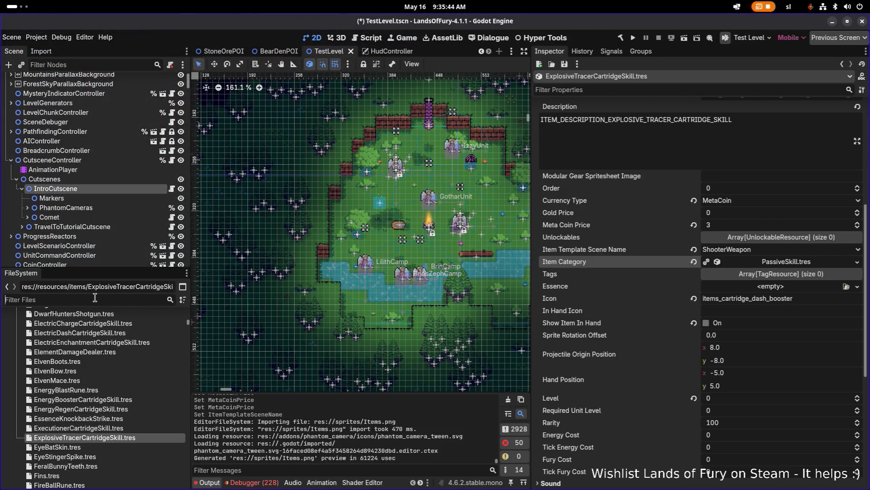
click(95, 297)
text(cartridg)
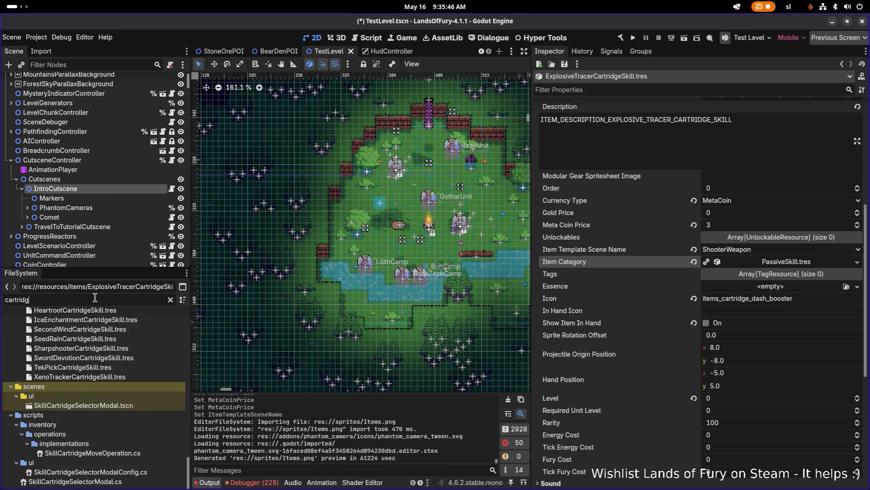
text(esk)
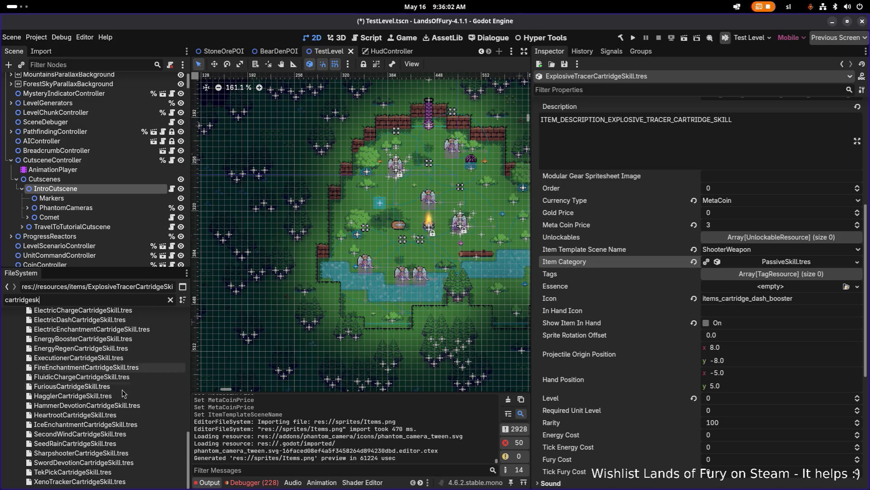
scroll(94, 370, up, 2)
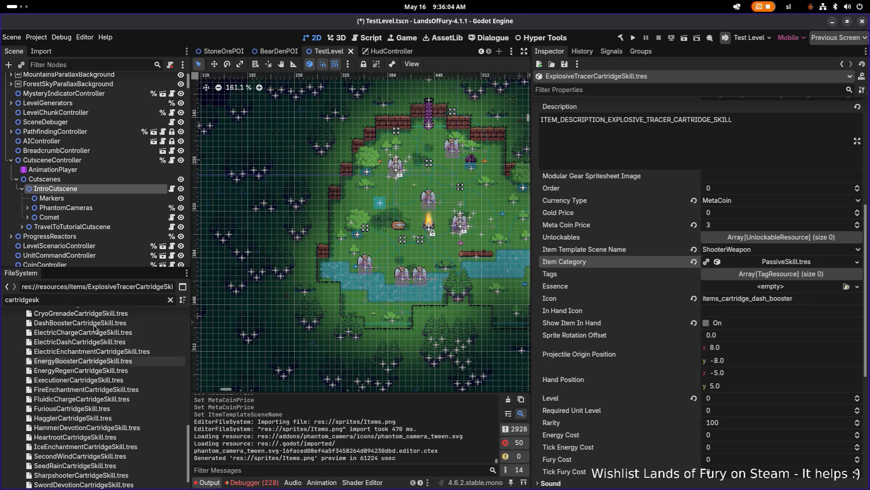
scroll(91, 362, up, 5)
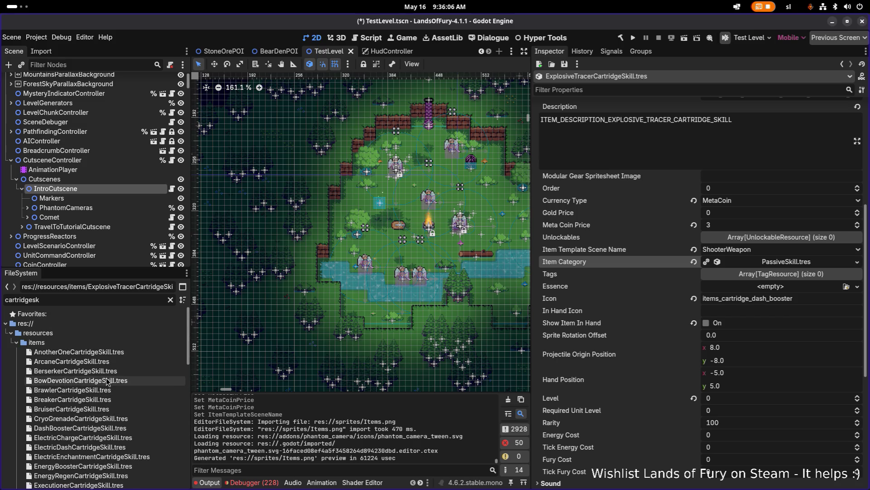
Change the filter to 'cartrid' and open the items_cartridge_furious.tres atlas texture.
double_click(77, 302)
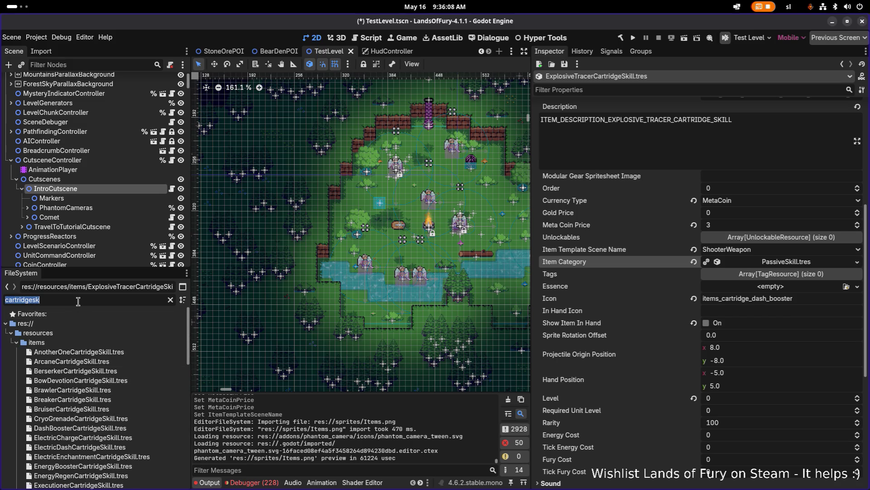
text(skil)
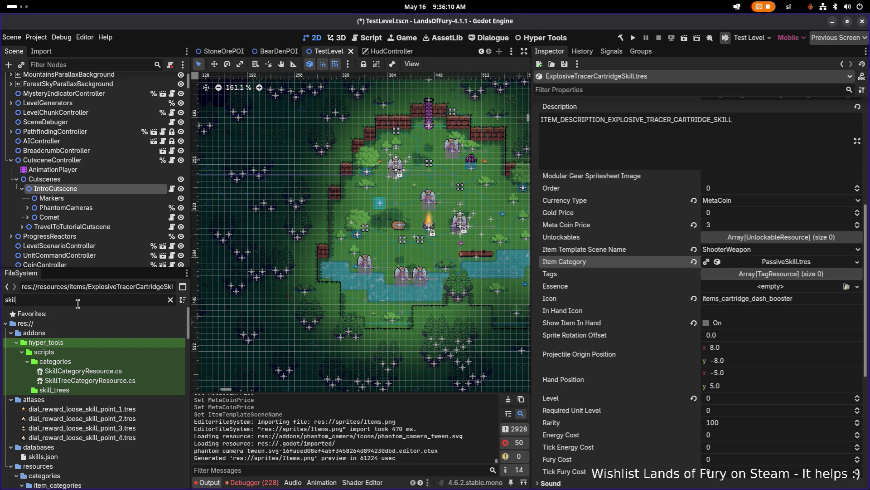
key(BackSpace)
key(BackSpace)
key(BackSpace)
text(car)
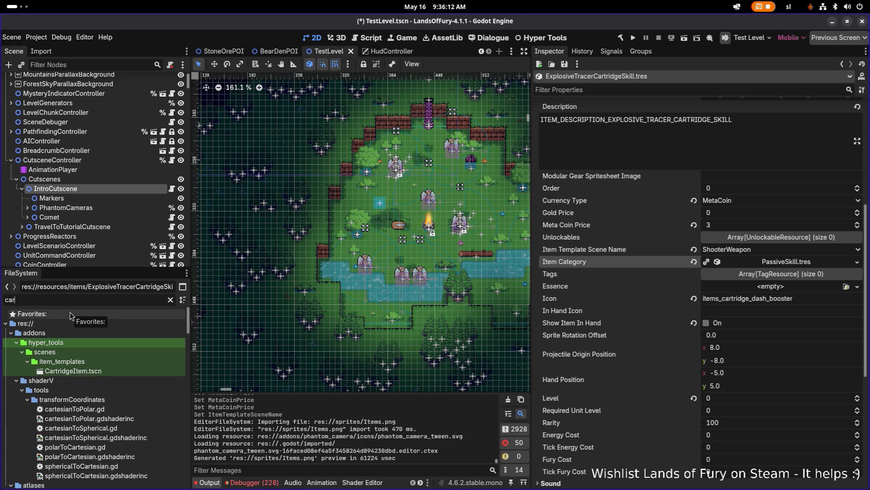
text(tridge)
scroll(91, 363, down, 5)
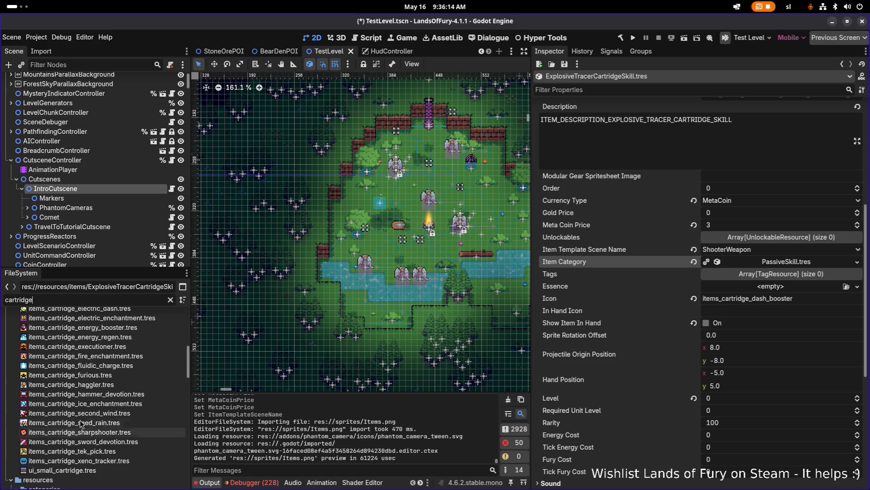
click(104, 376)
scroll(104, 376, up, 1)
scroll(109, 368, up, 1)
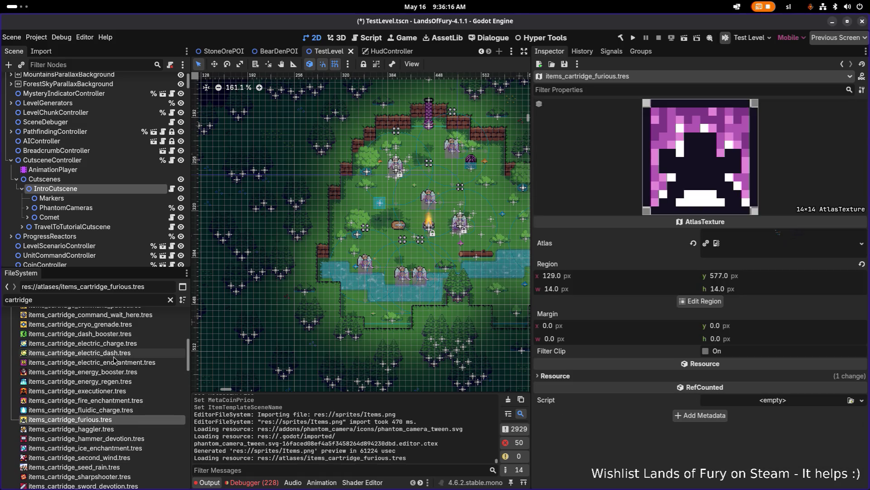
Duplicate items_cartridge_furious.tres as items_cartridge_explosive_tracer.tres.
key(ctrl+d)
key(Right)
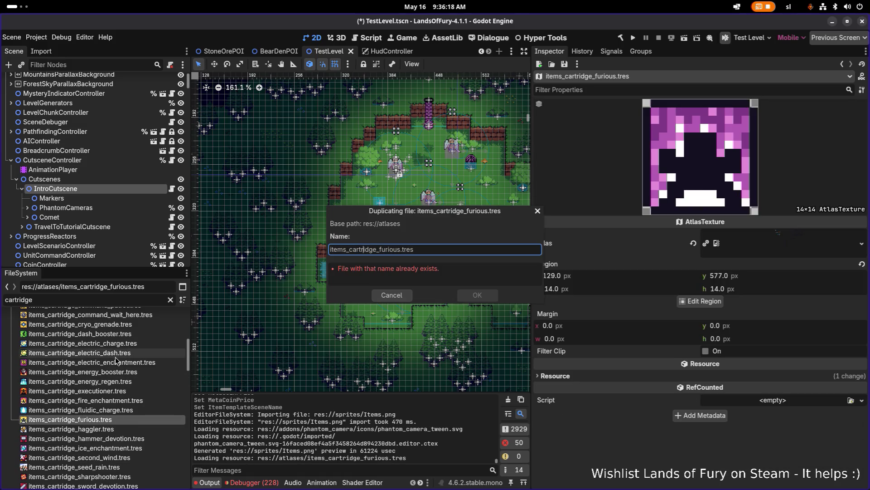
key(alt+Tab)
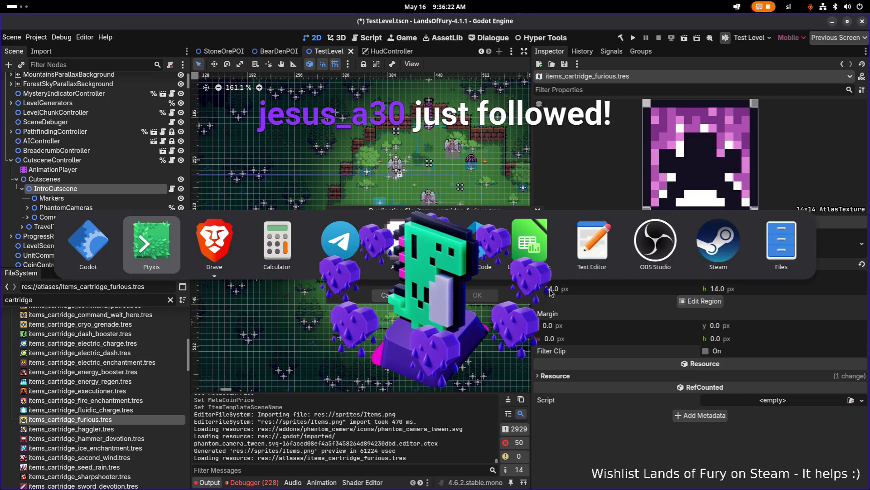
key(Escape)
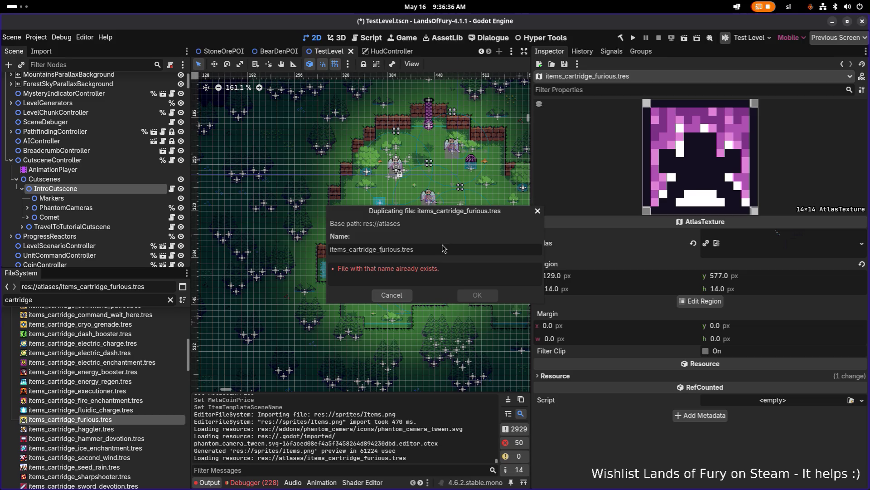
key(super)
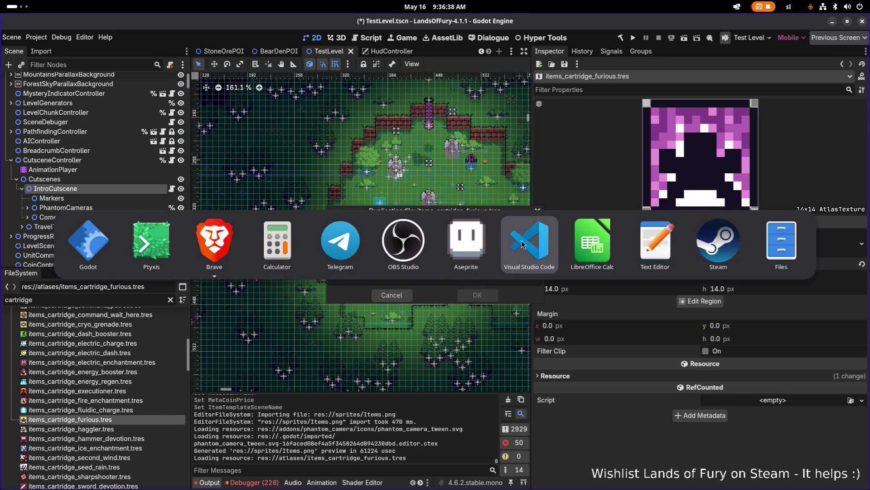
click(523, 245)
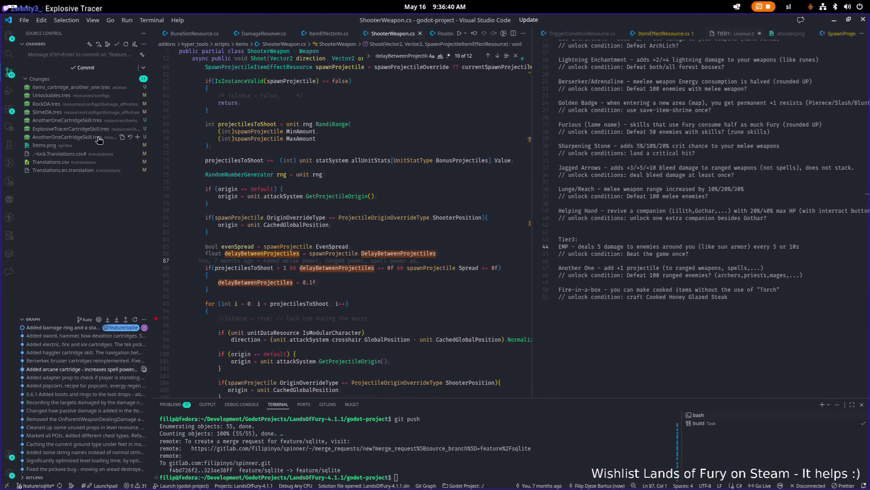
key(alt+Tab)
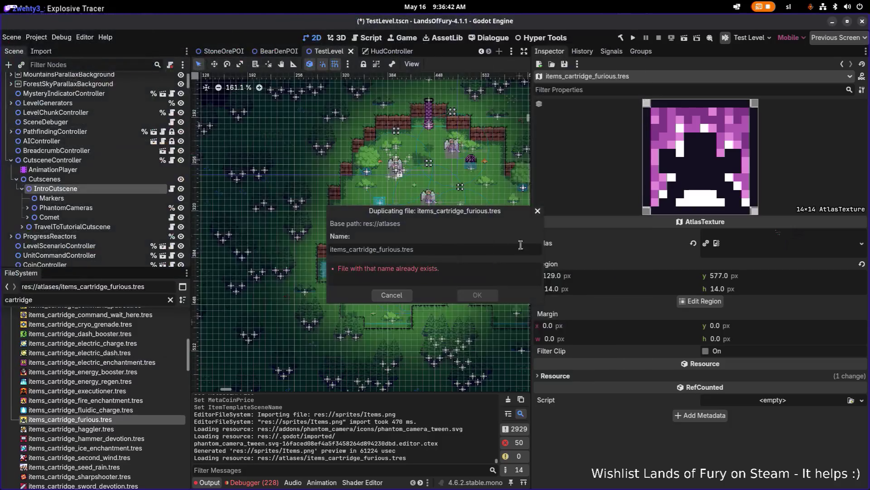
click(371, 249)
key(ctrl+shift+Right)
text(explosive_t)
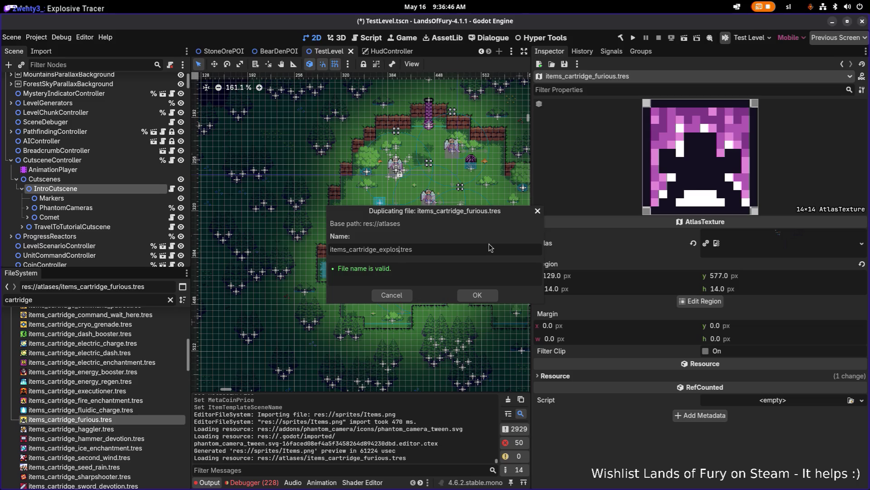
text(racer)
key(Return)
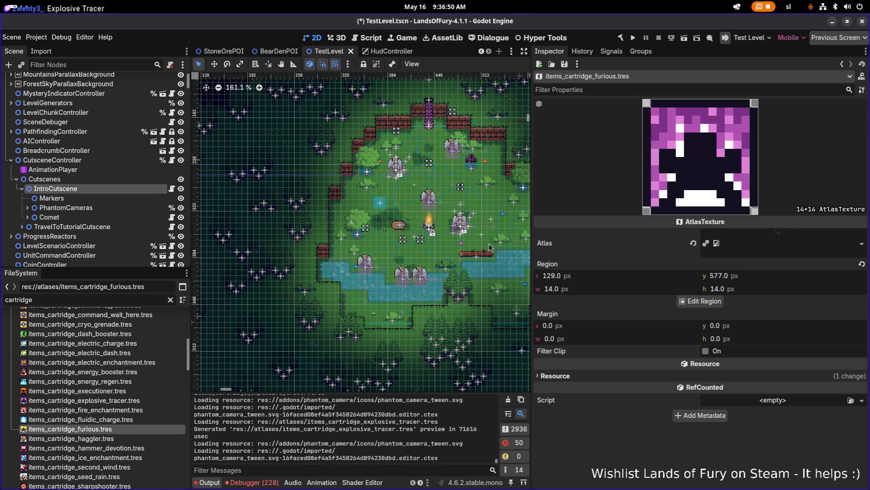
Filter the FileSystem by 'explosive' and open the new explosive tracer atlas texture.
click(133, 302)
key(ctrl+a)
text(explosive)
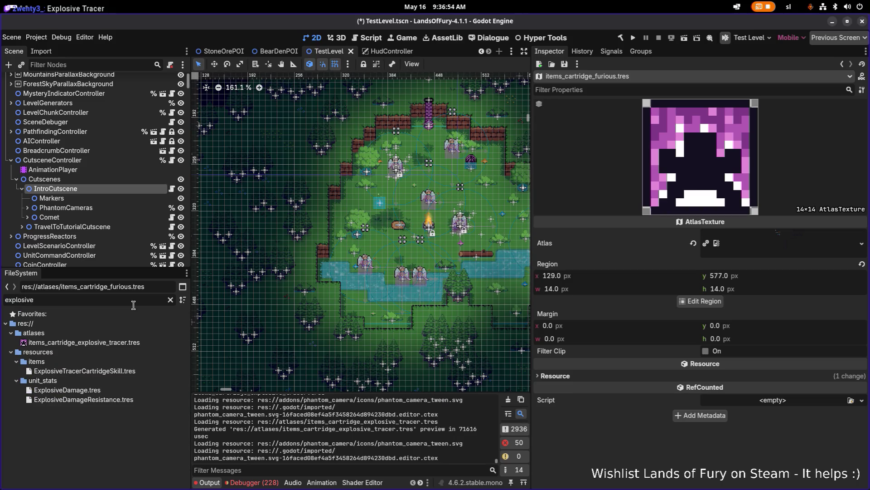
click(84, 342)
Set the atlas region to the blue cartridge sprite at 209,673, 14×14, and save.
click(701, 301)
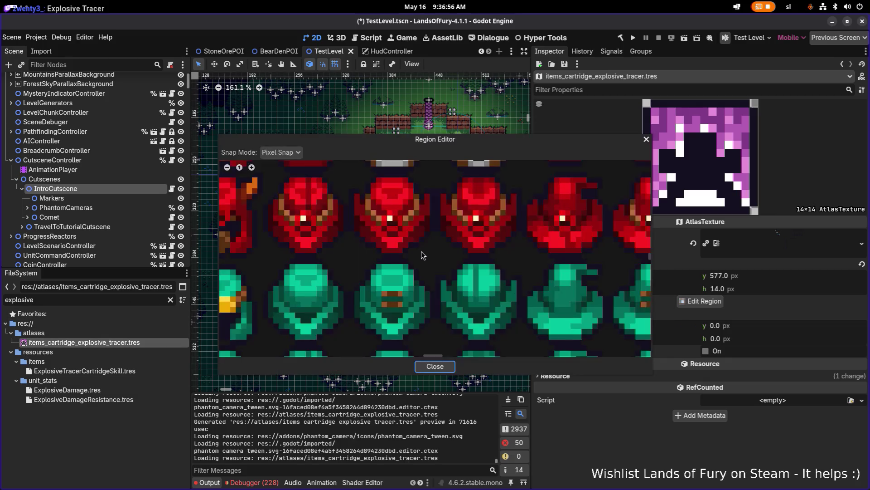
scroll(421, 255, down, 10)
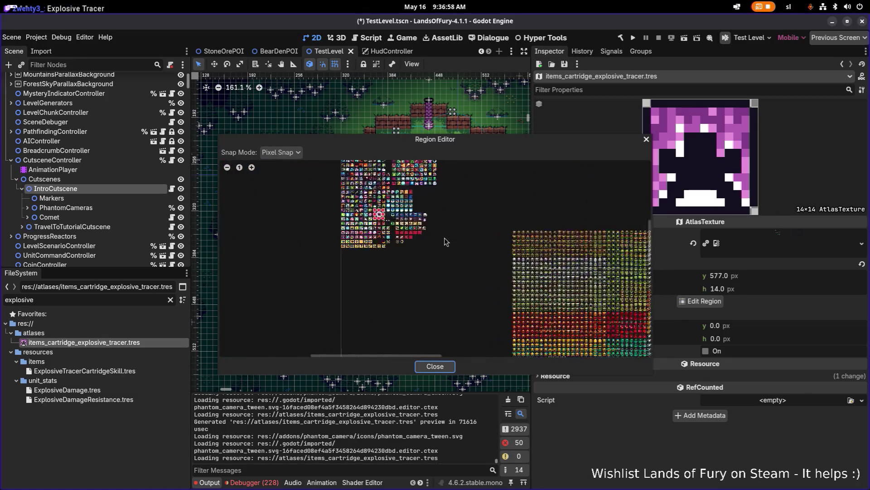
scroll(395, 232, up, 10)
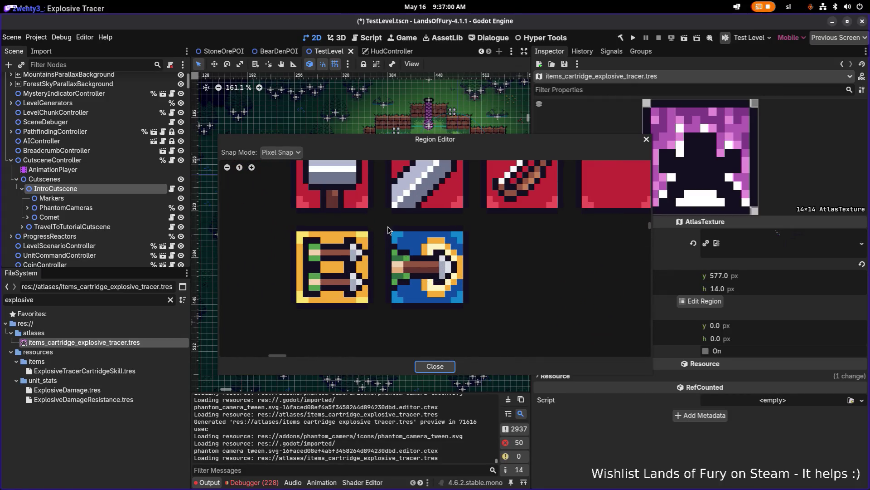
drag(386, 226, 471, 311)
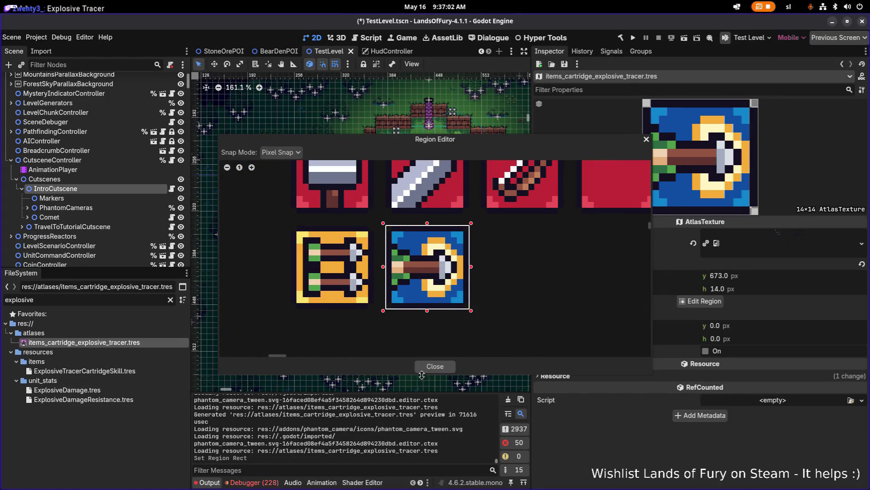
click(441, 366)
key(ctrl+s)
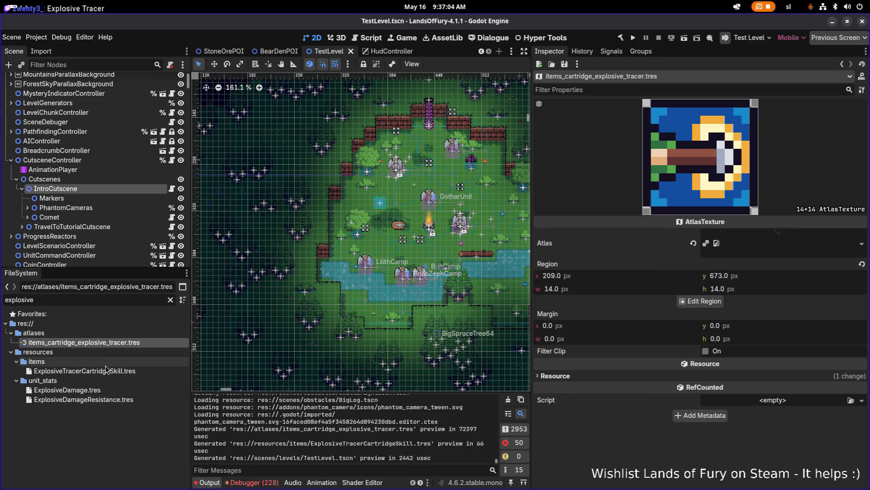
double_click(84, 370)
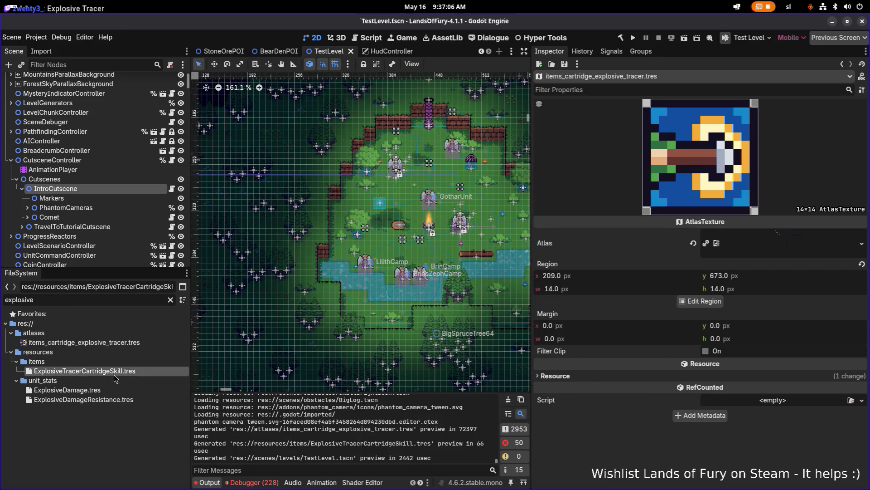
Change the Icon from dash_booster to items_cartridge_explosive_tracer.
scroll(625, 303, down, 10)
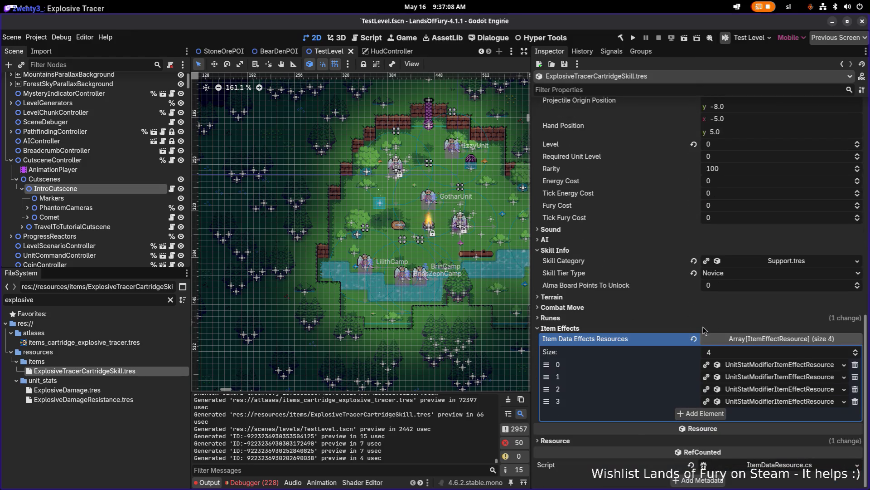
scroll(669, 353, up, 10)
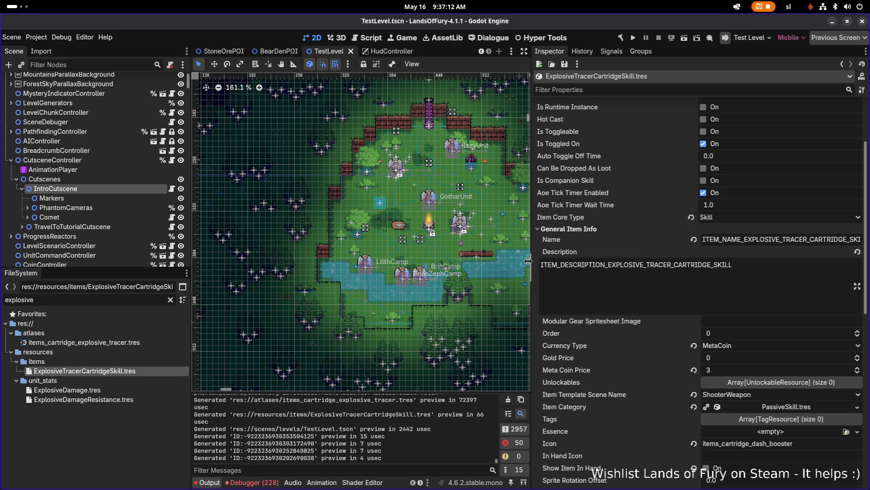
drag(531, 261, 496, 259)
scroll(801, 263, down, 3)
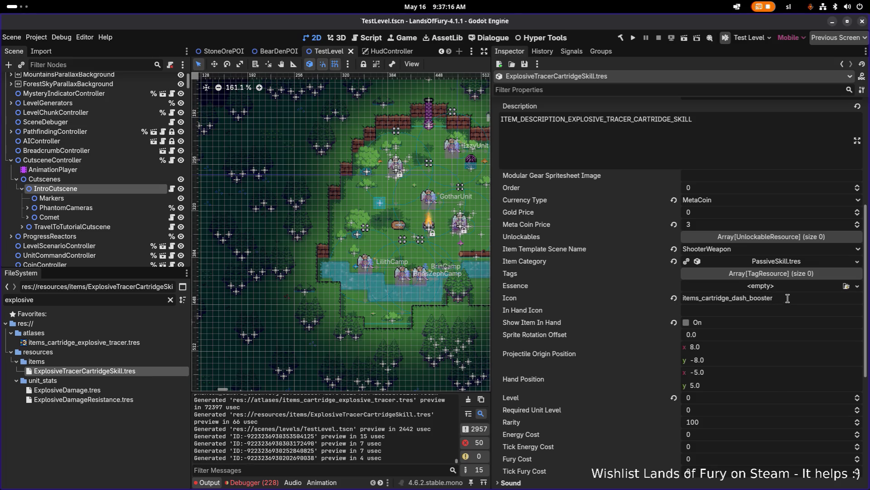
click(775, 297)
drag(732, 298, 859, 297)
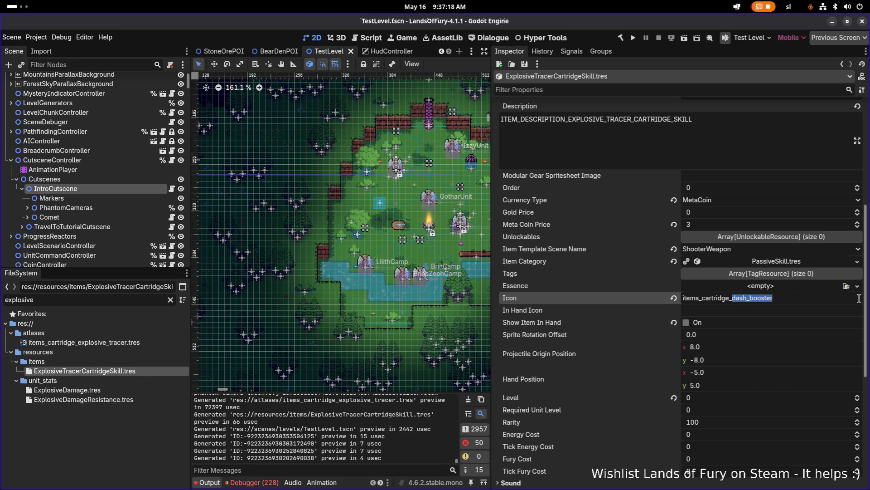
text(explosive_)
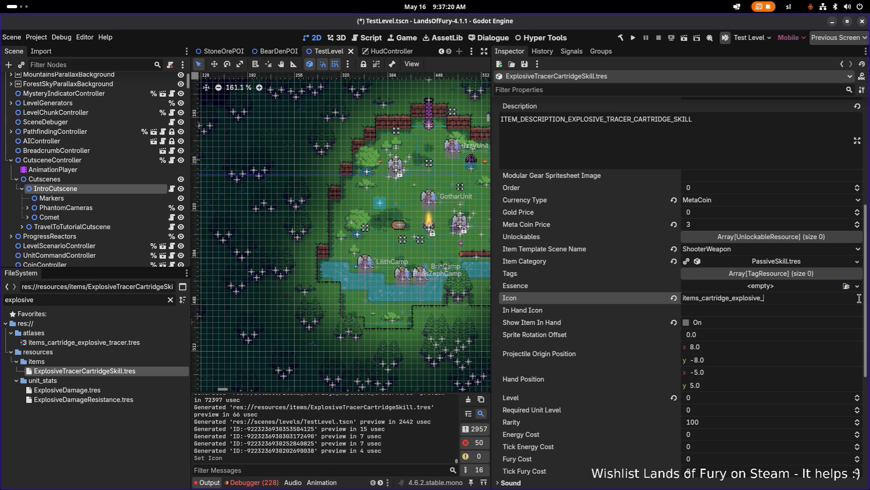
text(tracer)
Set Skill Category to Offensive.tres and Skill Tier Type to Adept, saving the resource.
scroll(857, 294, down, 5)
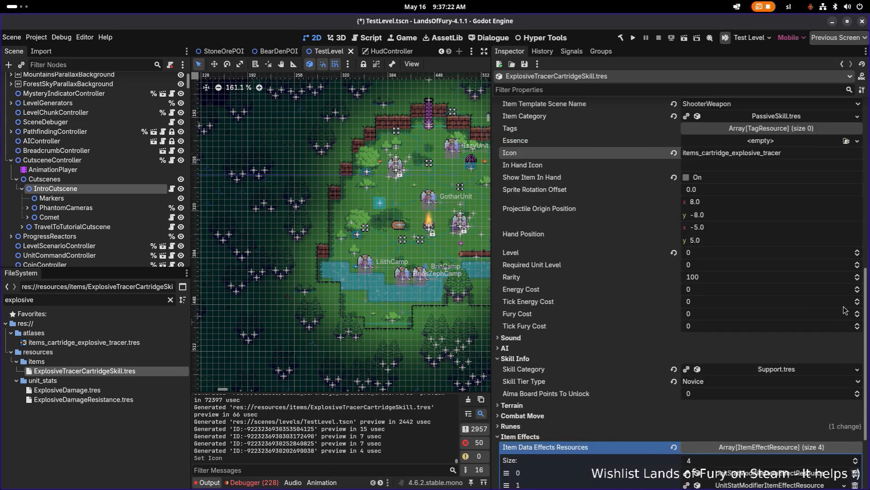
click(857, 261)
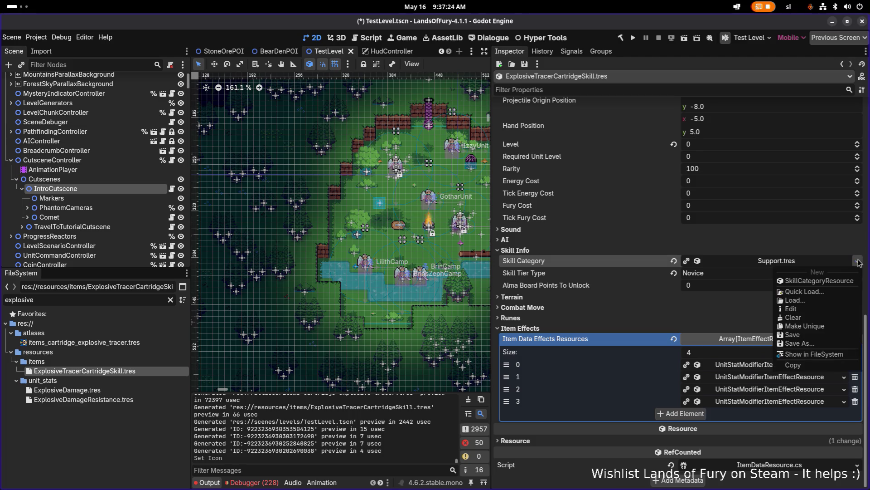
click(828, 293)
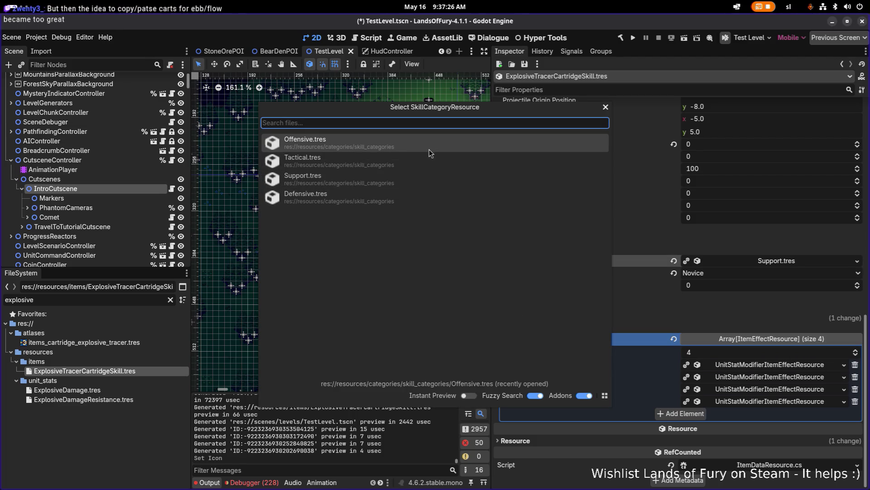
double_click(429, 145)
key(ctrl+s)
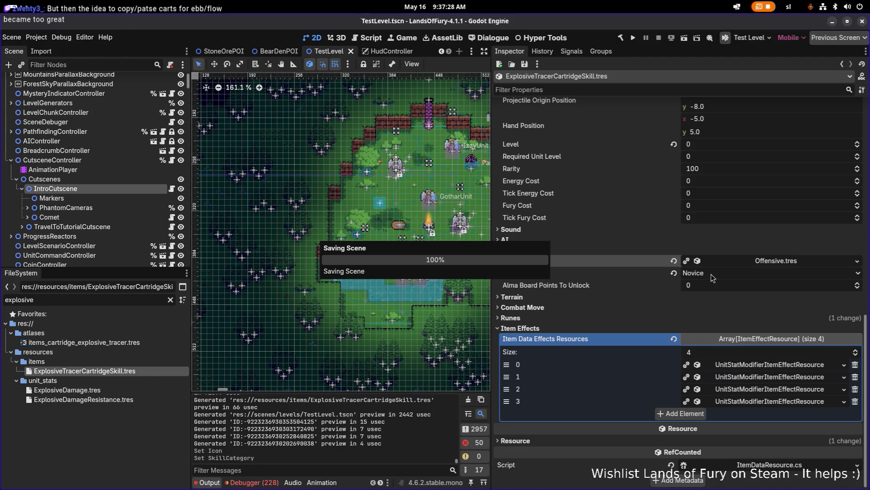
click(720, 274)
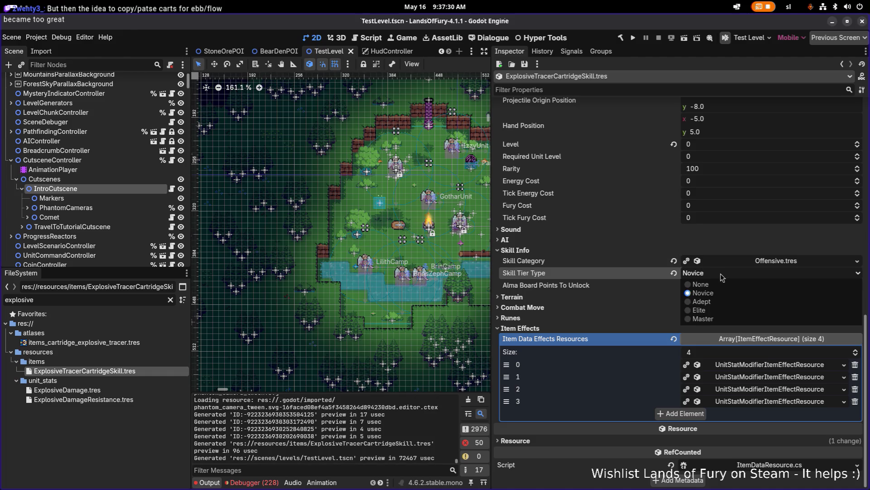
click(717, 306)
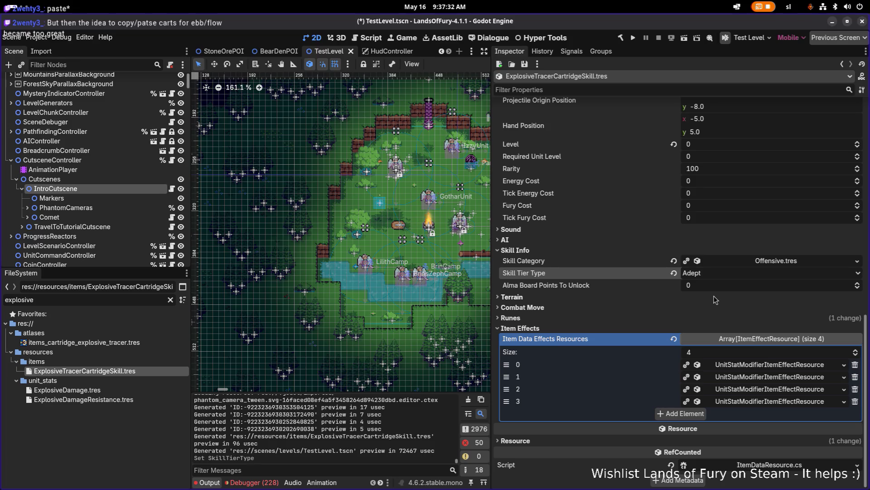
key(ctrl+s)
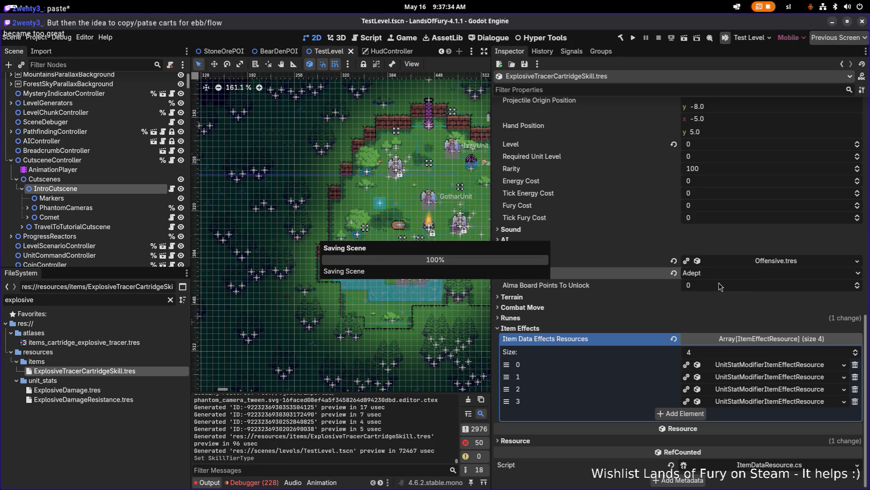
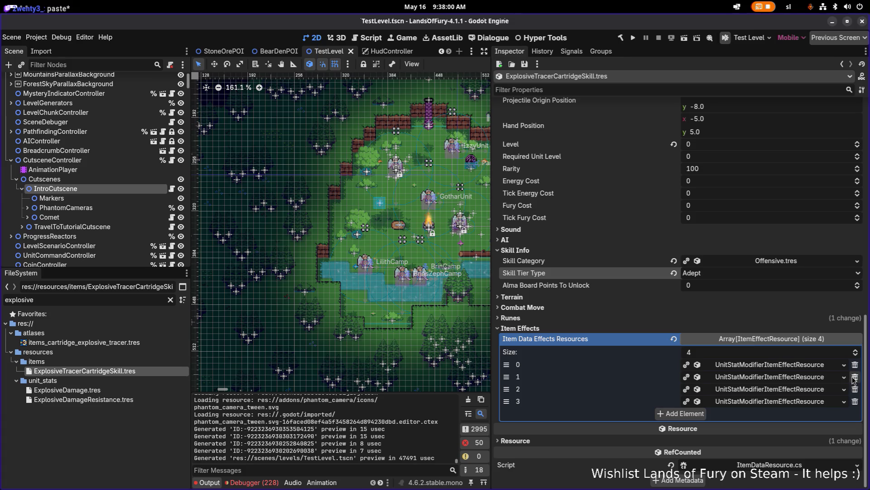
Delete three stat-modifier effects from Item Data Effects and clear element 0 to <empty>.
click(798, 366)
click(798, 366)
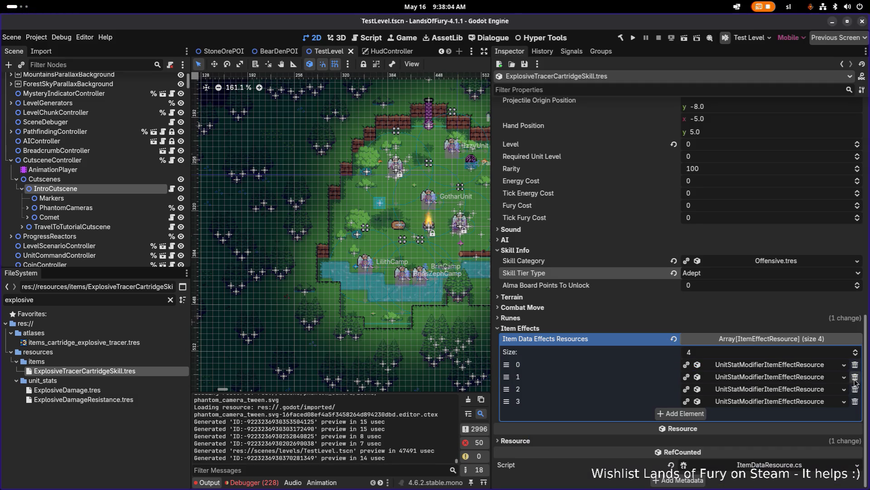
click(855, 390)
click(855, 390)
click(855, 401)
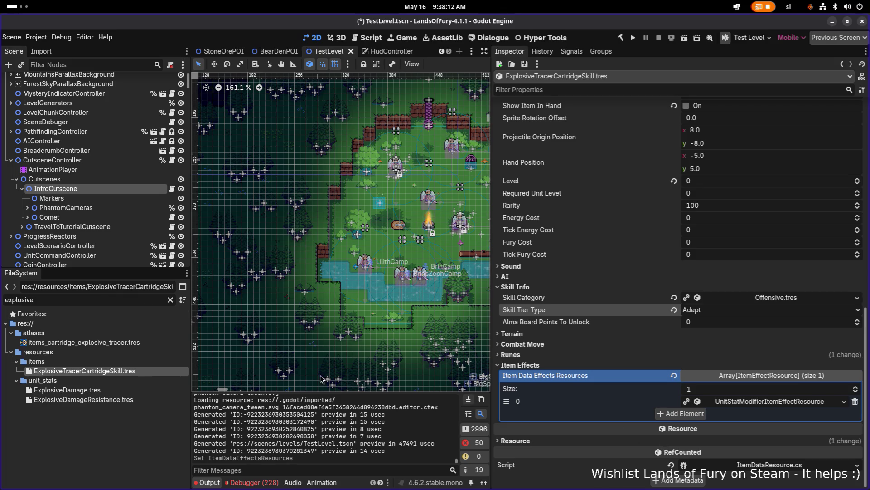
click(100, 302)
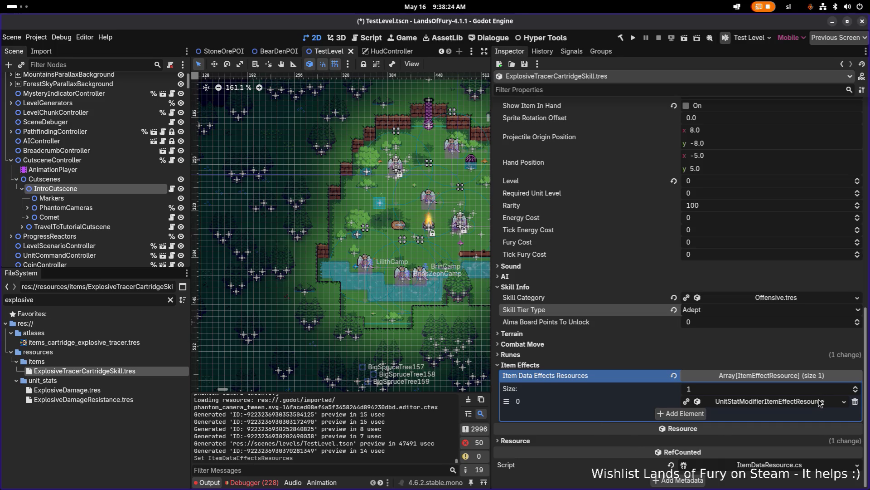
click(856, 402)
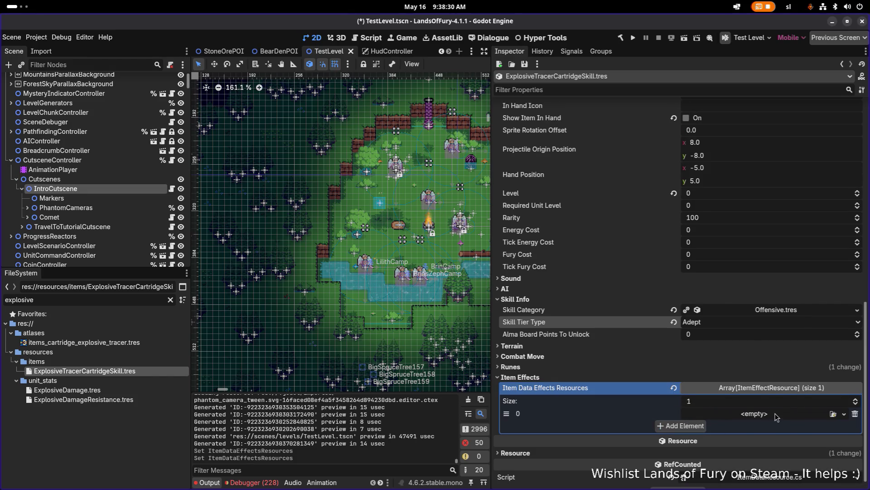
Fill element 0 with a new SpawnProjectileItemEffectResource and expand it.
click(776, 414)
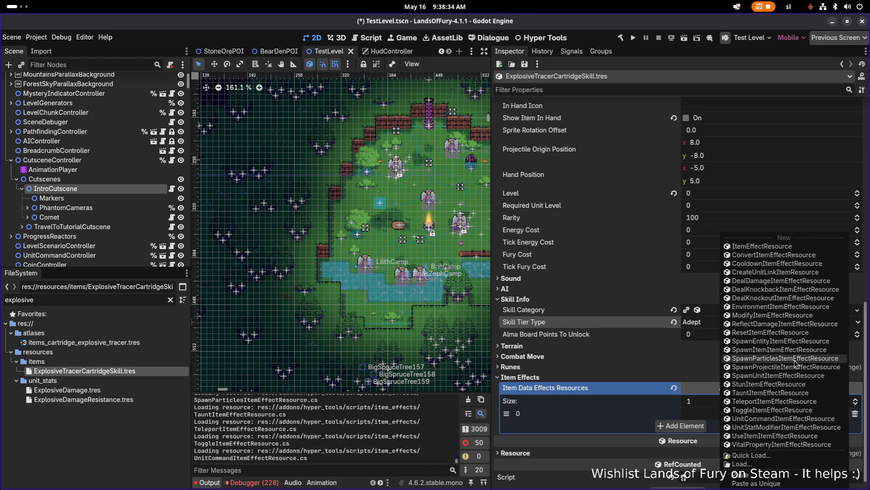
click(792, 367)
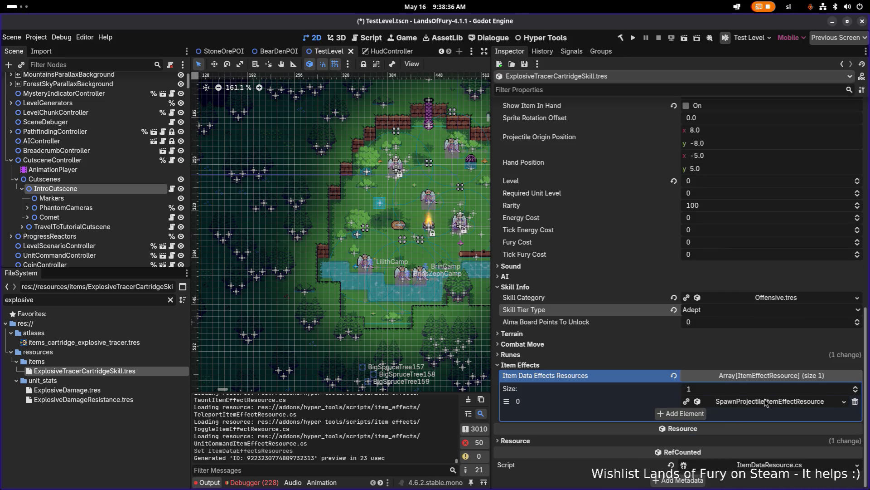
click(767, 401)
Look over the projectile settings and expand General Item Effect Info.
scroll(762, 386, down, 10)
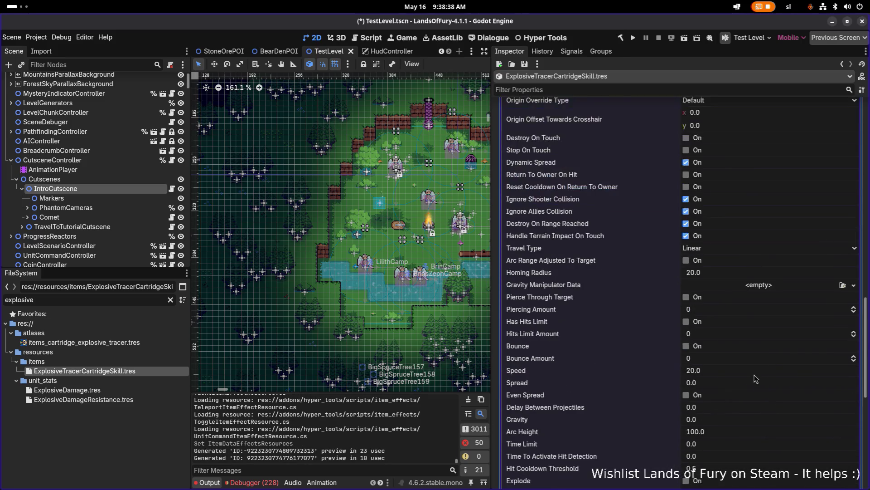
scroll(759, 375, down, 4)
scroll(761, 376, up, 8)
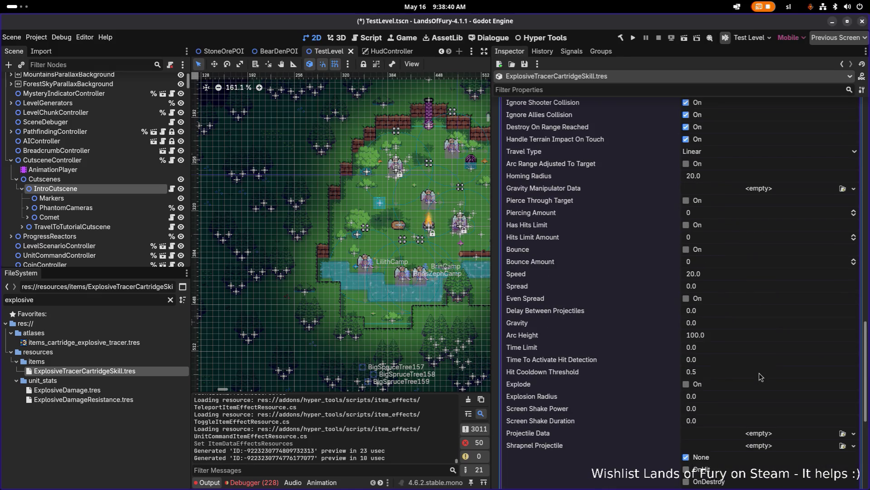
scroll(759, 317, up, 5)
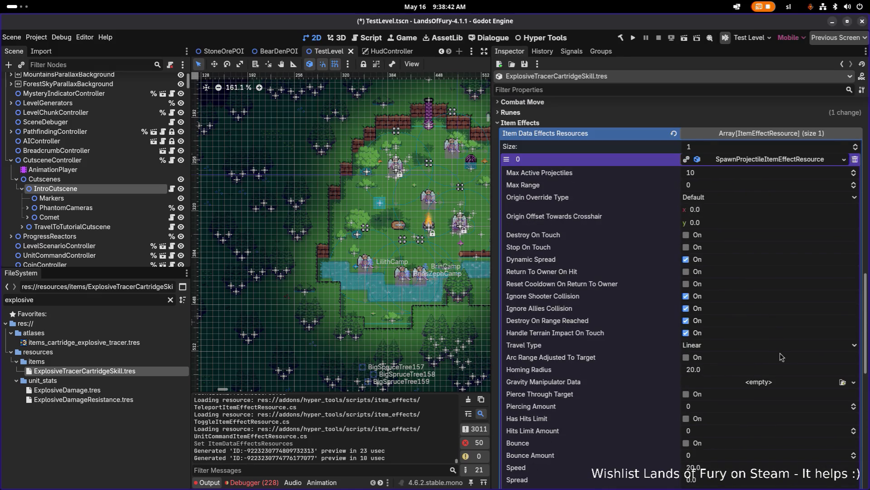
scroll(731, 274, down, 5)
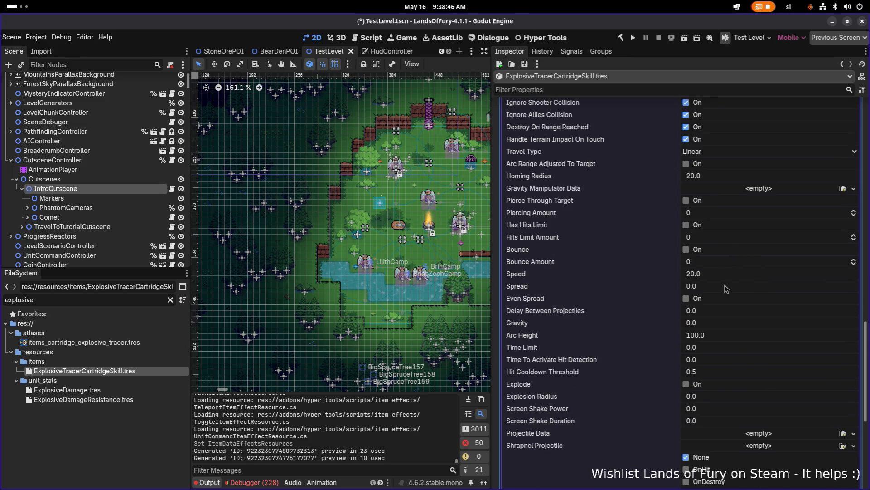
scroll(726, 287, down, 5)
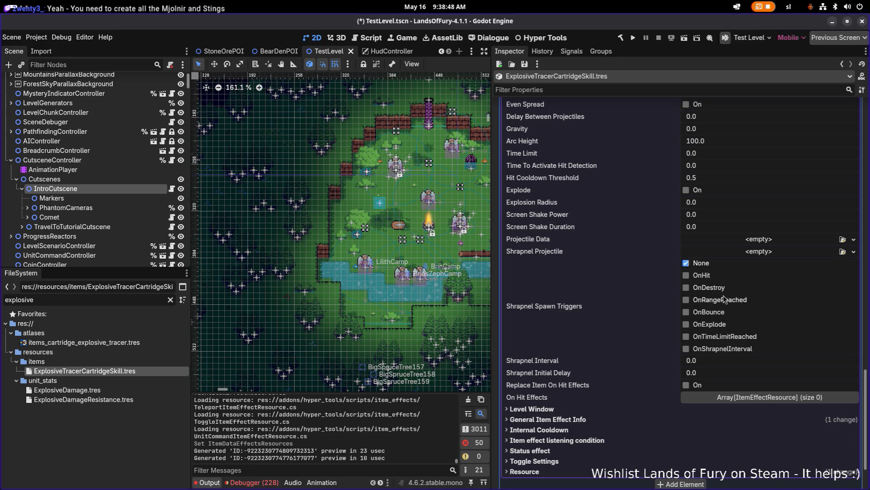
scroll(698, 313, down, 3)
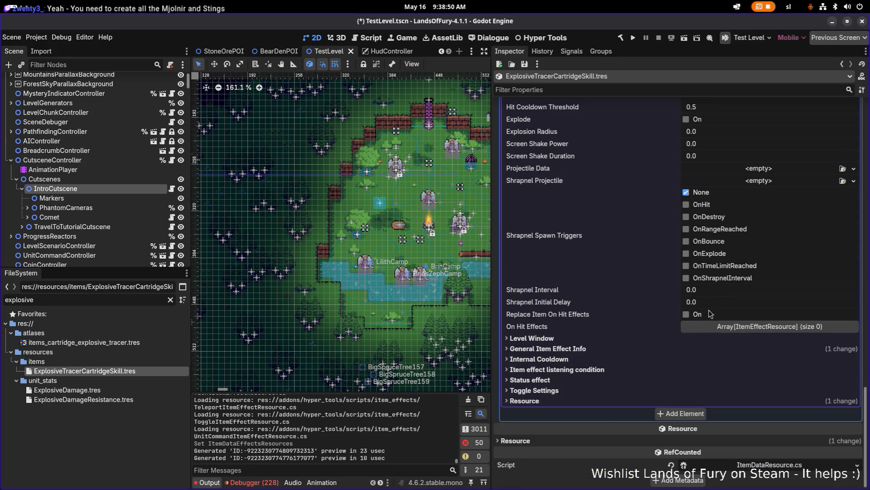
click(674, 347)
Expand the Chance Tracker and set its Base Chance to 0.15.
scroll(677, 322, down, 3)
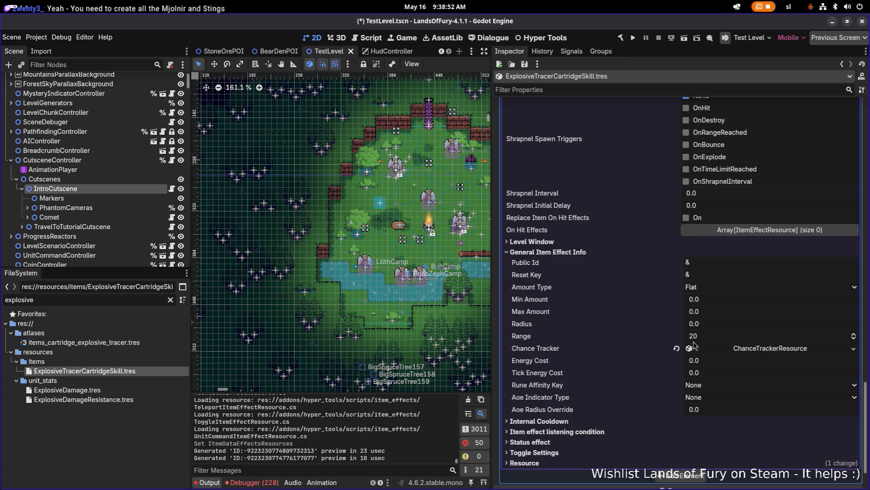
click(779, 349)
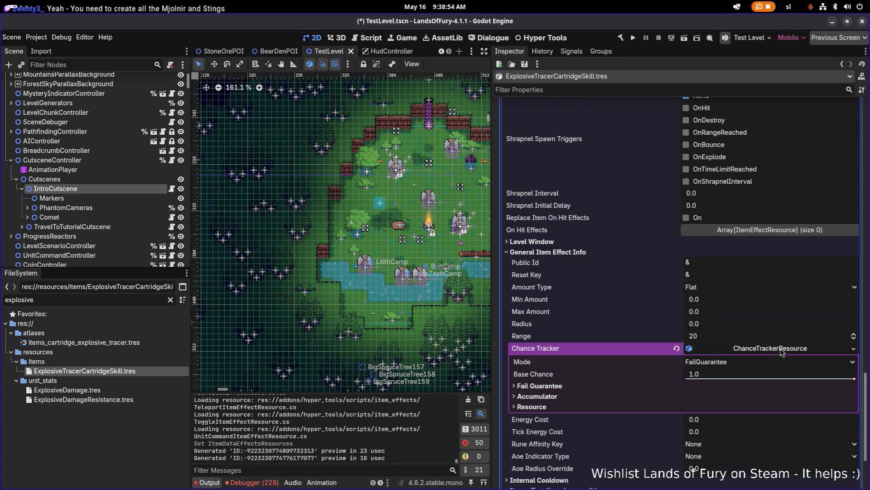
click(733, 363)
click(737, 369)
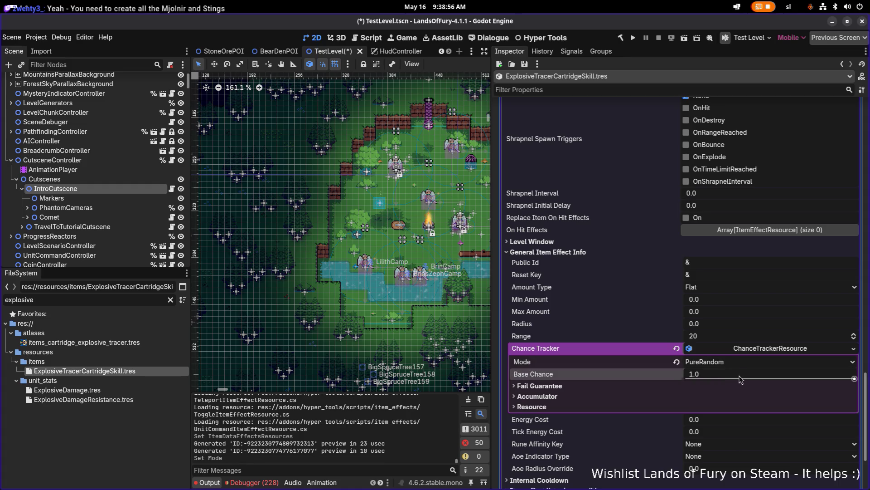
click(740, 378)
text(0.)
text(1)
key(Return)
click(740, 379)
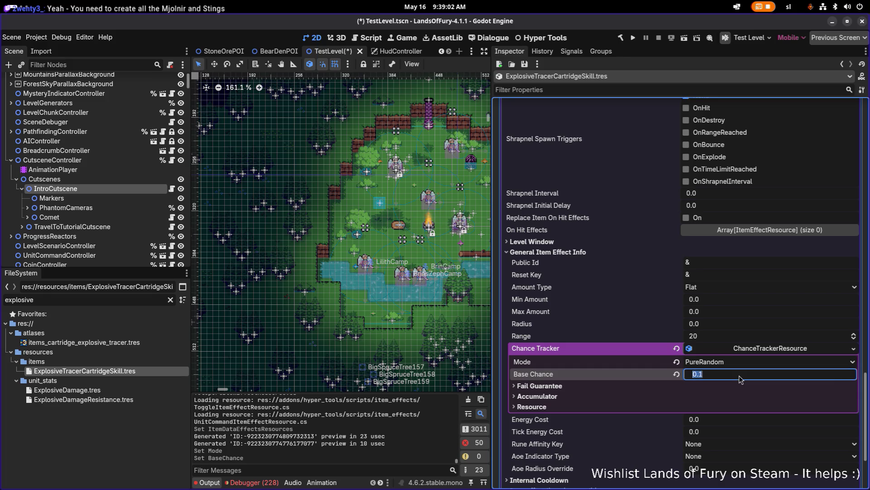
text(0.15)
key(Return)
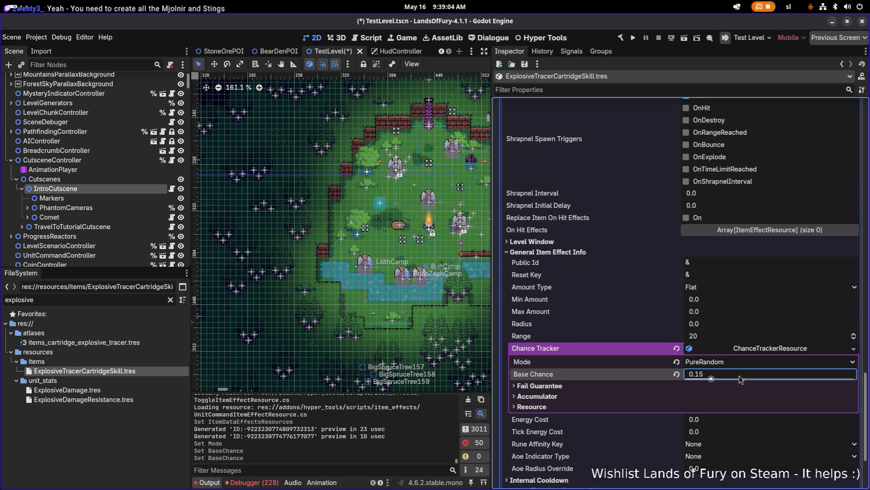
Switch the chance mode to FailGuarantee with Max Fails Before Force 7, then save.
click(741, 364)
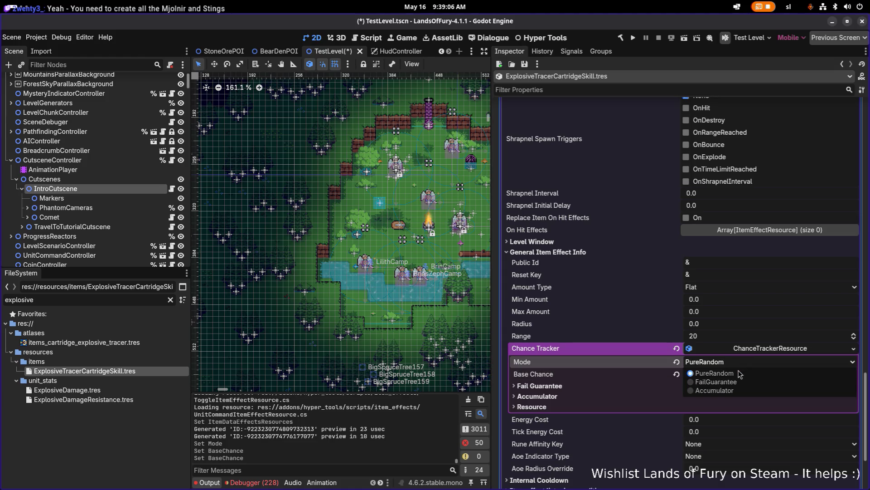
click(742, 381)
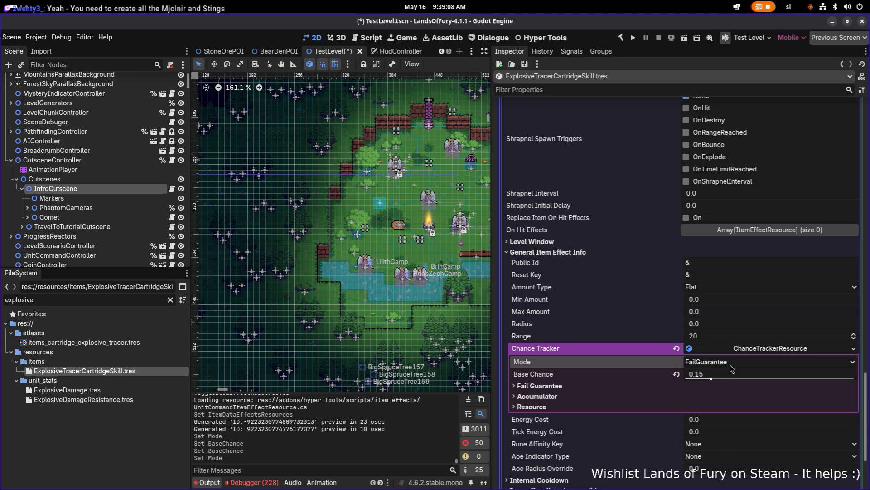
click(725, 374)
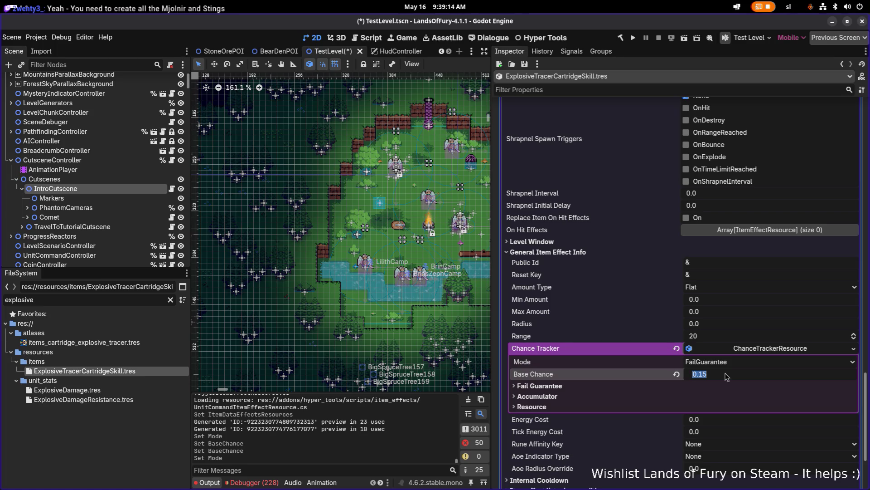
click(722, 385)
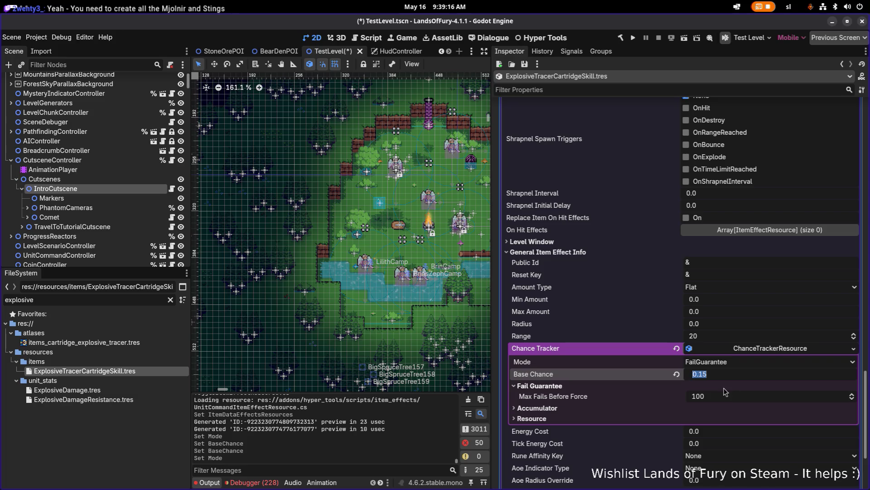
click(738, 398)
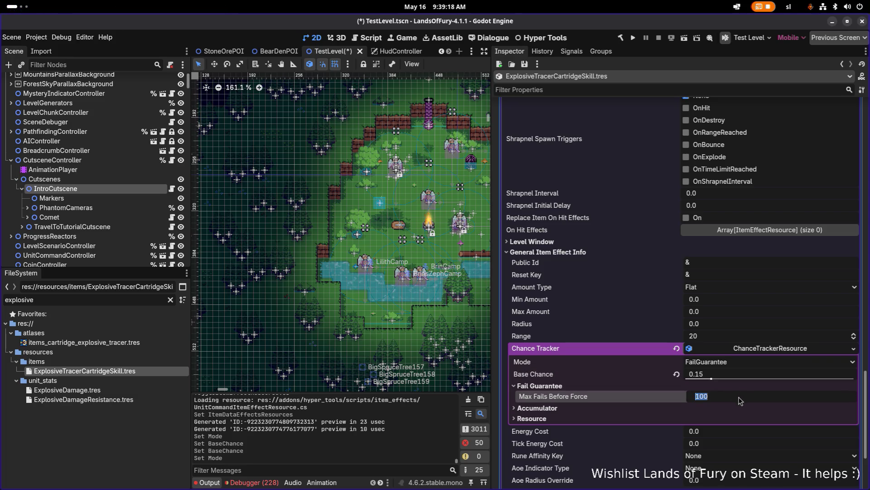
text(7)
key(Return)
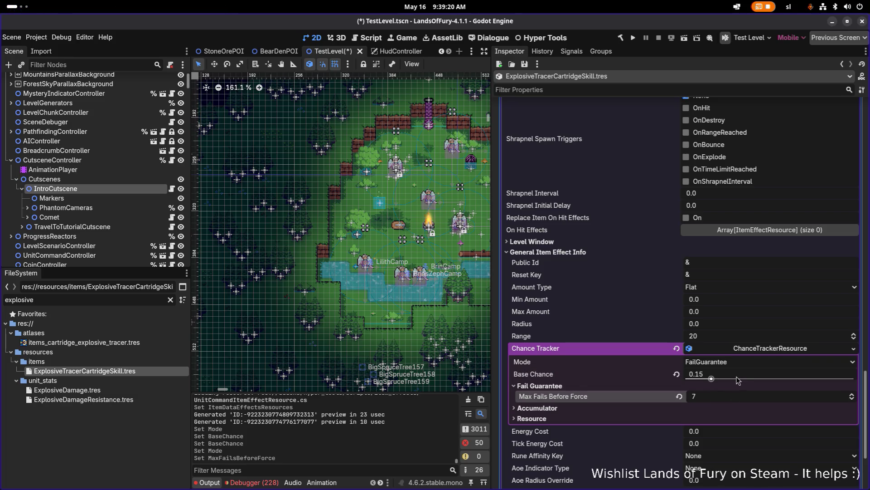
click(738, 377)
double_click(730, 374)
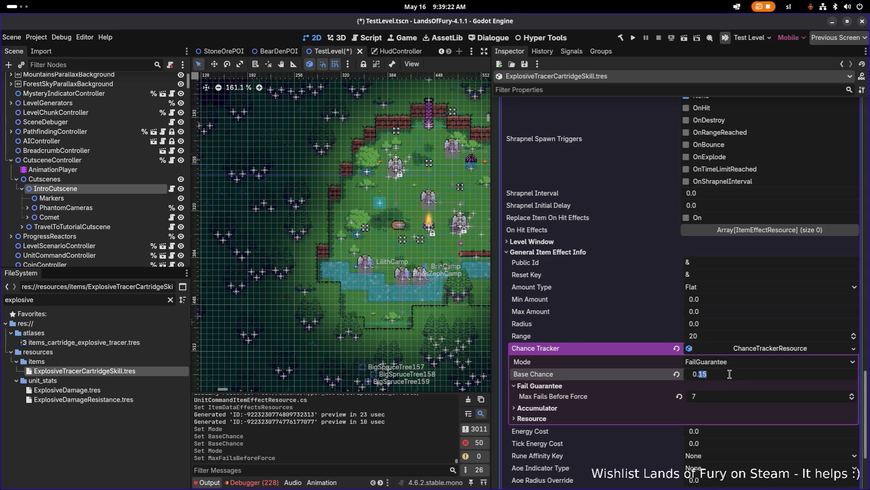
click(730, 374)
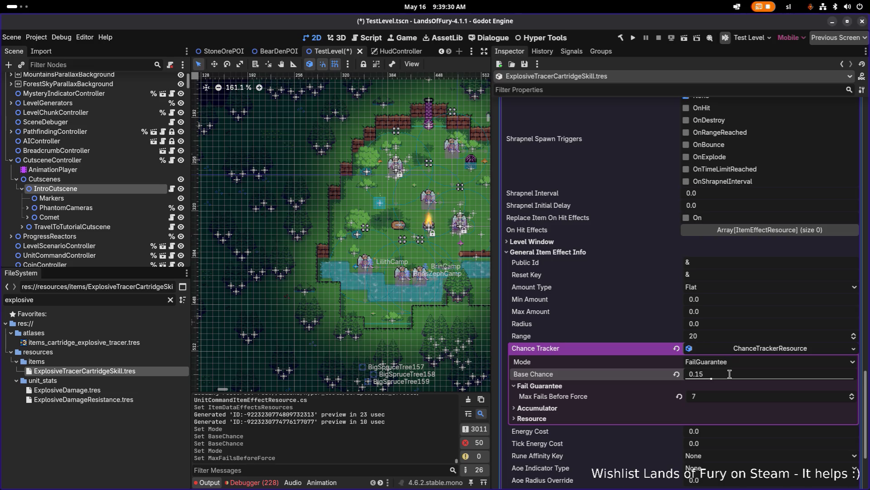
key(ctrl+s)
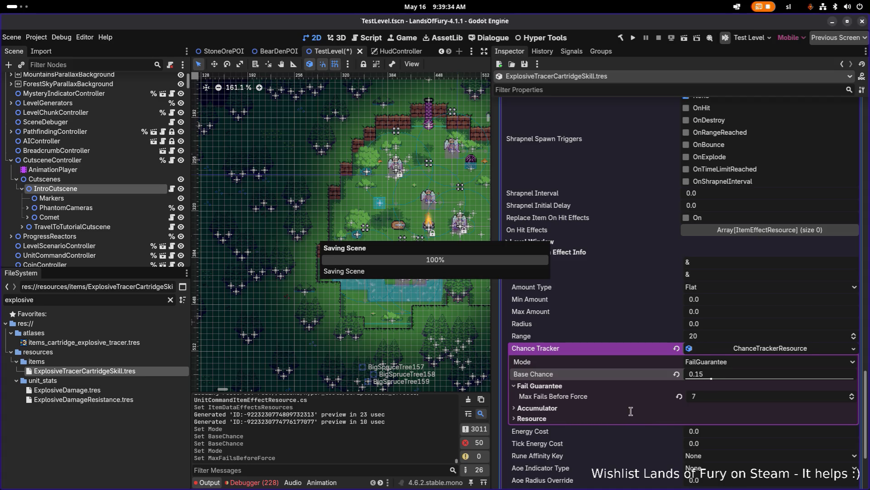
Set the effect's Min Amount and Max Amount to 1.0 and save.
click(732, 304)
text(1)
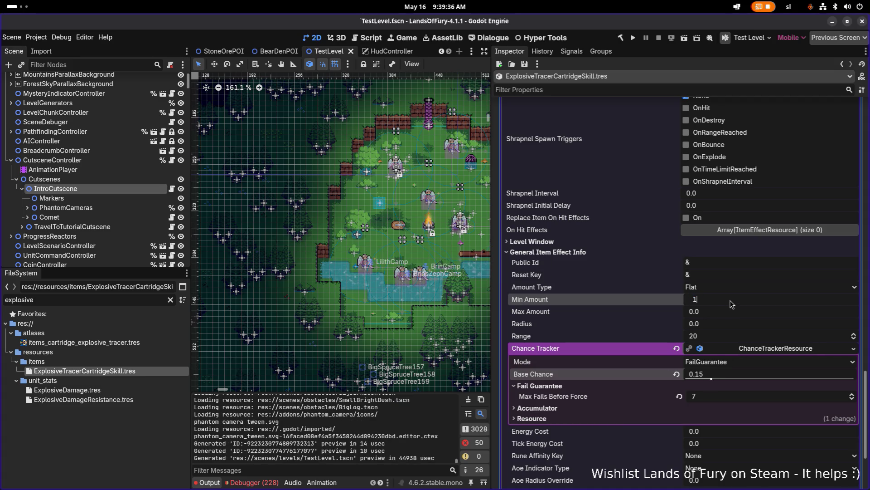
key(Return)
click(722, 313)
text(1)
key(Return)
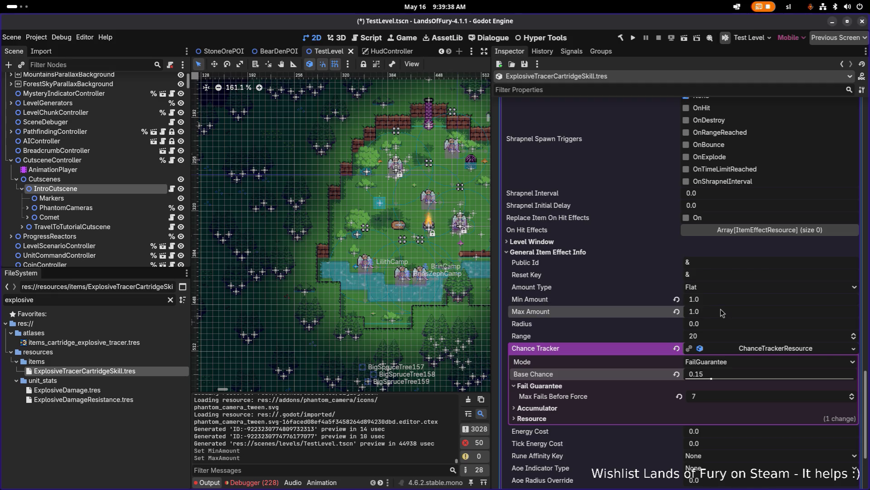
key(ctrl+s)
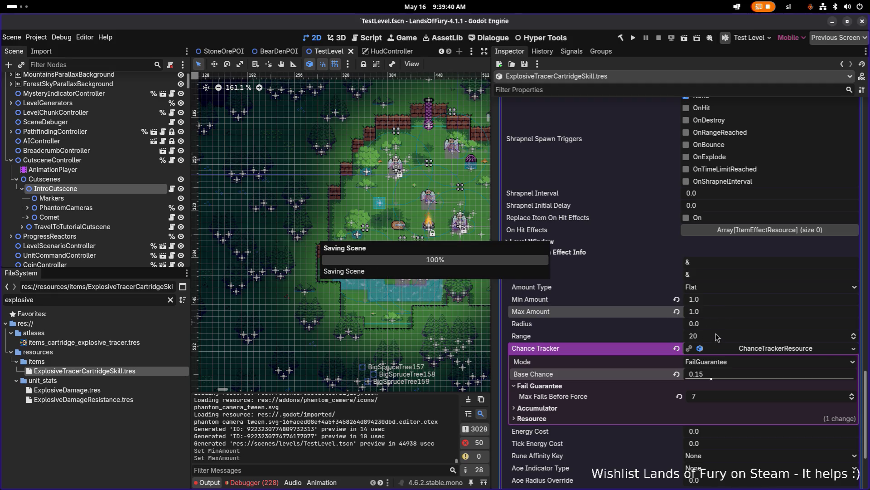
Change the projectile Range to 240 and save again.
click(714, 340)
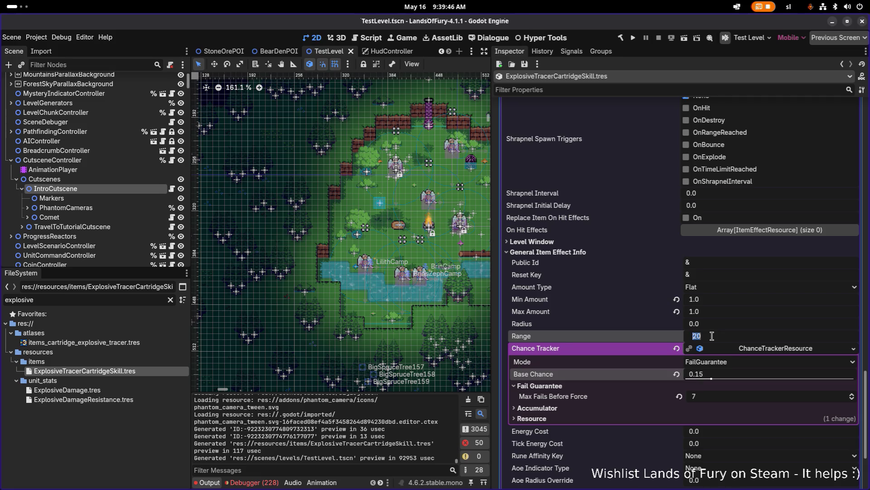
text(240)
key(Return)
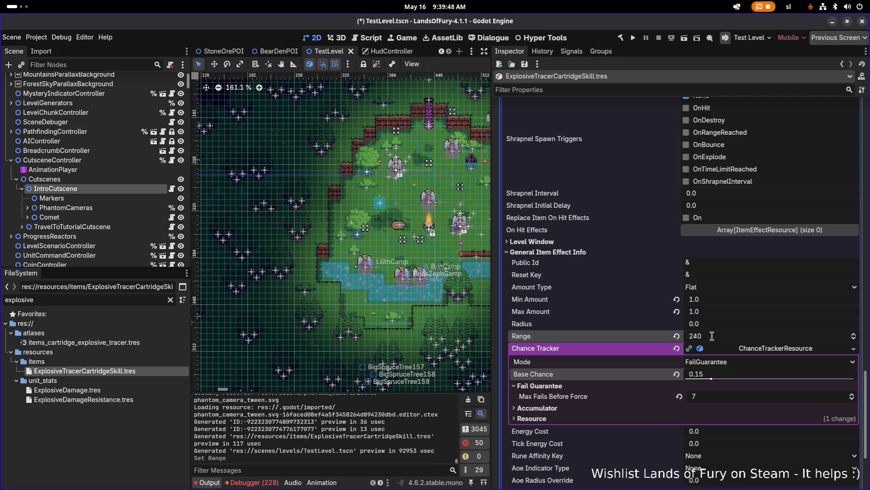
scroll(712, 335, down, 2)
key(ctrl+s)
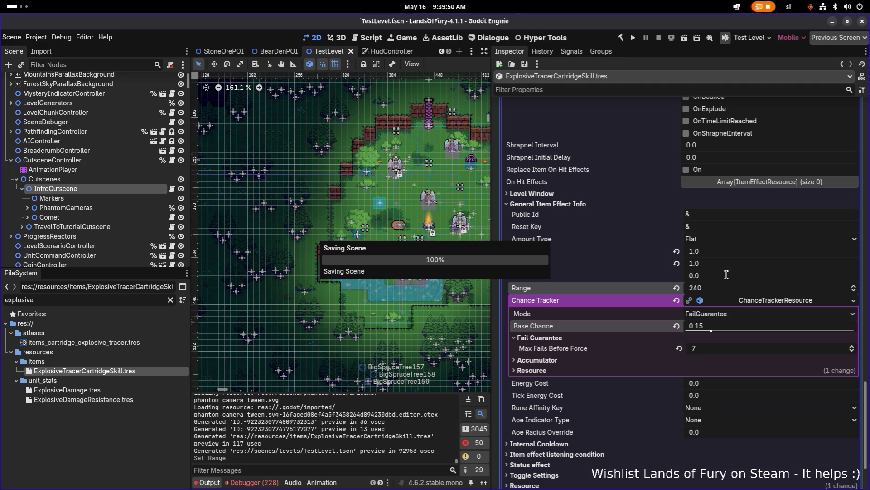
scroll(711, 268, up, 6)
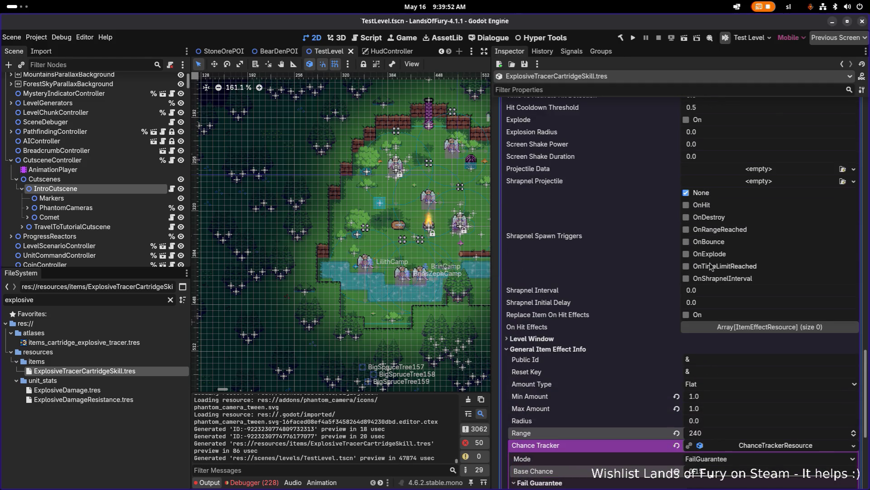
Keep Origin Override at Default and Pierce Through Target off.
scroll(710, 266, up, 14)
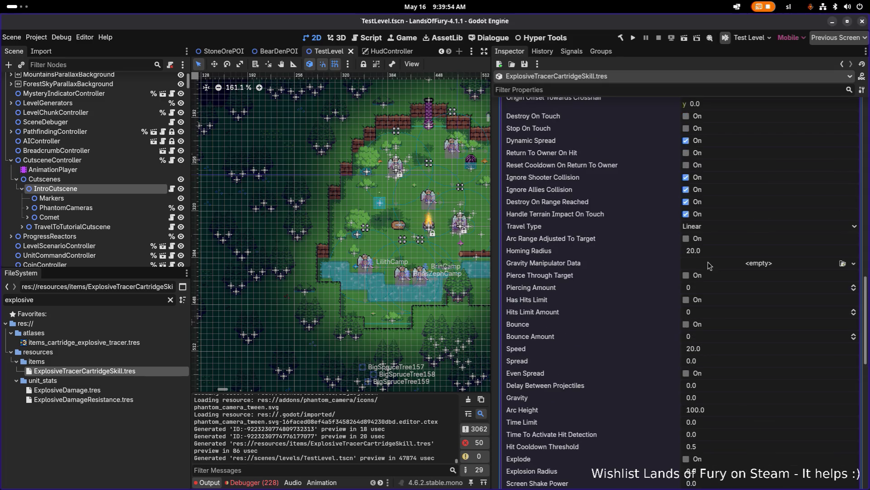
scroll(728, 263, up, 6)
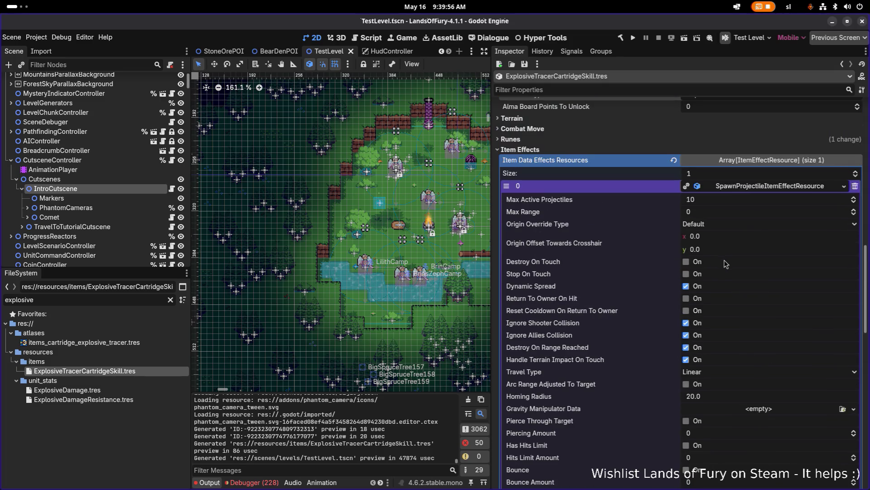
click(709, 224)
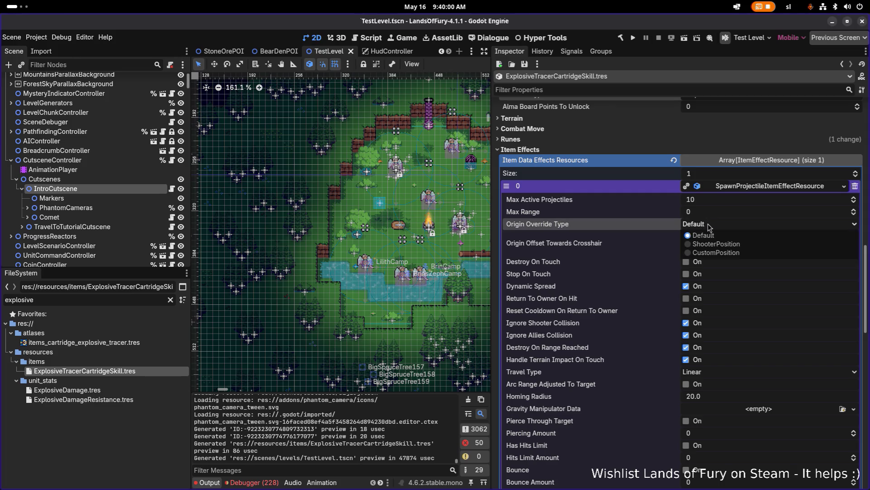
click(708, 224)
click(708, 224)
click(708, 224)
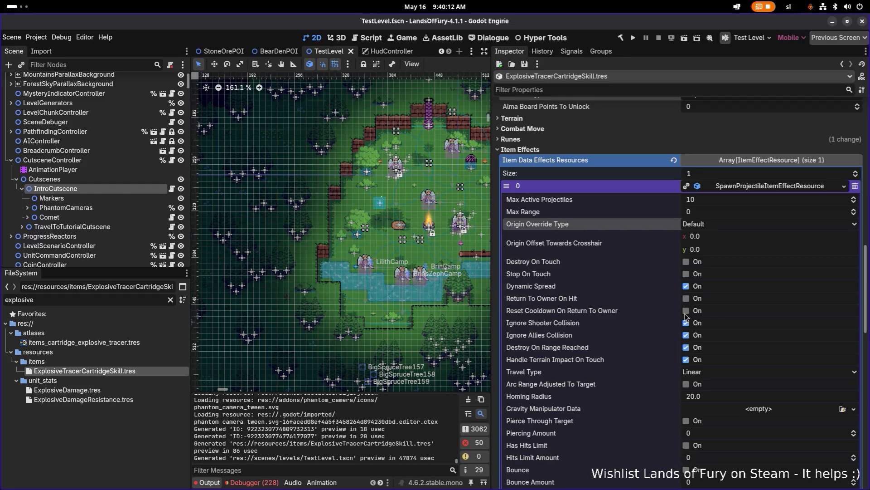
scroll(685, 318, down, 2)
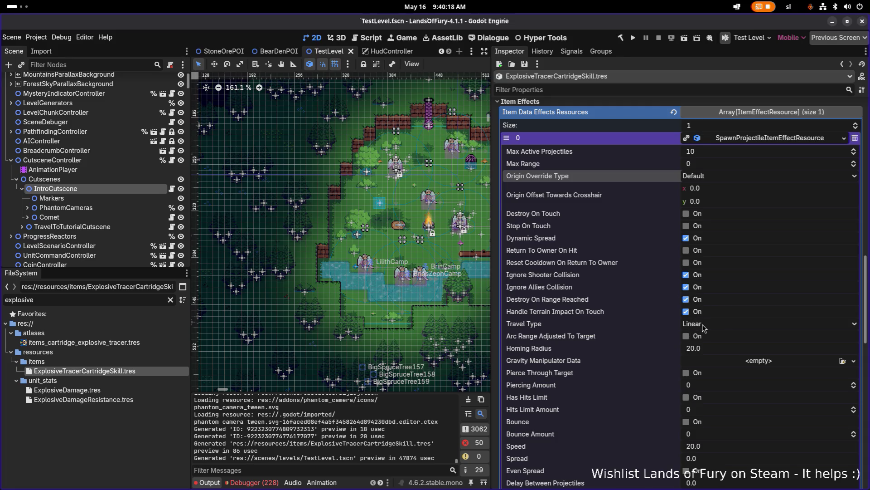
scroll(696, 334, down, 5)
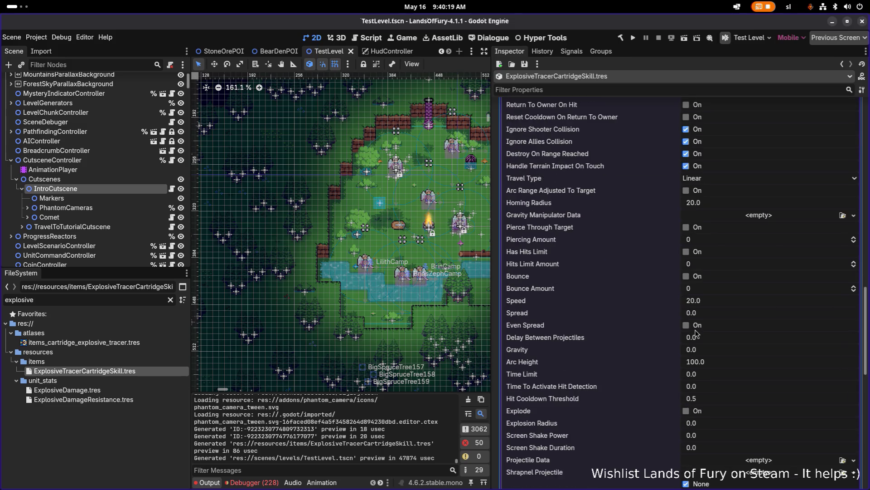
click(686, 227)
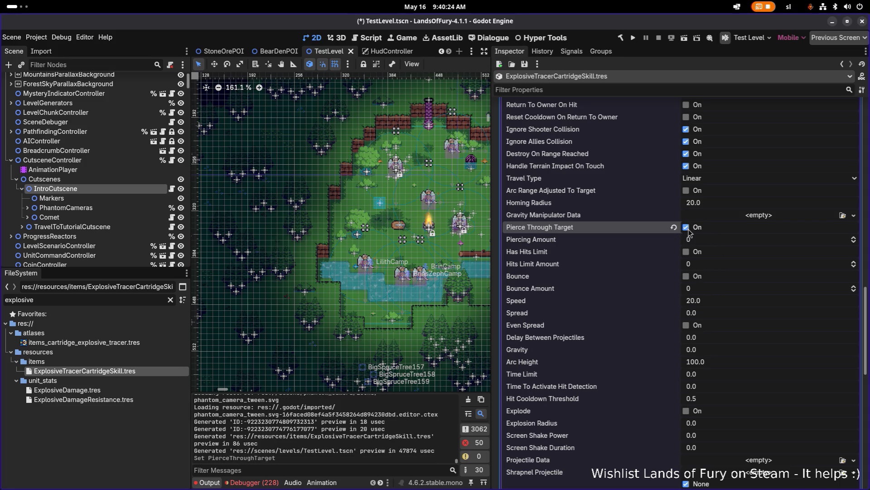
click(688, 228)
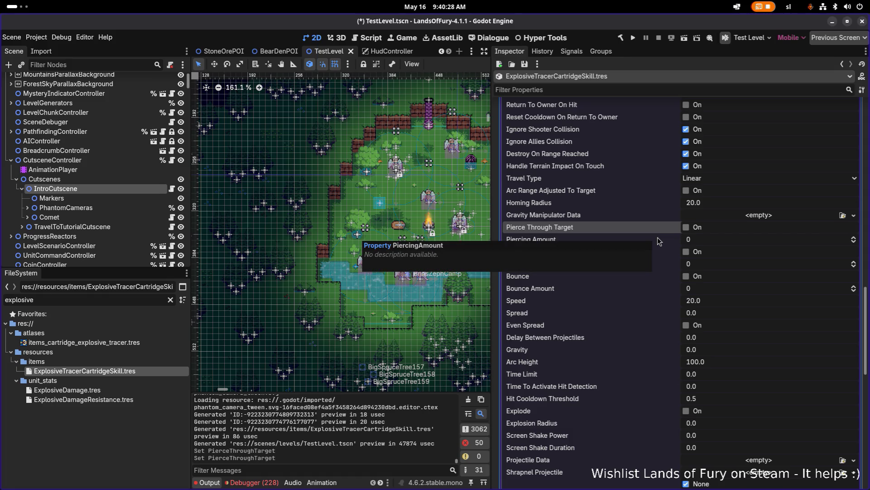
scroll(657, 238, up, 4)
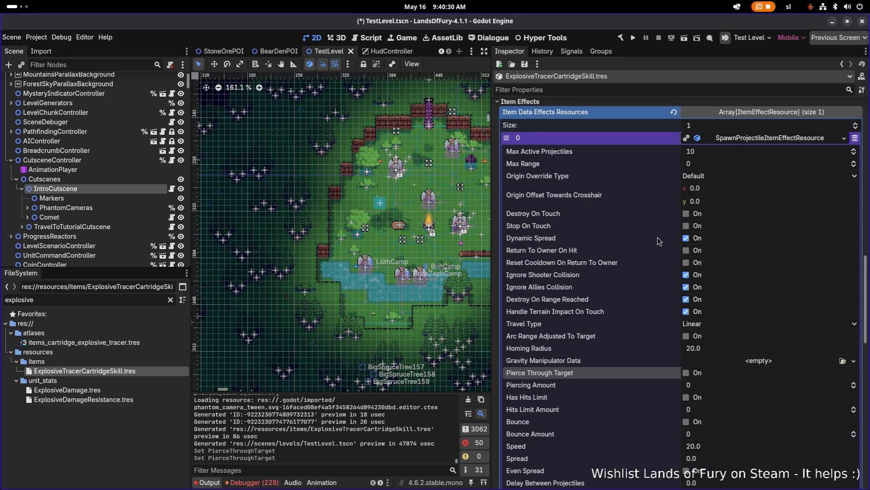
Enable Destroy On Touch and Explode, with explosion radius 48.
click(689, 215)
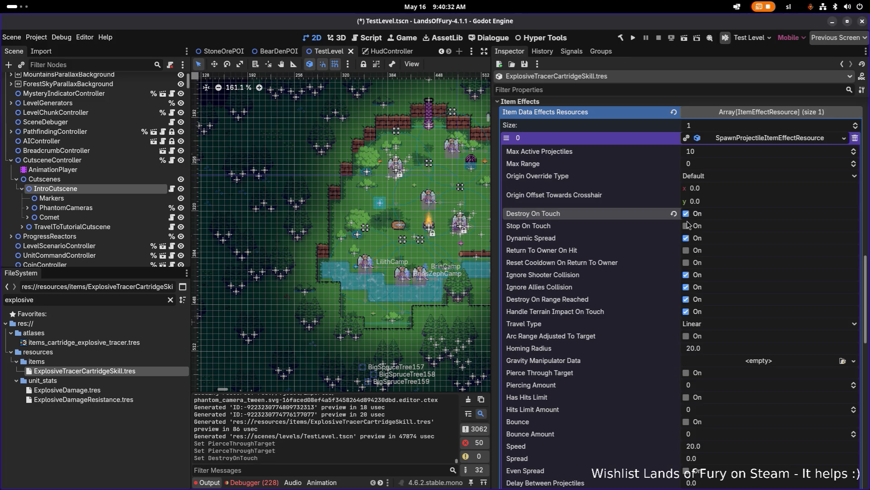
scroll(689, 224, down, 5)
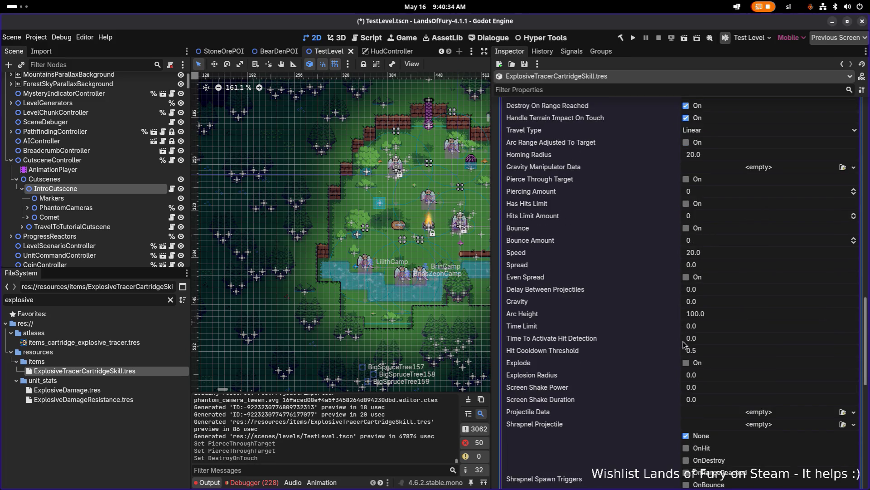
click(686, 362)
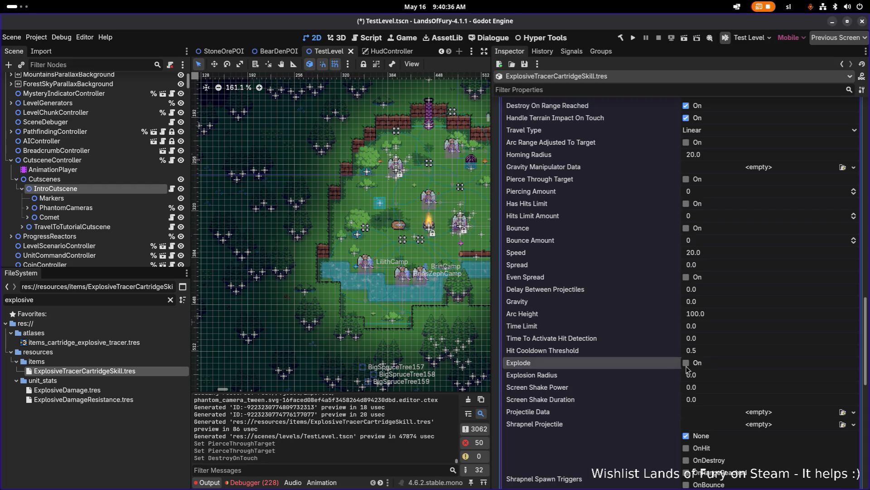
click(710, 374)
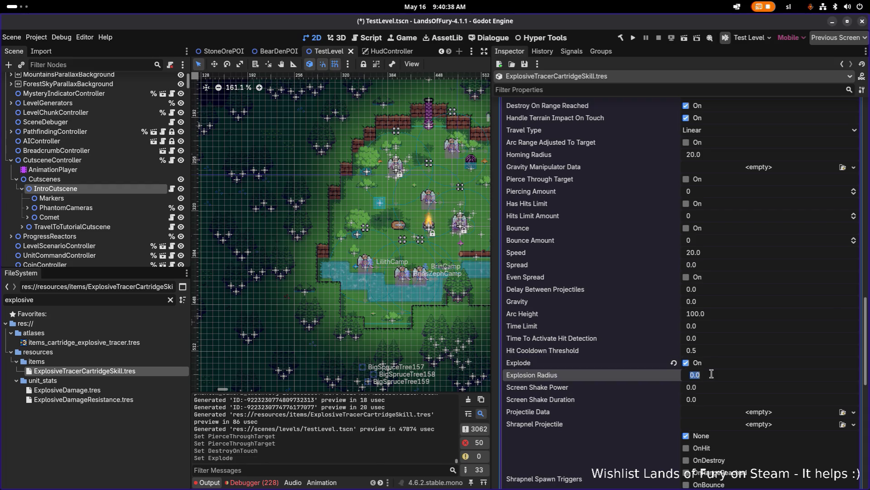
text(48)
key(Return)
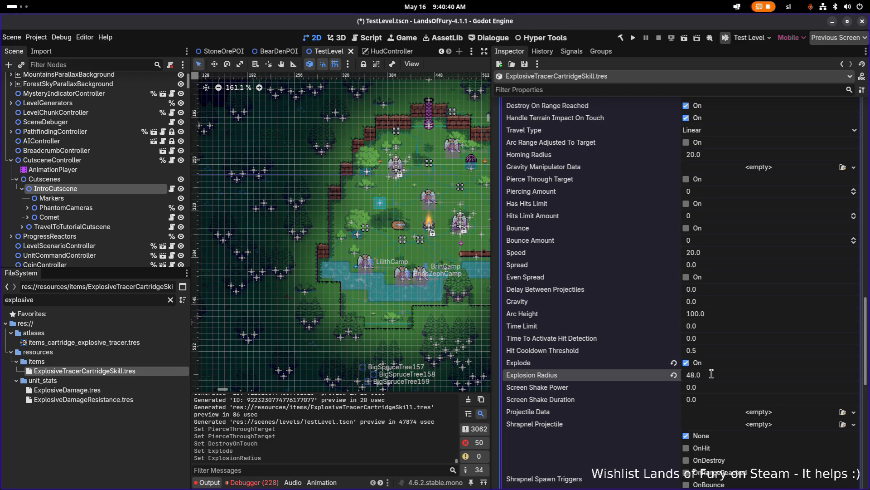
Set Screen Shake Power to 200 and Screen Shake Duration to 0.1.
click(717, 388)
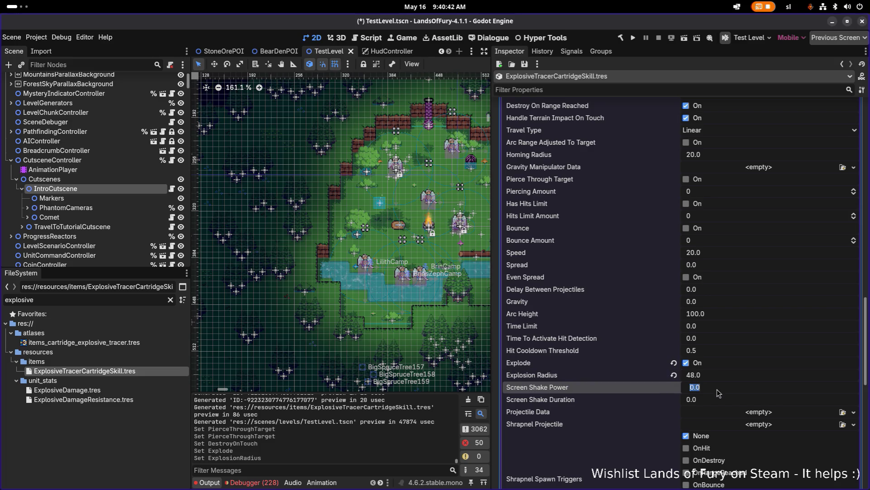
text(200)
key(Return)
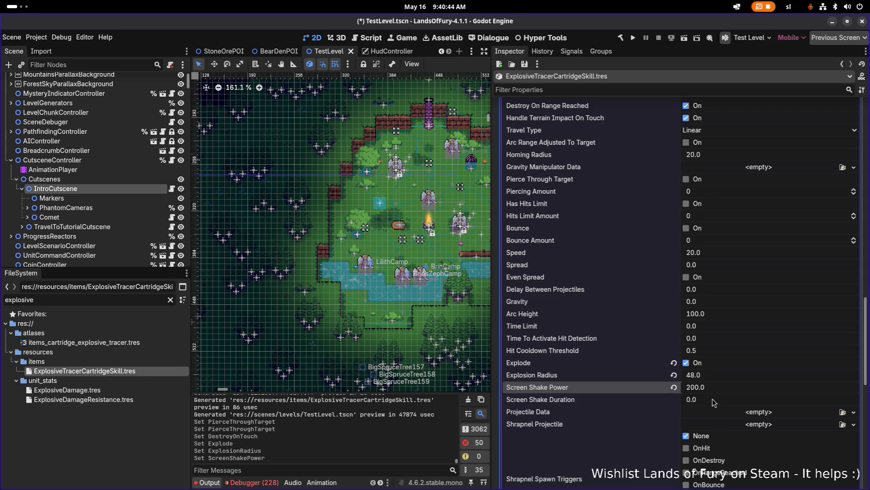
click(712, 400)
text(0.1)
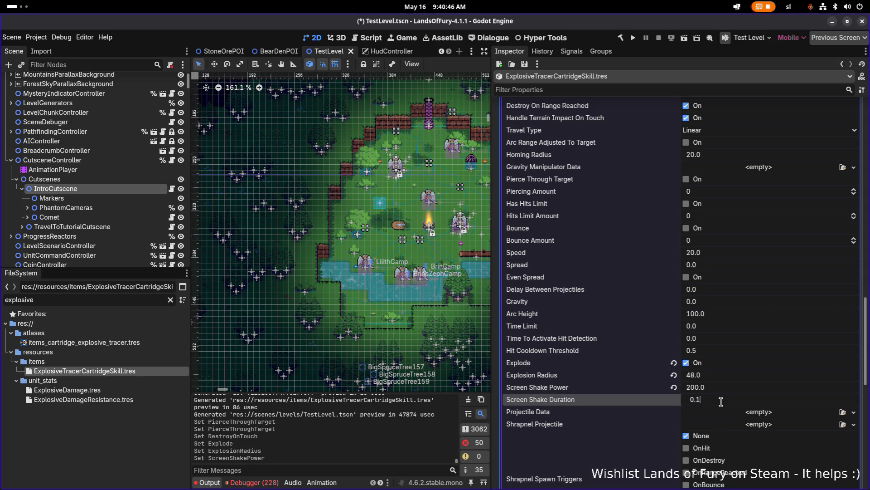
key(Return)
scroll(741, 410, down, 3)
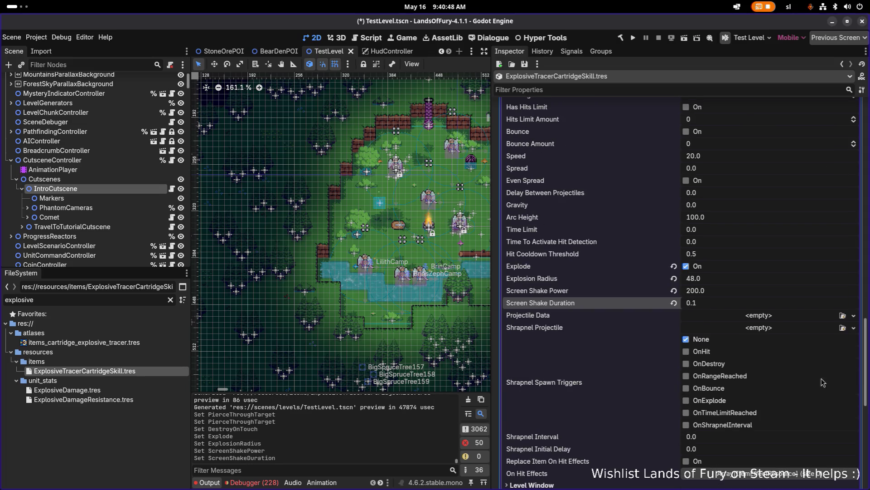
Load TinyBullet.tres into the Projectile Data field from the resource picker.
click(843, 315)
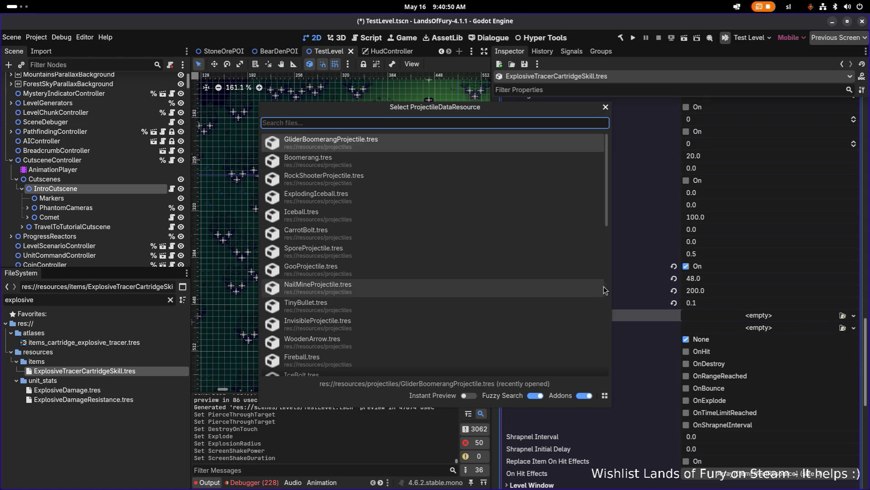
scroll(381, 220, down, 1)
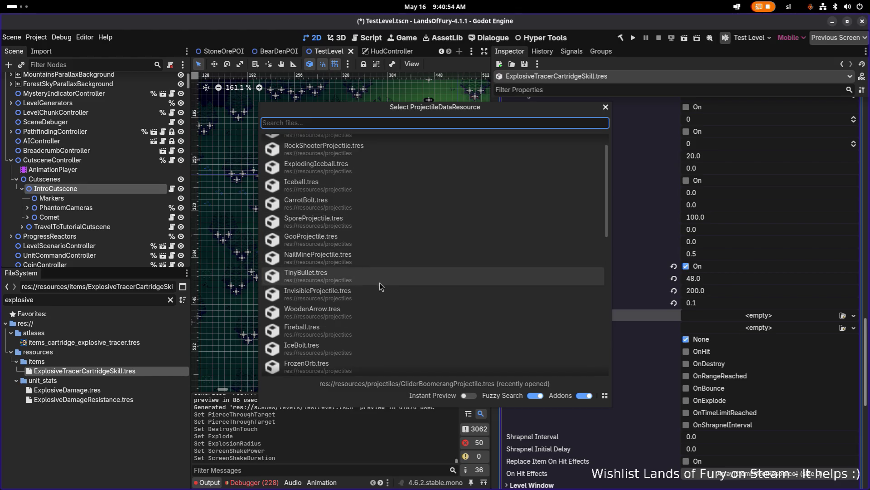
click(363, 276)
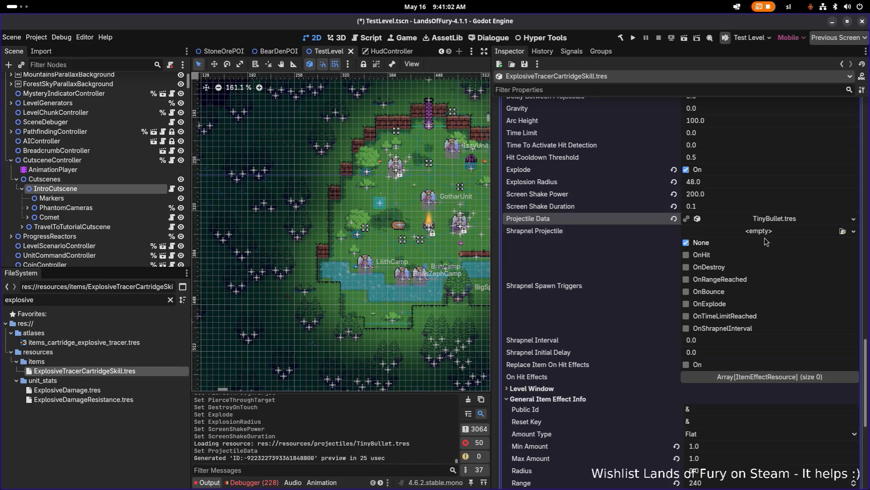
scroll(712, 322, down, 3)
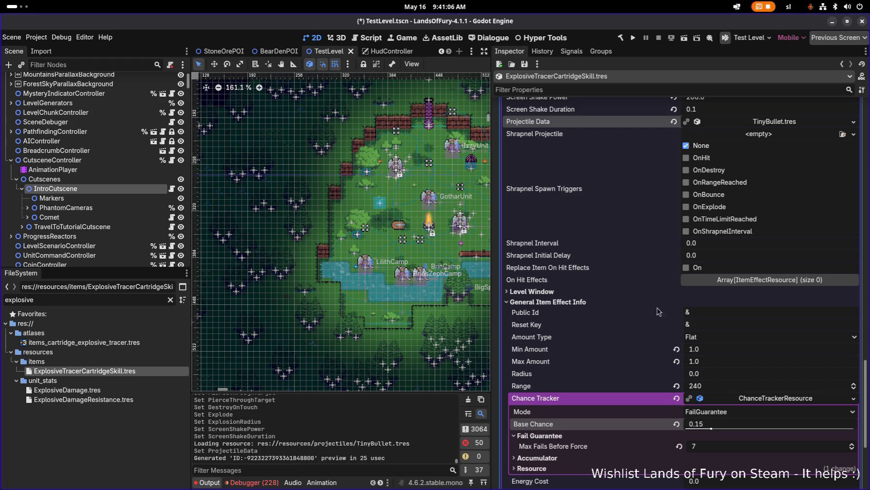
click(603, 292)
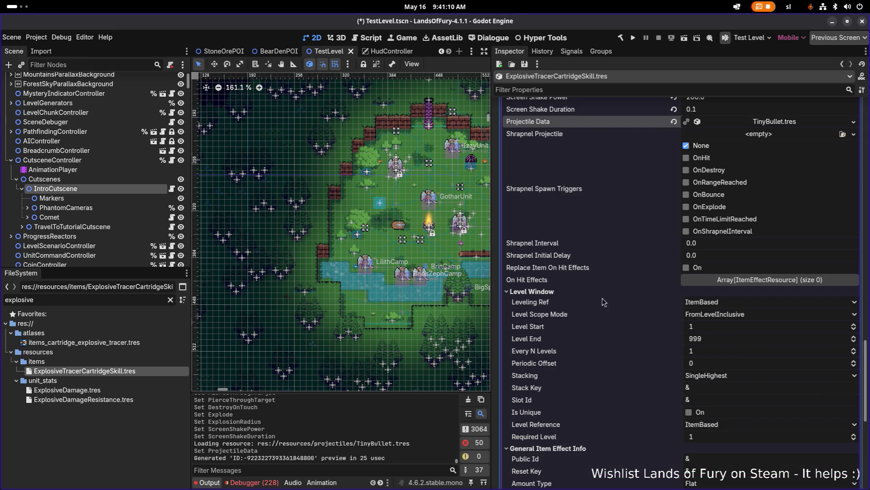
click(576, 292)
scroll(718, 338, down, 5)
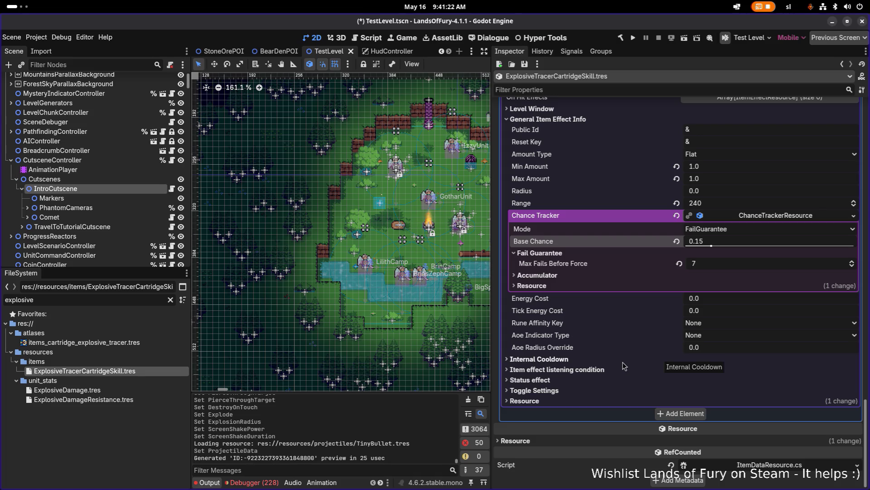
Set Active When and On Item Use Change Active When To both to InInventory.
click(583, 361)
click(583, 361)
click(589, 369)
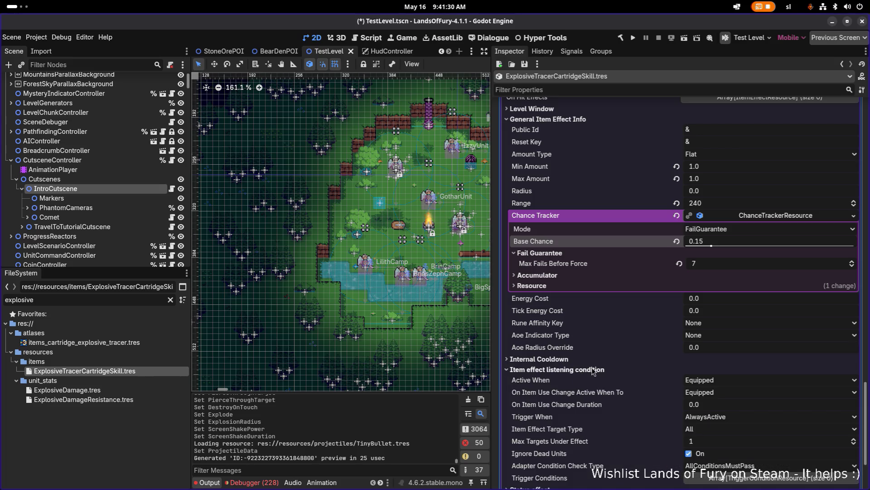
scroll(620, 370, down, 4)
click(748, 283)
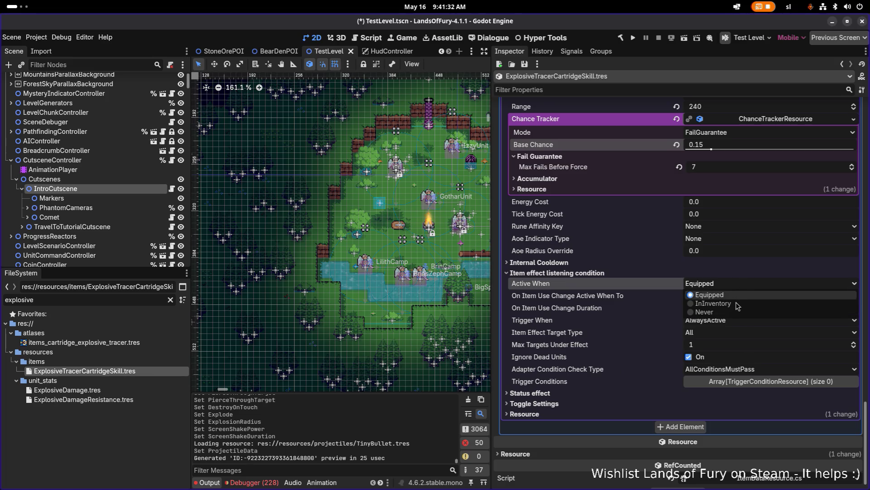
click(712, 303)
click(739, 295)
click(730, 315)
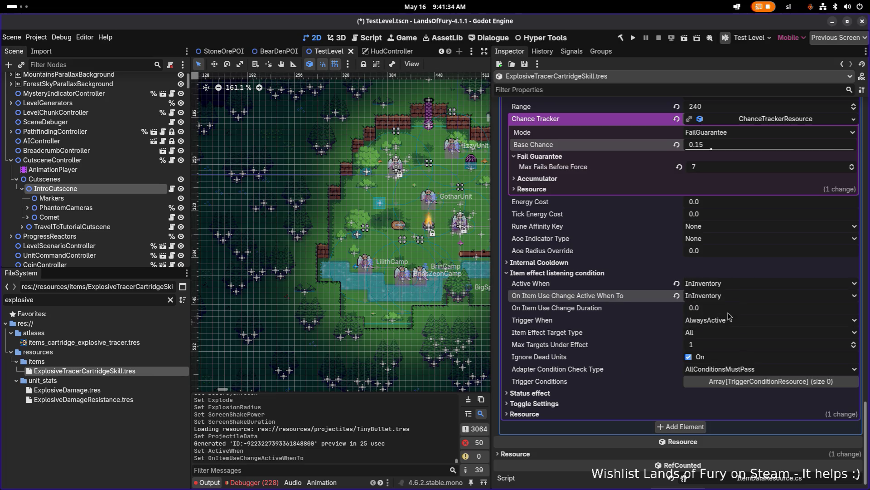
click(725, 321)
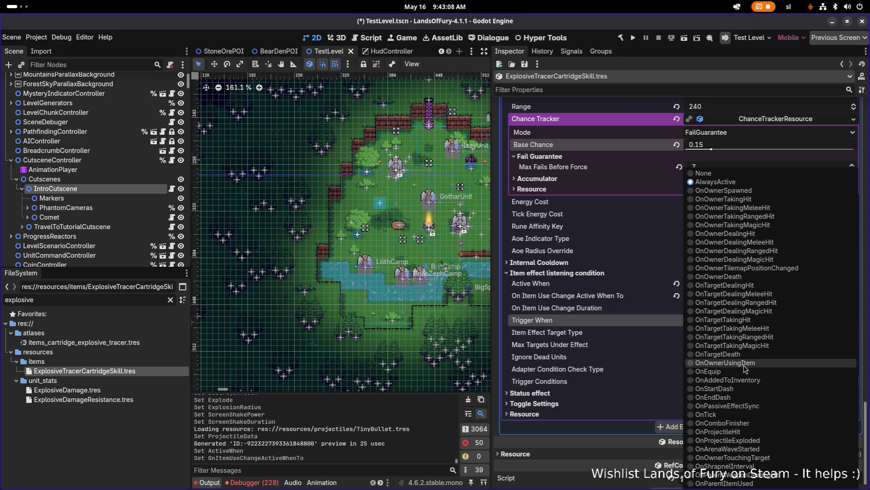
Trigger the effect on owner item use, save, and add an empty second effect slot.
click(725, 363)
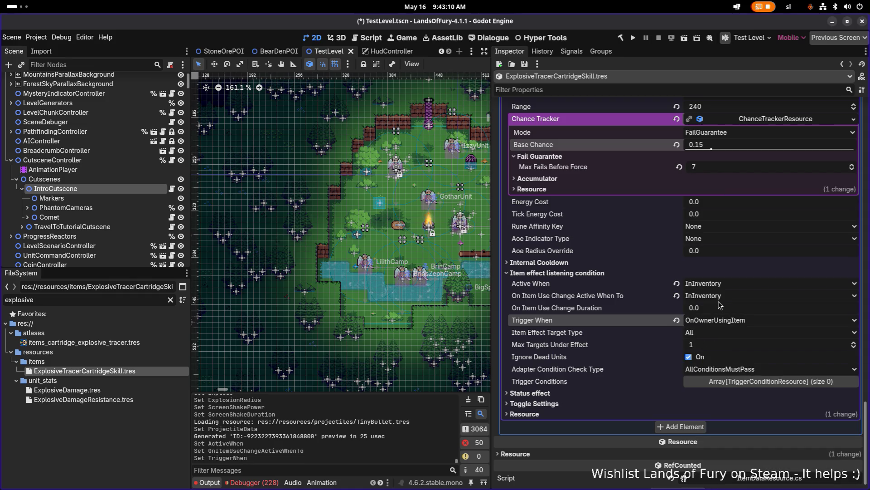
scroll(704, 311, up, 10)
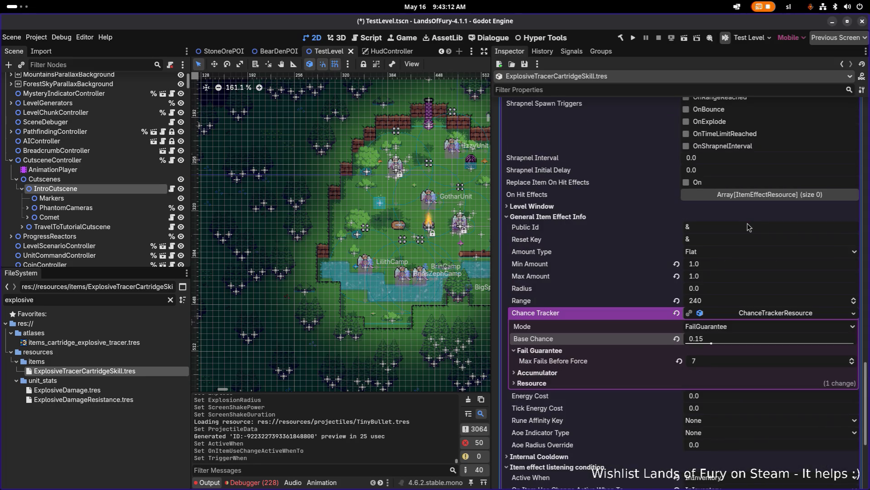
scroll(749, 221, up, 10)
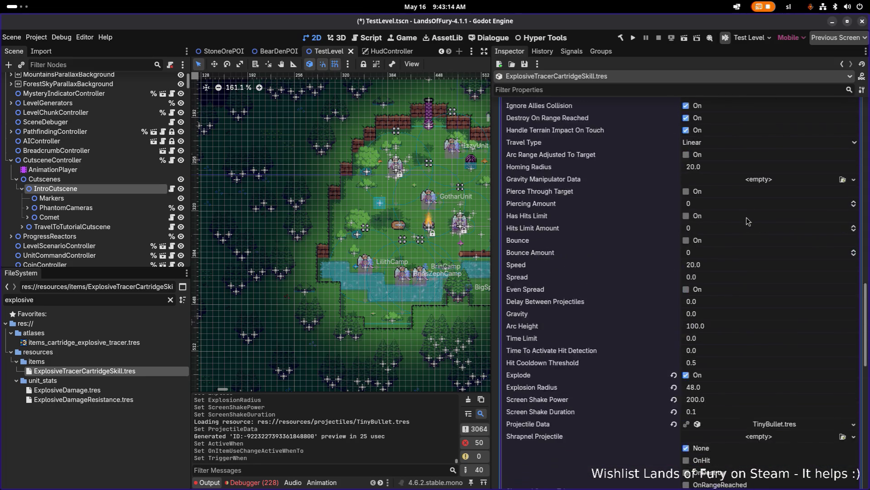
click(758, 154)
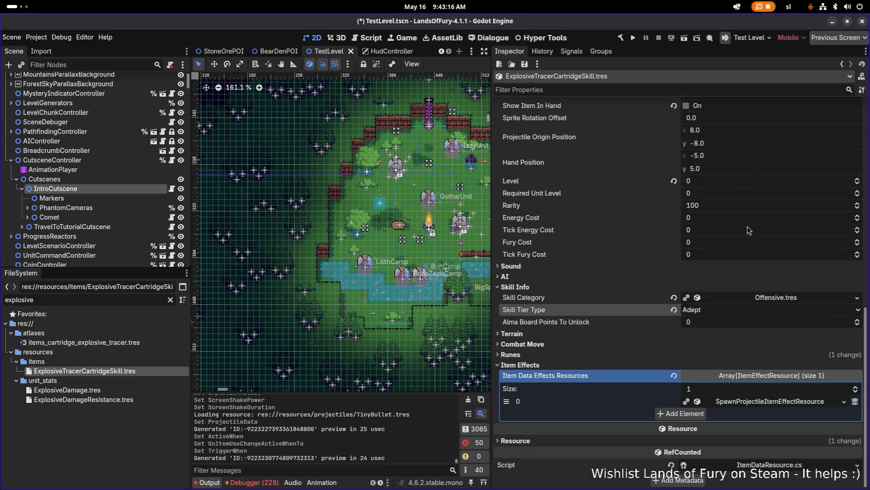
key(ctrl+s)
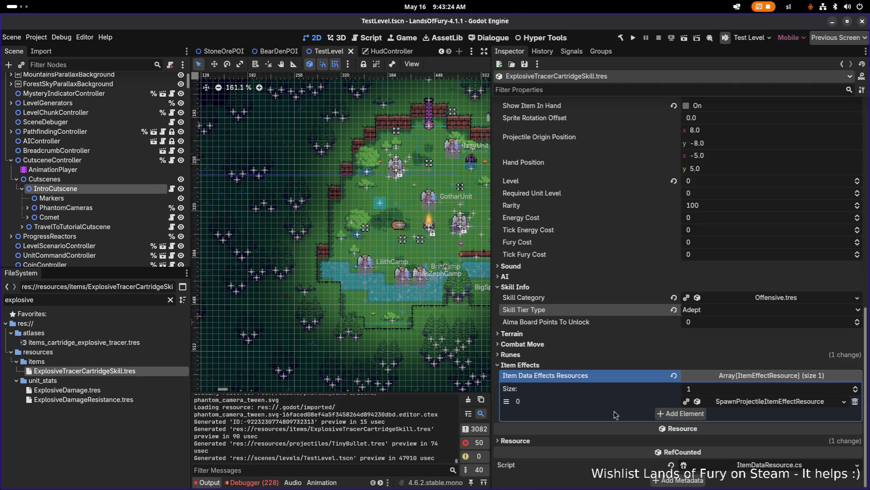
click(681, 420)
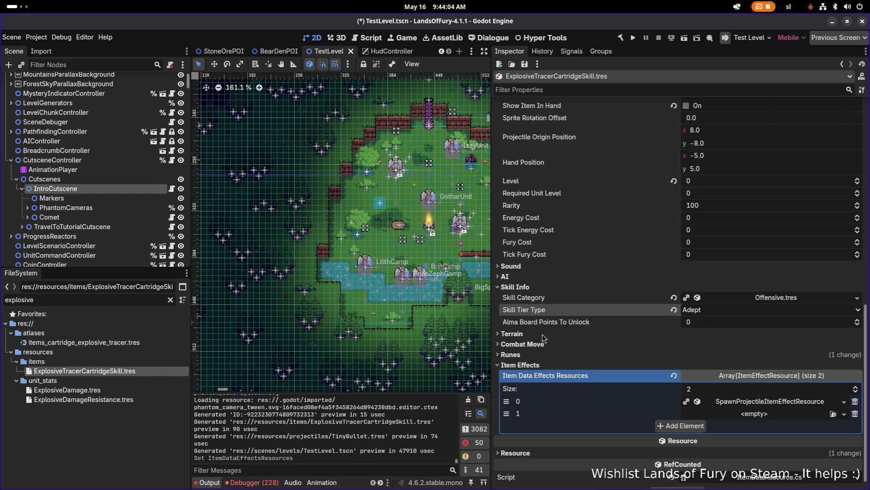
Switch to VS Code and open ItemEffectResource.cs via quick file search.
key(alt+Tab)
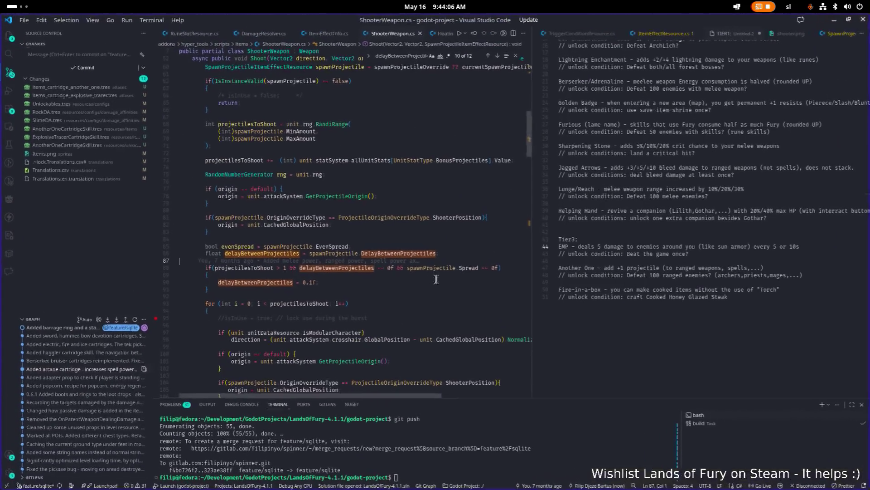
key(ctrl+p)
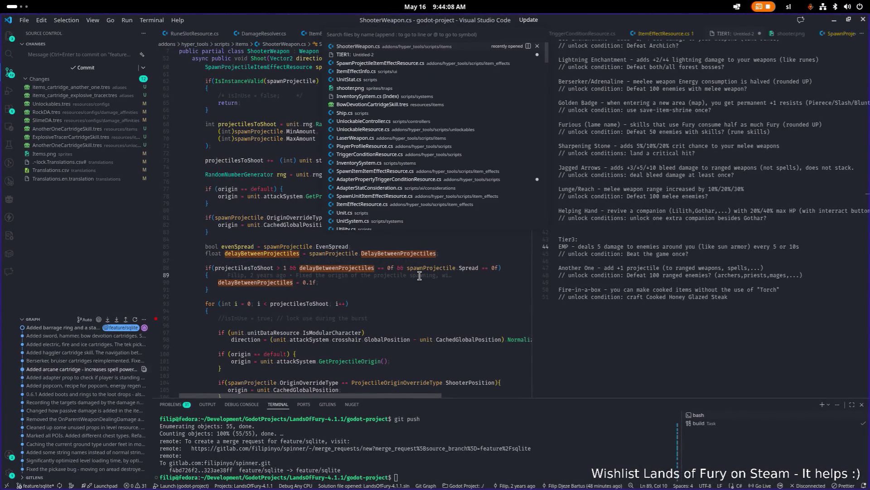
text(itemeef)
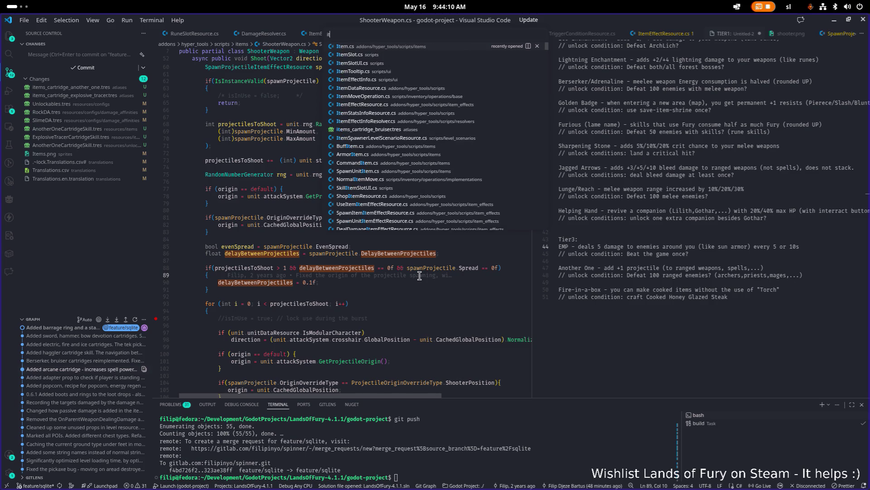
key(BackSpace)
key(BackSpace)
key(BackSpace)
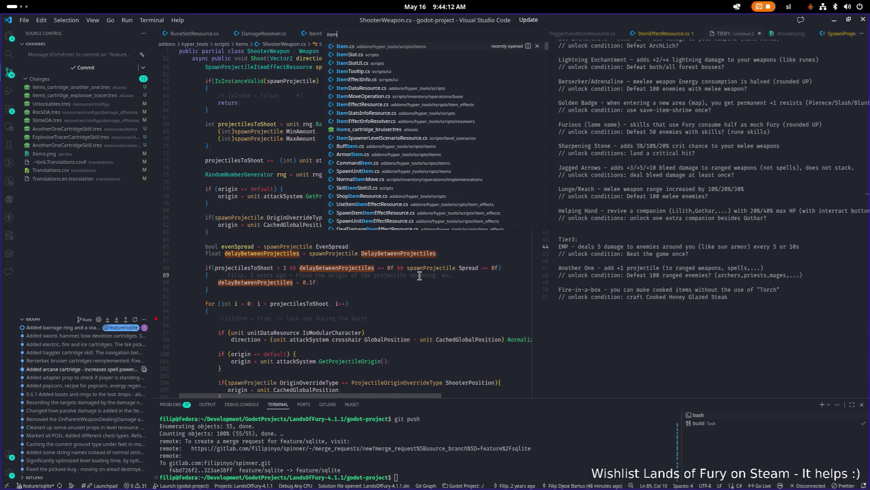
text(effectre)
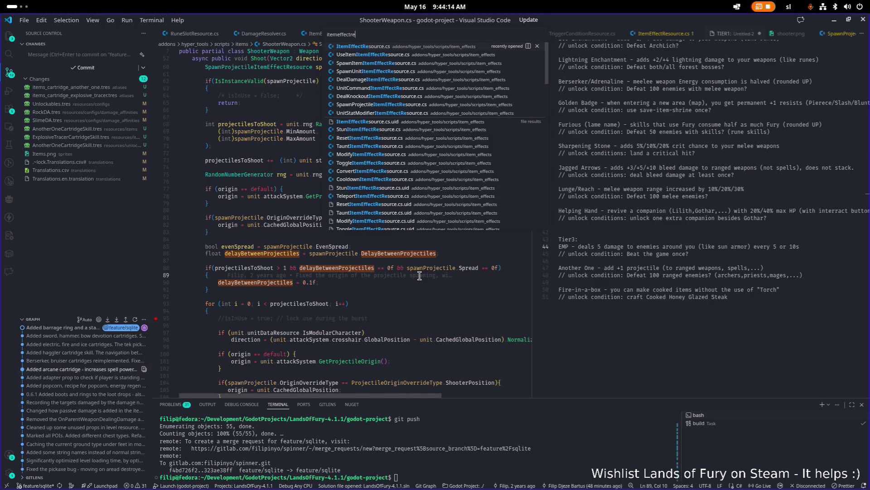
key(Return)
Add OnEquippedRangedWeaponUsed = 220 after OnParentItemUsed in TriggerWhen, fixing the comma.
scroll(420, 276, down, 10)
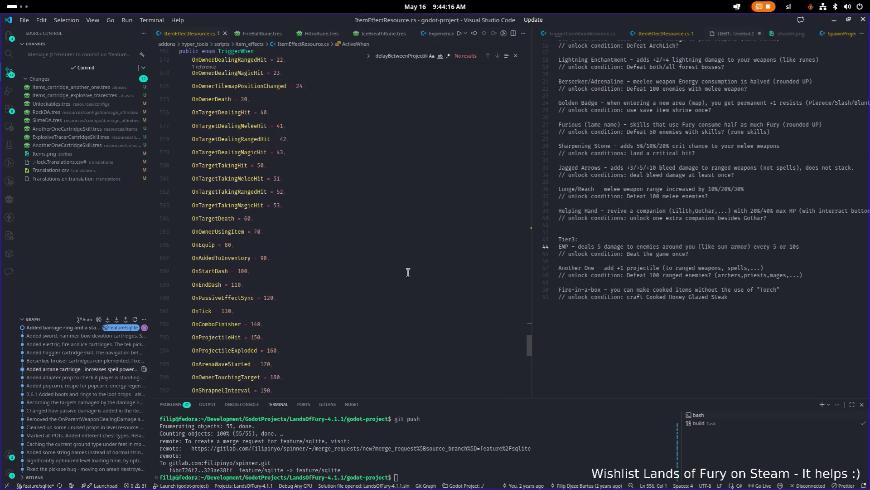
click(386, 271)
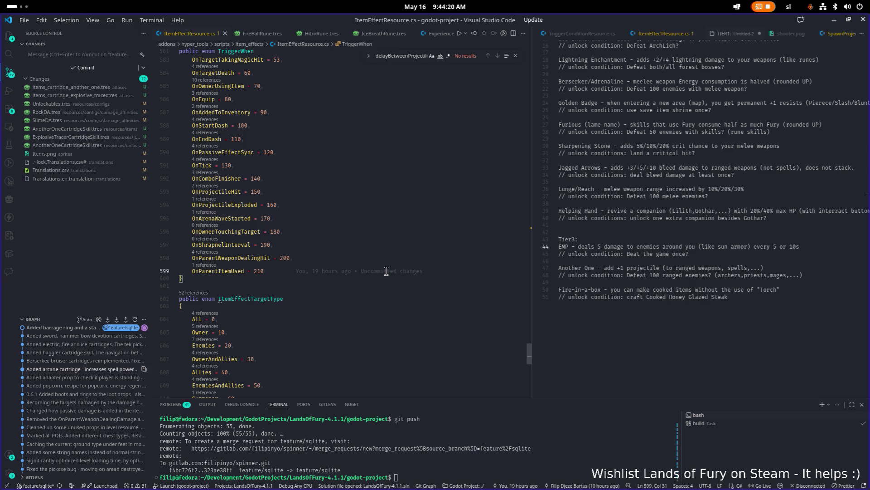
key(Return)
text(On )
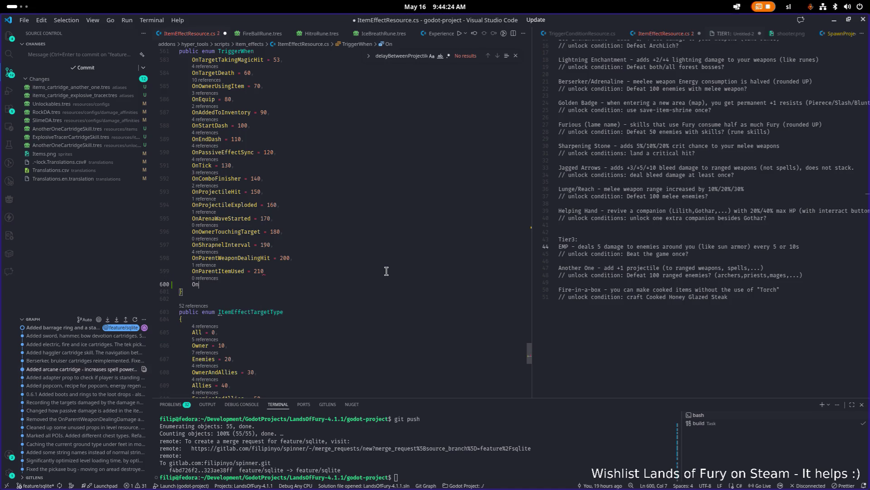
text(Equippe)
text(dRang)
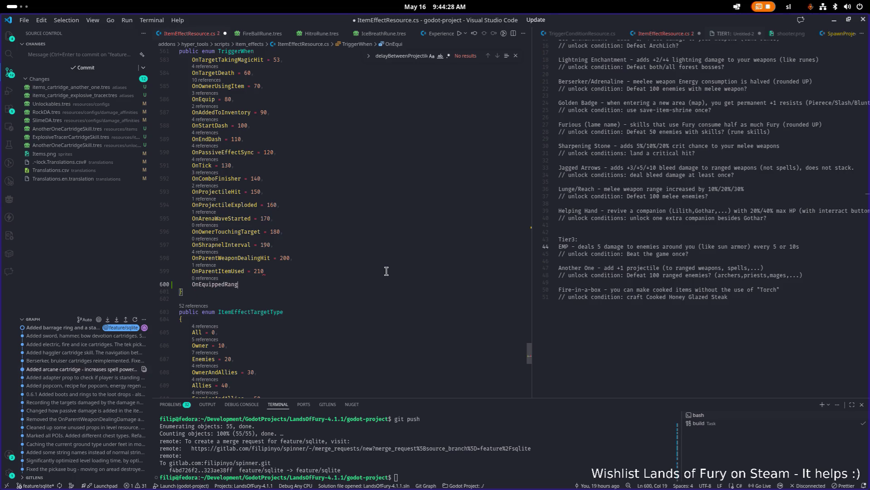
text(edWeaponUsed)
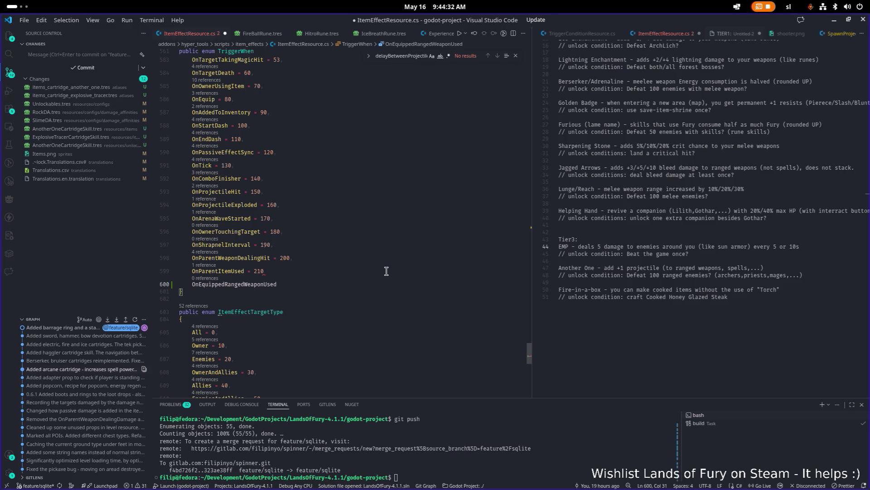
text(=220,)
key(Up)
key(BackSpace)
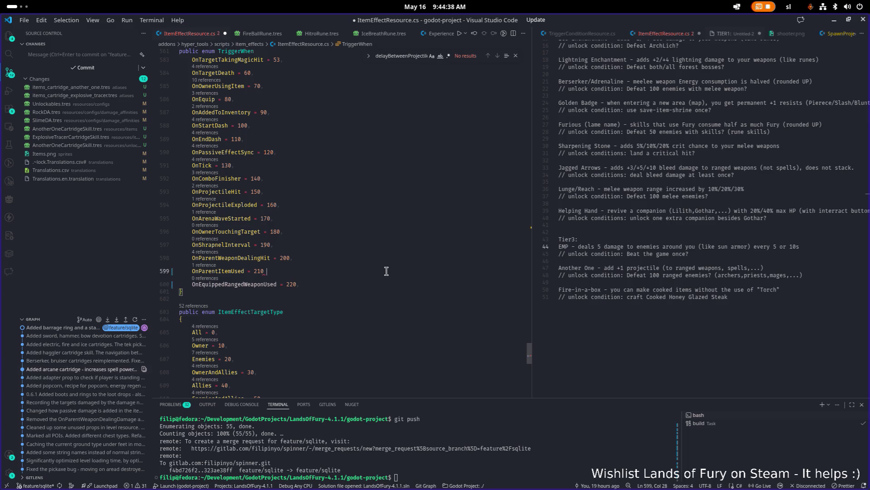
text(,)
key(Down)
key(End)
Comment it as any ranged weapon currently equipped in an inventory, and save.
text(// )
text(ny )
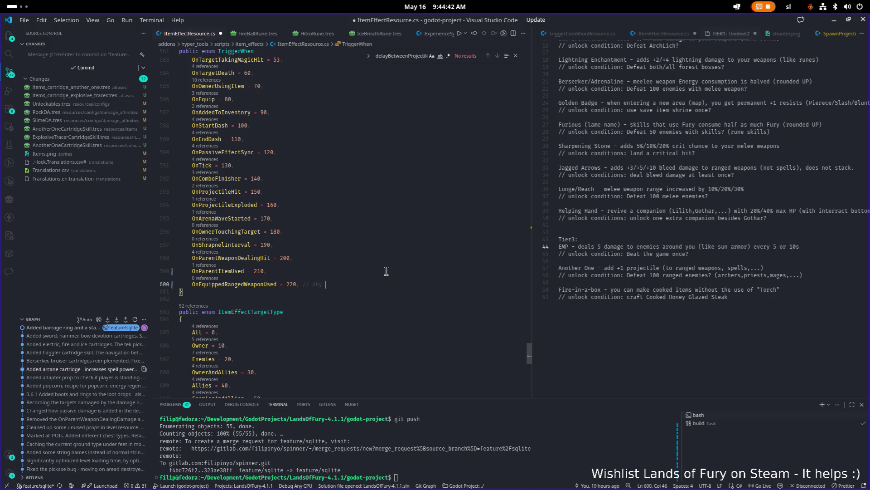
text(weap)
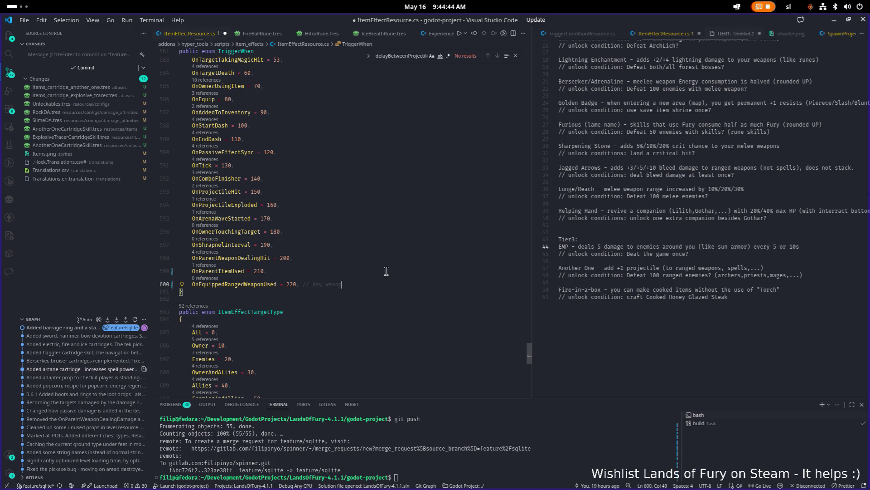
text(on )
text(that is)
key(ctrl+BackSpace)
key(ctrl+BackSpace)
key(ctrl+BackSpace)
text(rang)
text(ed weapon that)
text( i)
text(s currently equipped in an inventory)
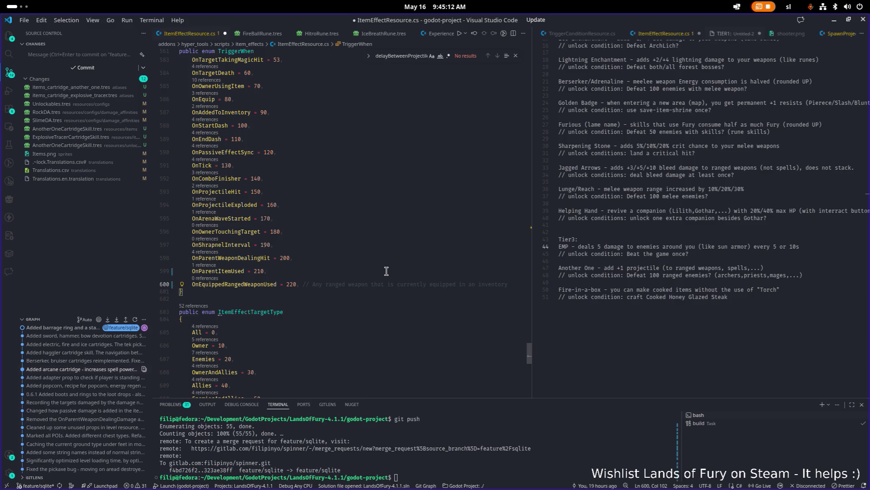
key(ctrl+s)
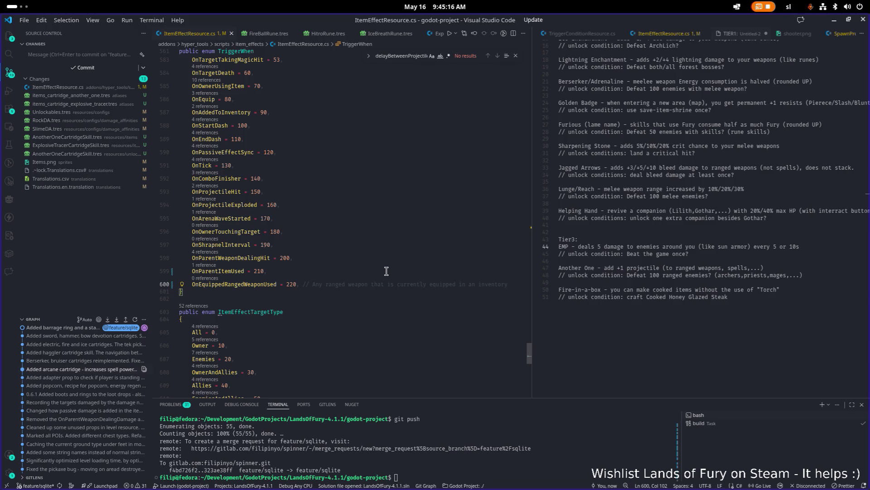
Open AttackSystem.cs, then ShooterWeapon.cs, via Quick Open and widen ShooterWeapon.cs's editor pane.
click(619, 129)
key(ctrl+p)
text(attack)
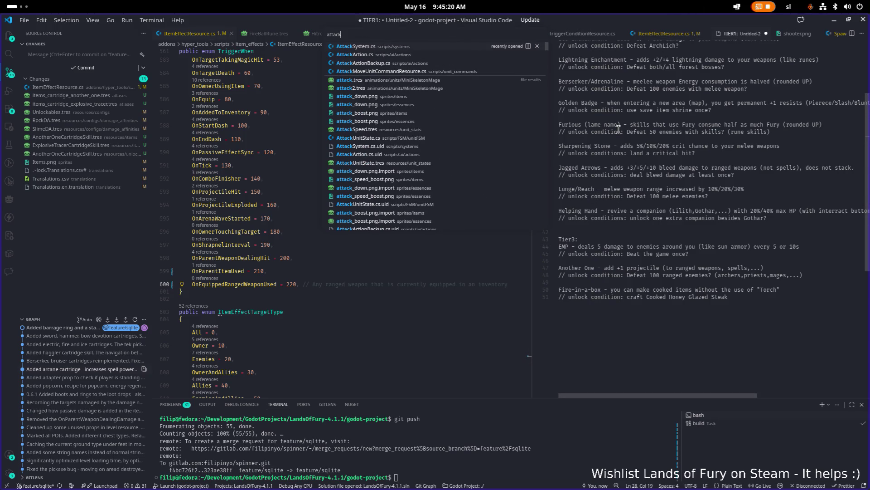
key(Return)
key(ctrl+p)
text(shooter)
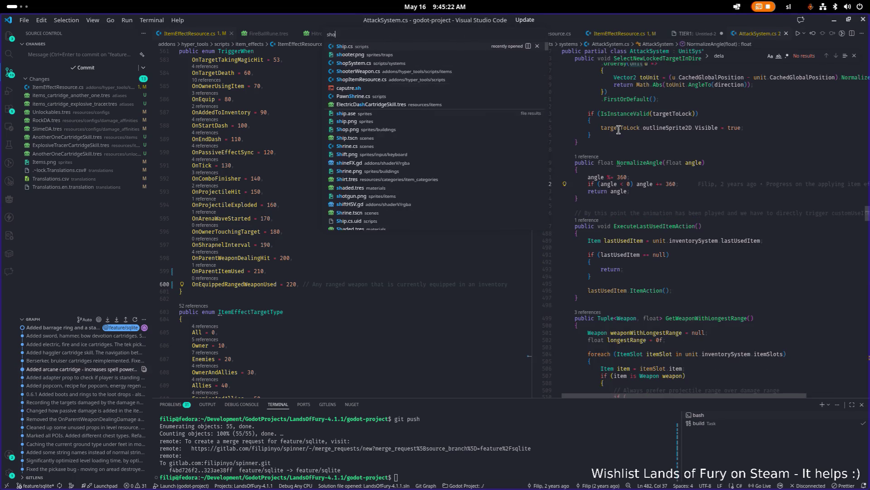
key(Return)
key(ctrl+p)
text(shooterweapon)
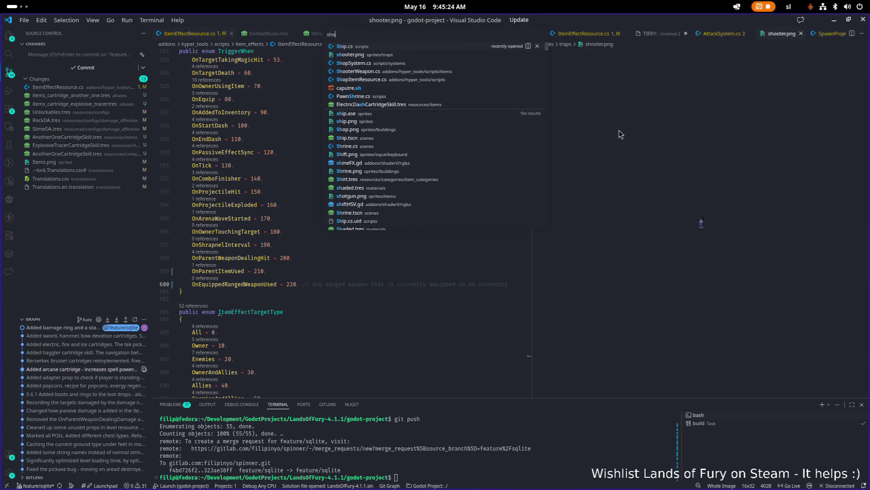
key(Return)
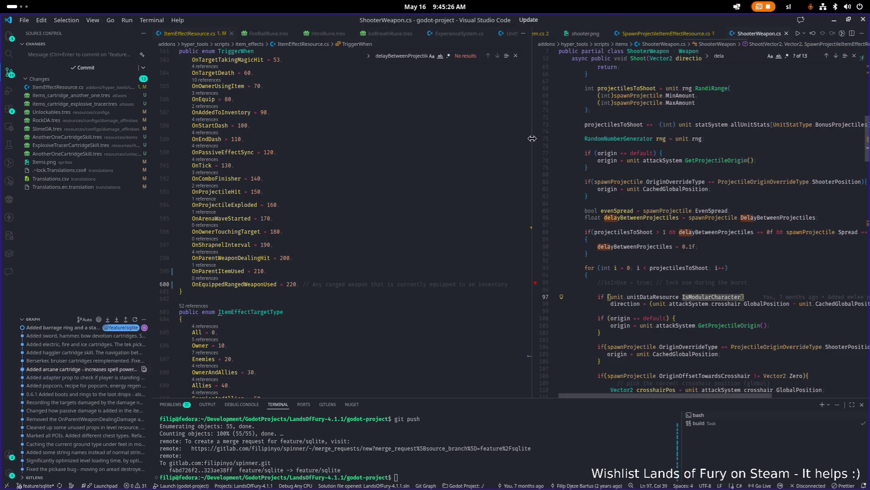
drag(532, 147, 444, 146)
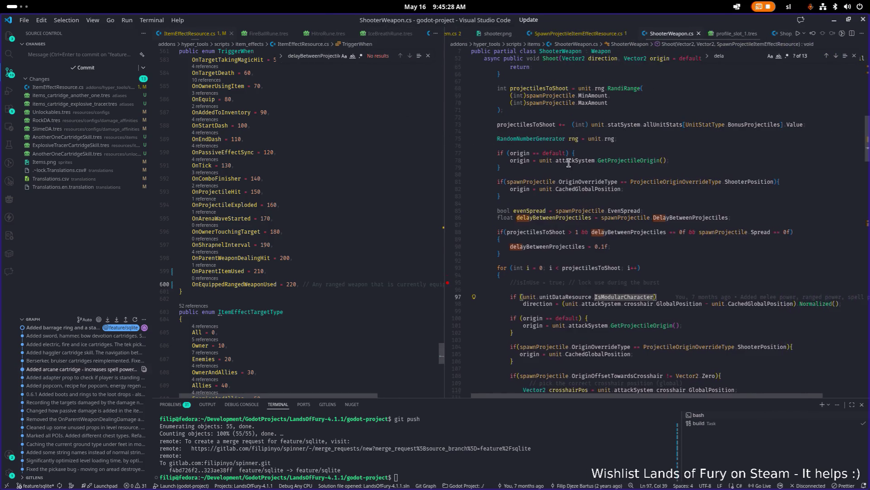
Search ShooterWeapon.cs for 'trigger', stepping through matches on lines 216, 224, 227 and 253.
scroll(656, 173, down, 15)
double_click(663, 200)
scroll(664, 201, down, 4)
scroll(665, 203, up, 20)
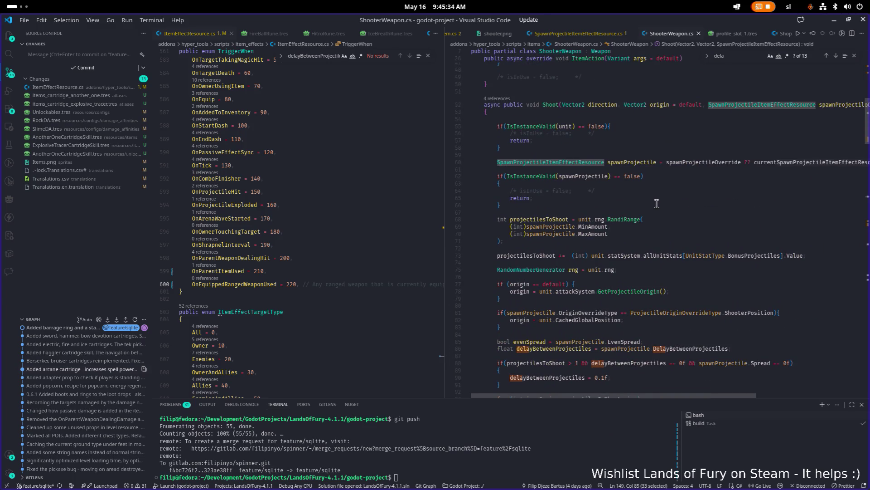
click(652, 202)
key(ctrl+f)
text(trigger)
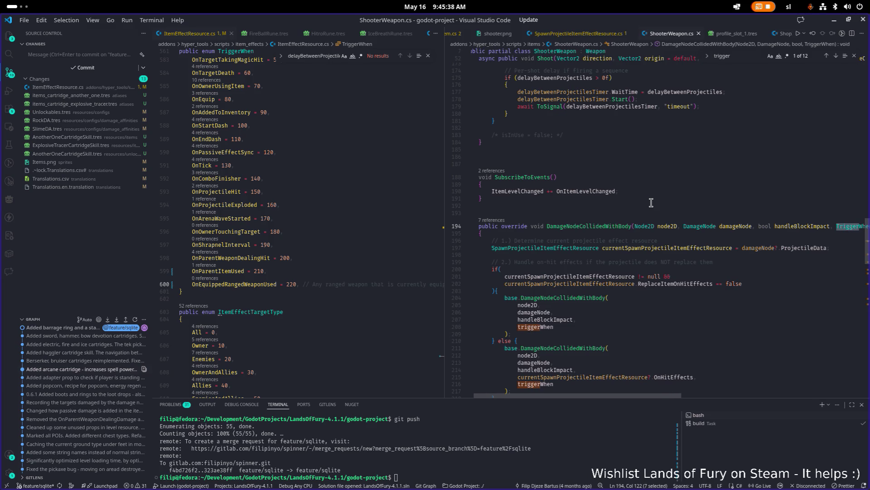
key(Return)
key(Return)
key(Return)
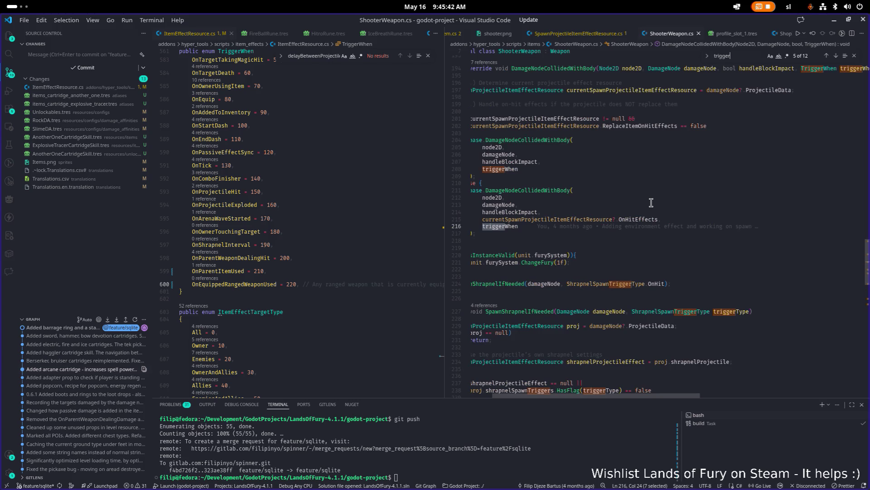
key(Return)
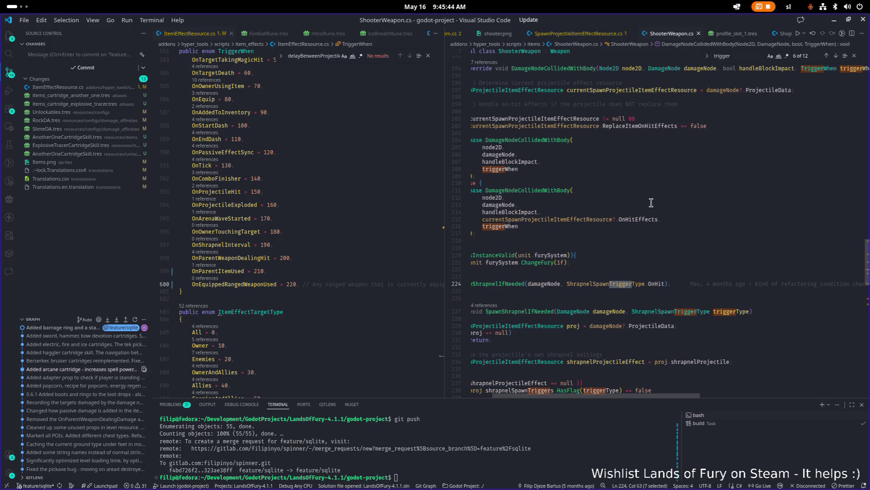
key(Return)
key(Return)
key(Return)
key(Return)
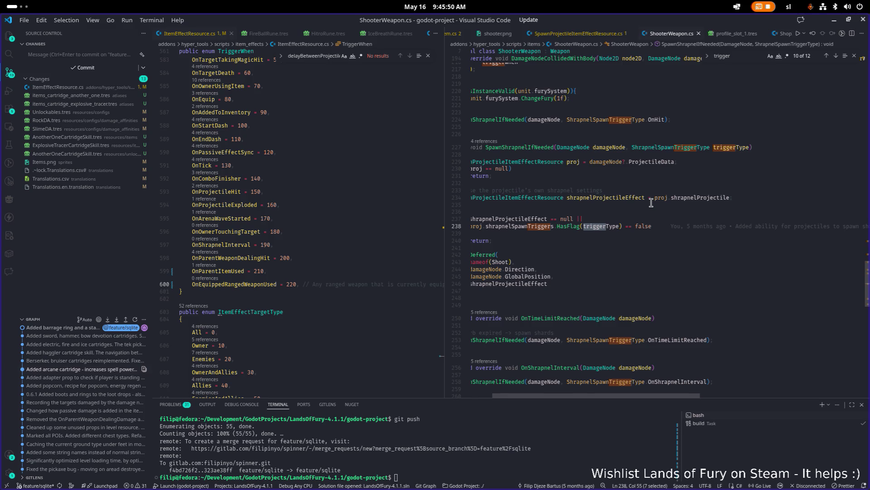
key(Return)
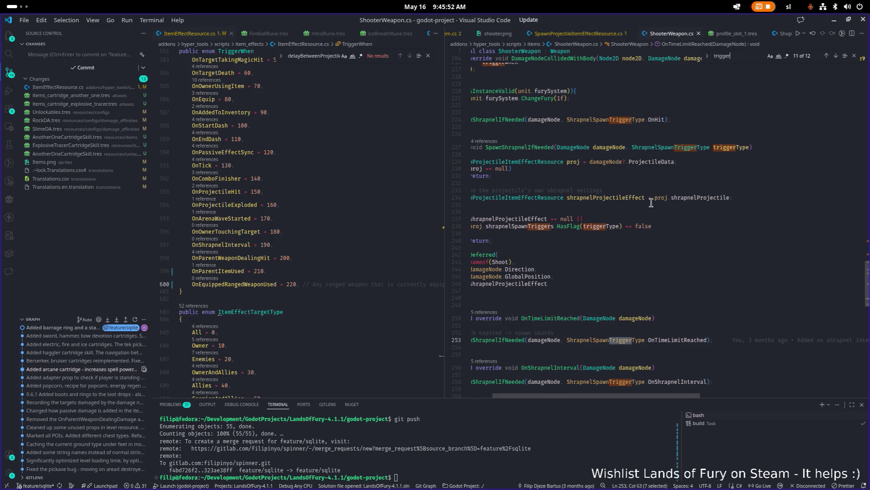
click(726, 338)
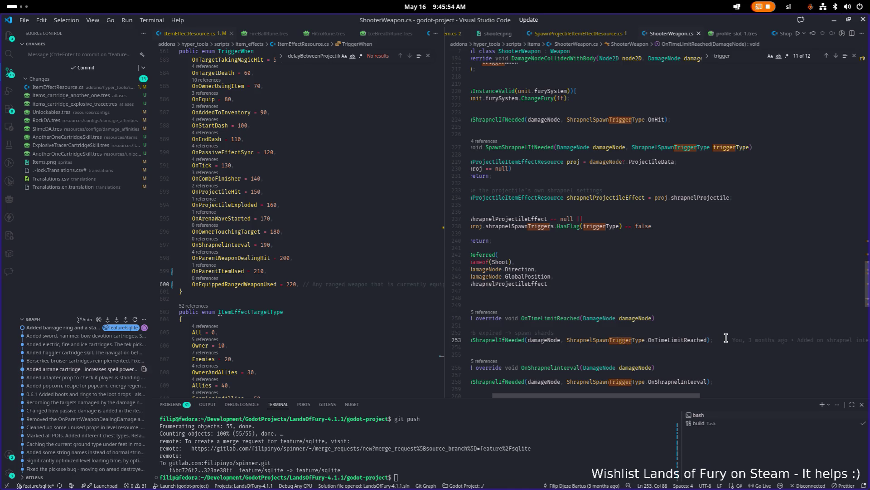
key(Home)
Widen the ShooterWeapon.cs editor further and review the end of the ItemAction method.
scroll(621, 287, down, 8)
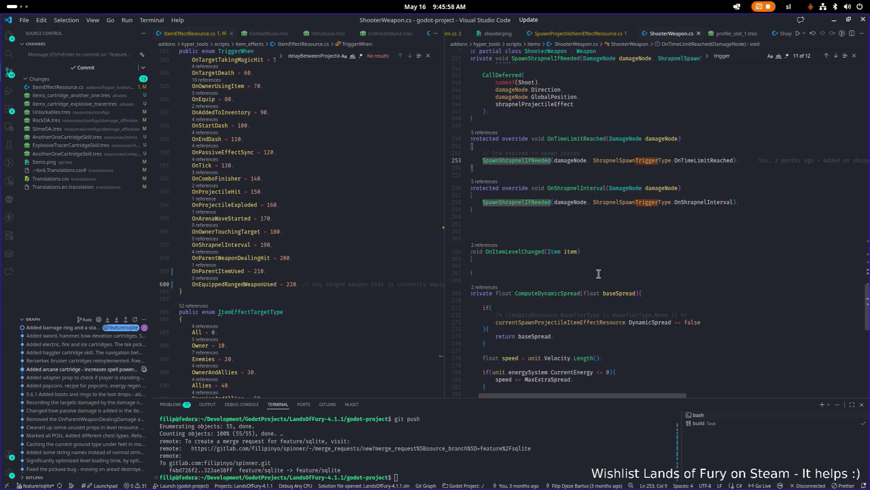
scroll(603, 275, down, 3)
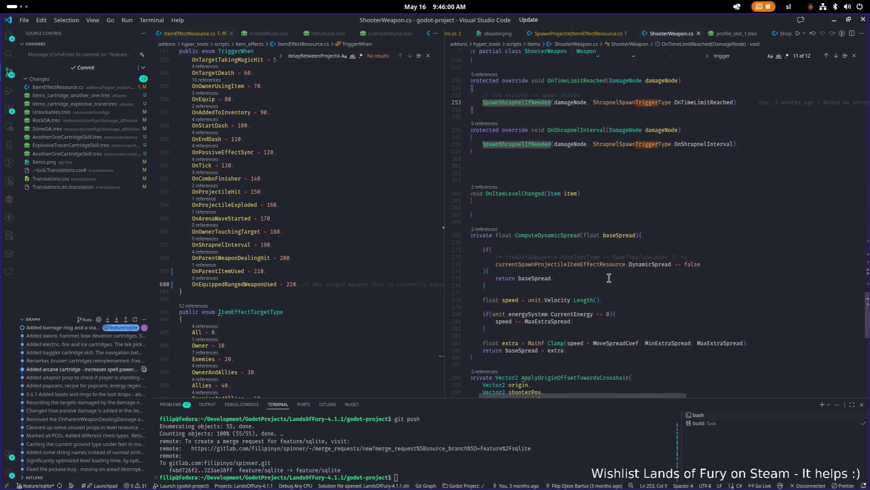
scroll(603, 281, up, 20)
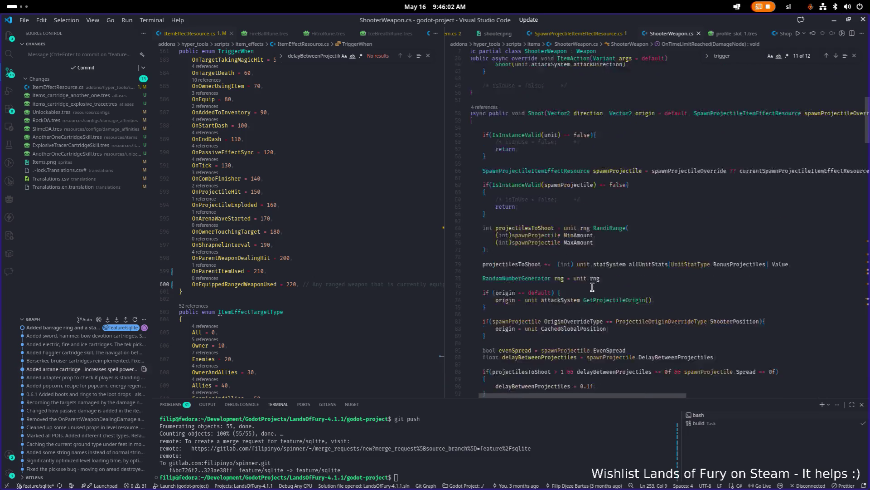
scroll(592, 287, down, 5)
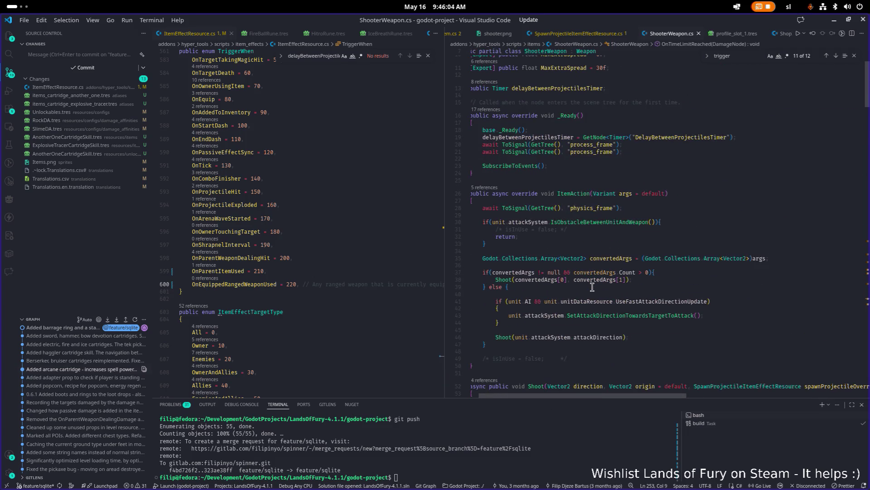
click(619, 202)
scroll(619, 201, down, 3)
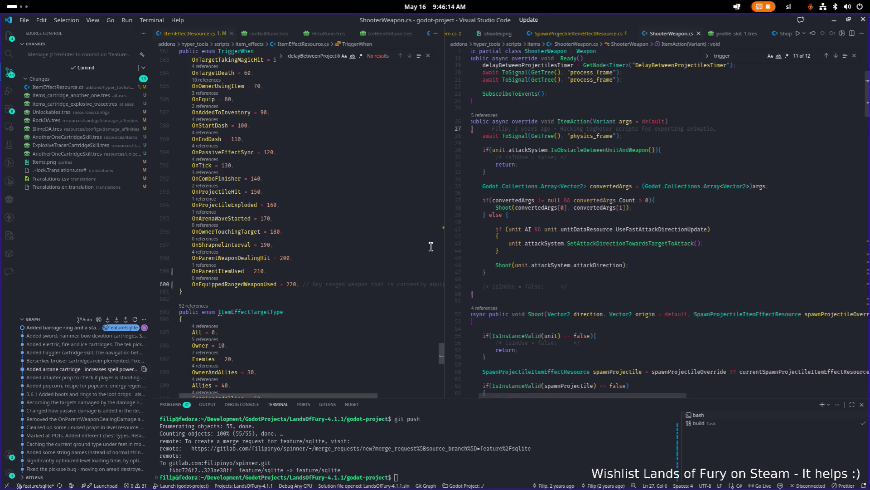
drag(444, 247, 423, 245)
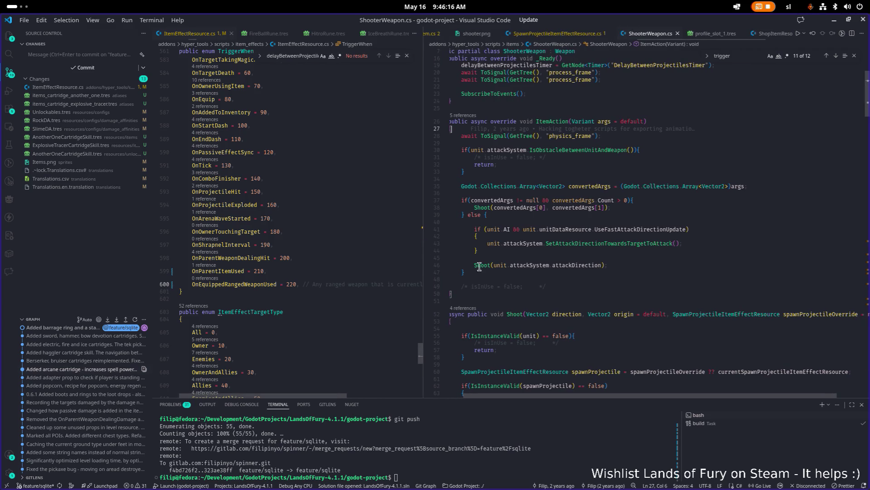
drag(442, 315, 492, 312)
scroll(493, 312, up, 1)
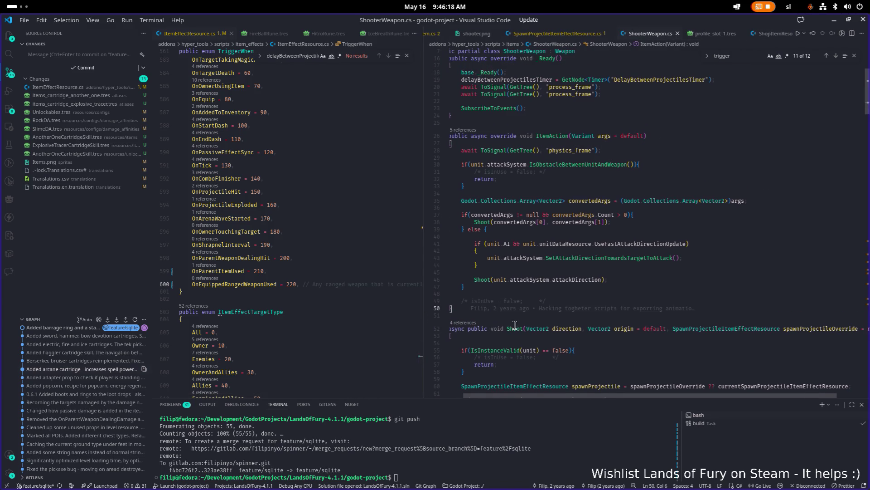
Collapse the Shoot method and insert two blank lines right after it.
key(Down)
key(Down)
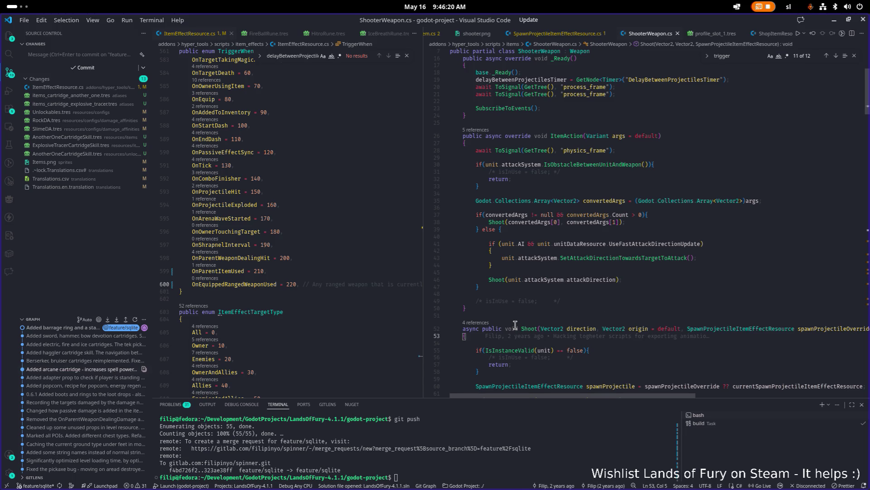
click(458, 330)
scroll(468, 329, down, 1)
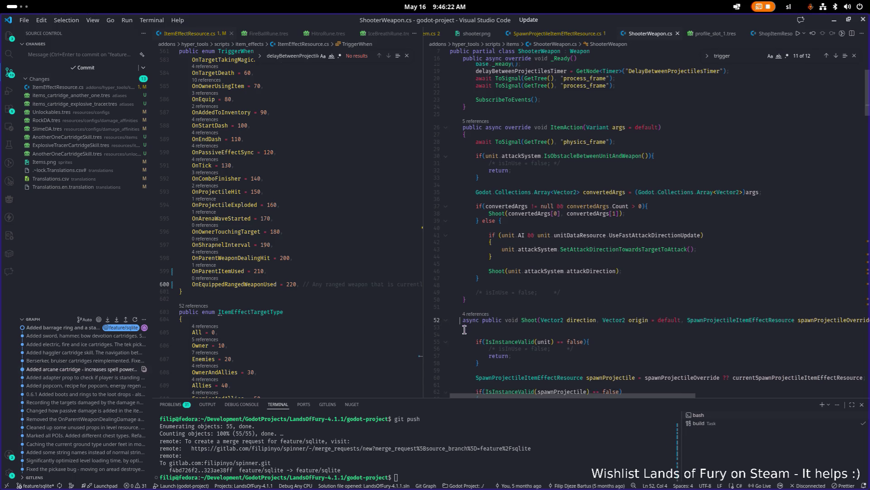
click(446, 323)
click(521, 343)
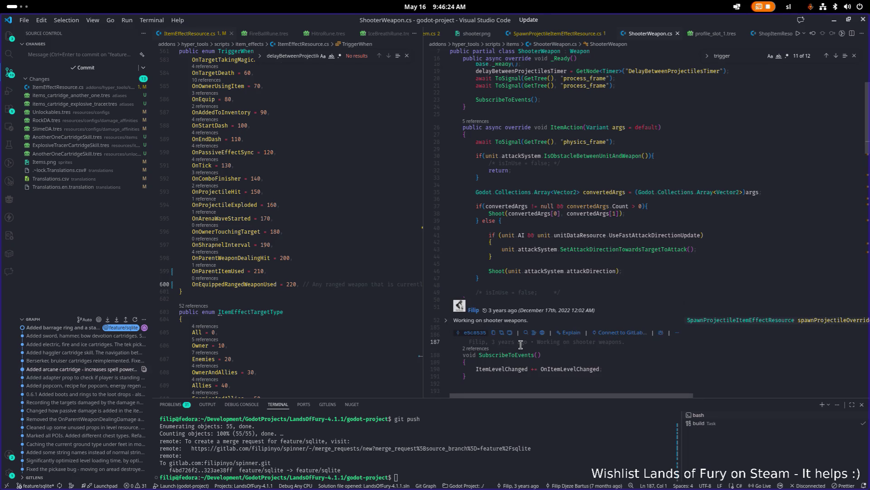
key(Return)
key(Return)
key(Up)
Start a private void Trigger method declaration below Shoot, fixing typos along the way.
text(public)
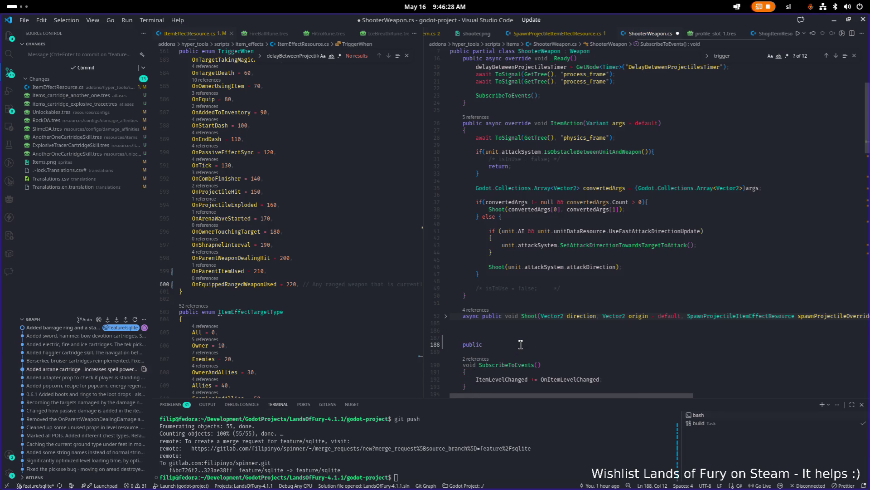
key(BackSpace)
key(BackSpace)
key(BackSpace)
text(pr)
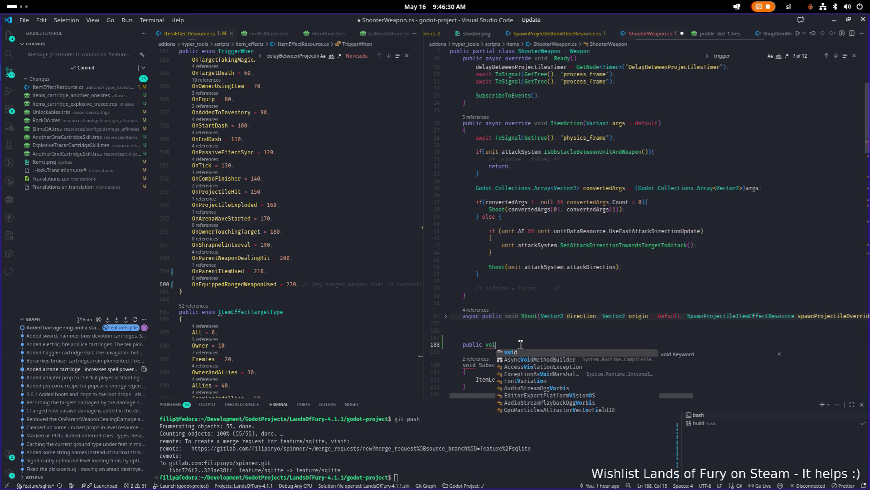
text(ivate vb)
key(BackSpace)
text(oid Tri)
text(gge)
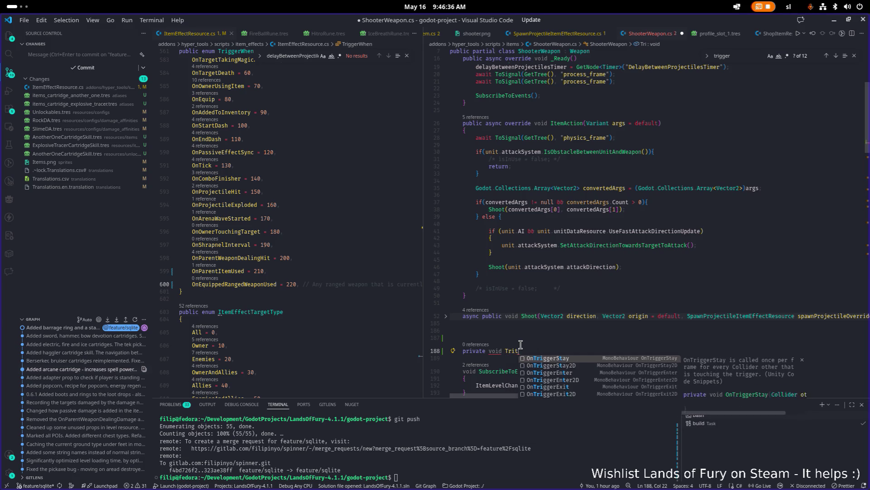
text(r)
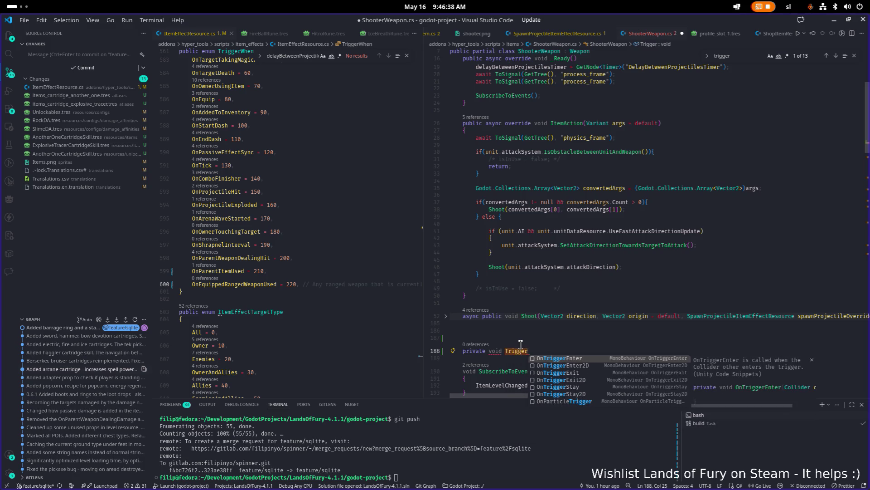
scroll(301, 272, down, 10)
scroll(300, 272, up, 8)
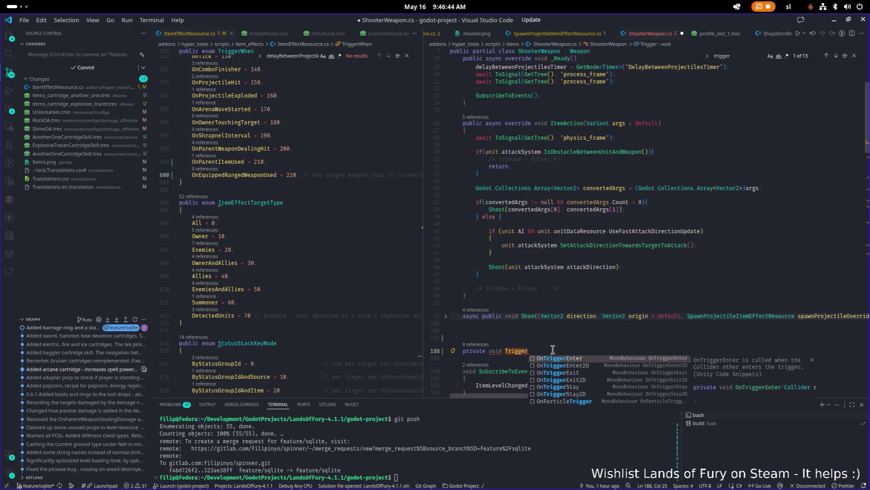
text(()
key(BackSpace)
text(Equi)
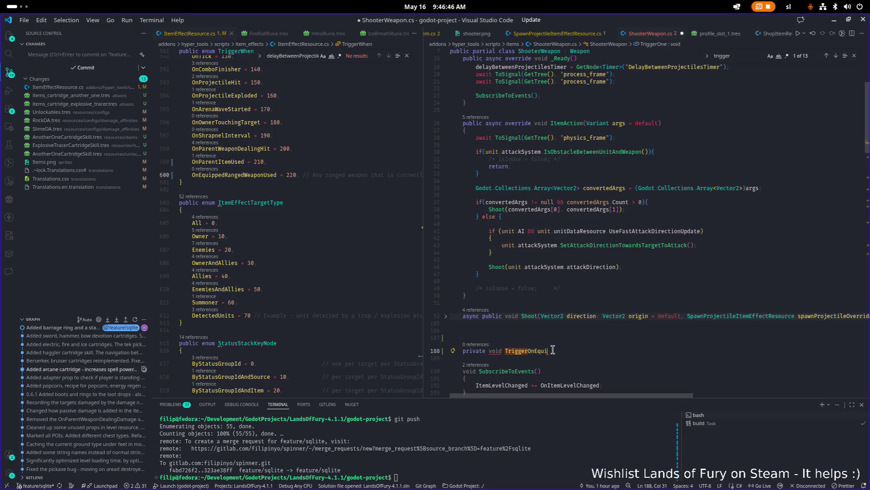
text(ppedRange)
key(BackSpace)
key(BackSpace)
key(BackSpace)
Complete it as TriggerRelatedItemEffects() with an empty, indented body.
key(ctrl+space)
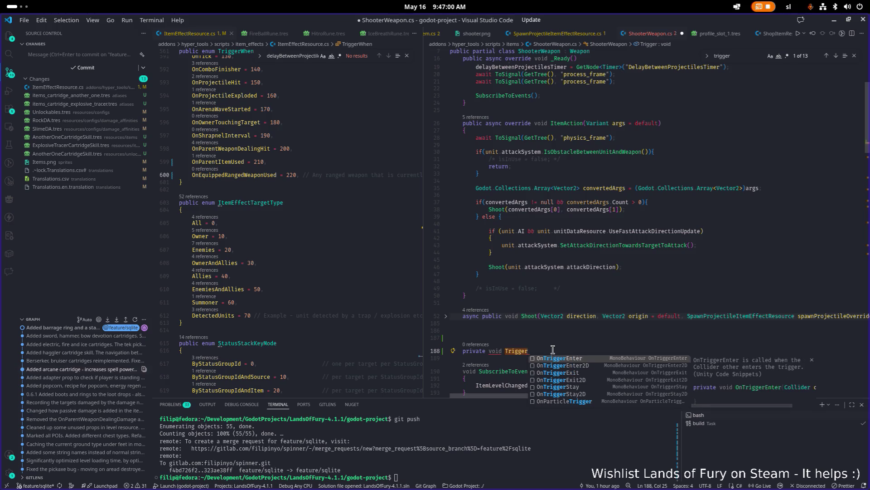
text(RelatedItemEffects())
key(Return)
text({)
key(Return)
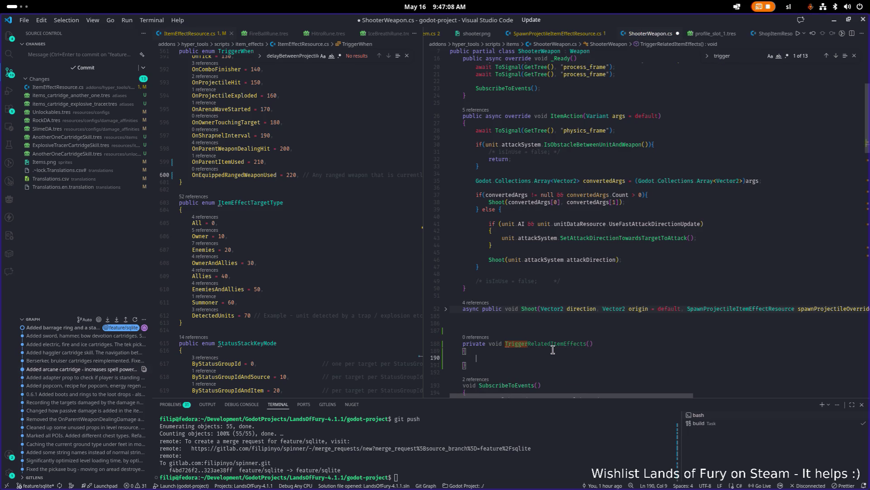
key(Return)
key(Up)
key(Tab)
Call TriggerRelatedItemEffects() right after Shoot() at the end of ItemAction and save.
double_click(533, 336)
key(ctrl+c)
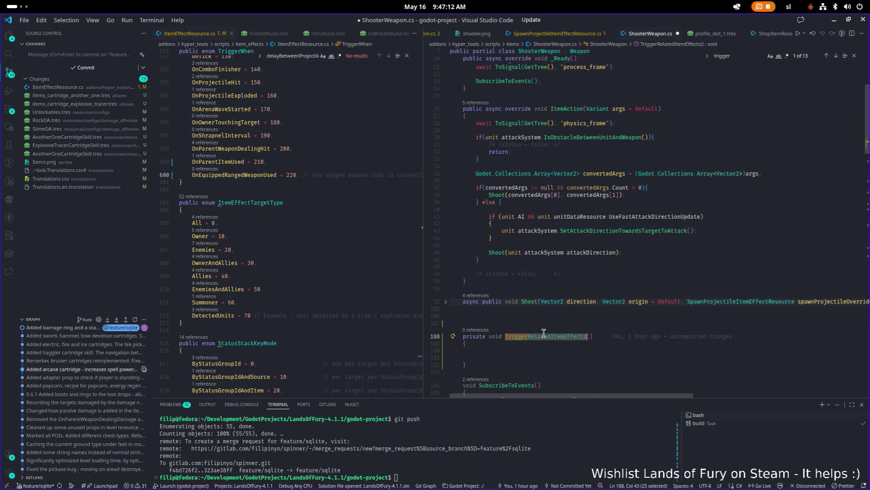
scroll(544, 335, up, 5)
click(638, 248)
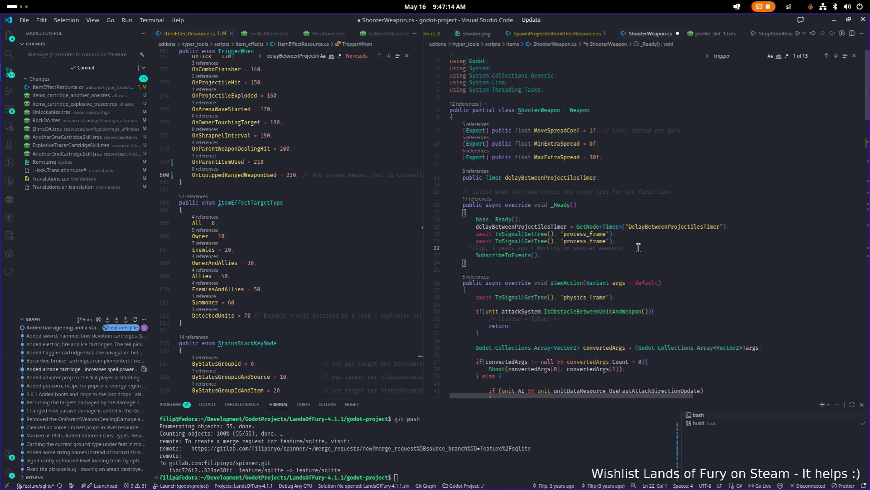
scroll(612, 272, down, 4)
click(510, 361)
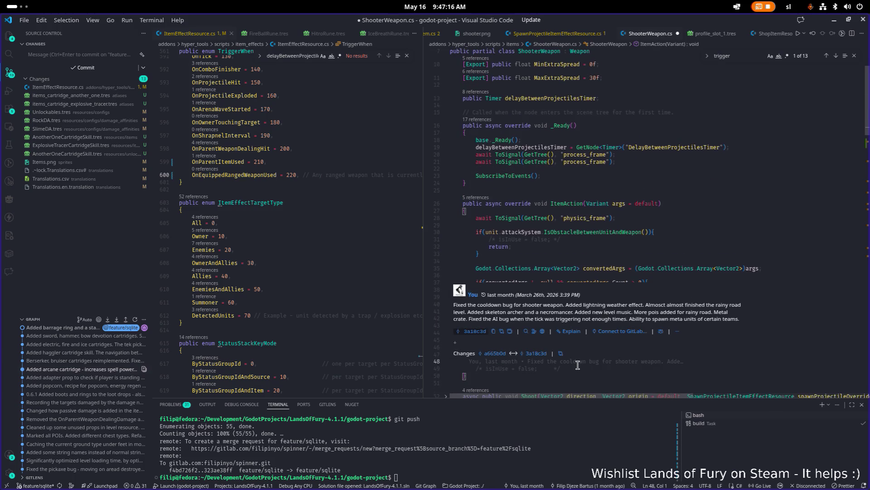
key(Return)
key(ctrl+v)
text(();)
key(ctrl+s)
Indent the new method's body, save, and search the project for 'itemsininventor'.
click(598, 224)
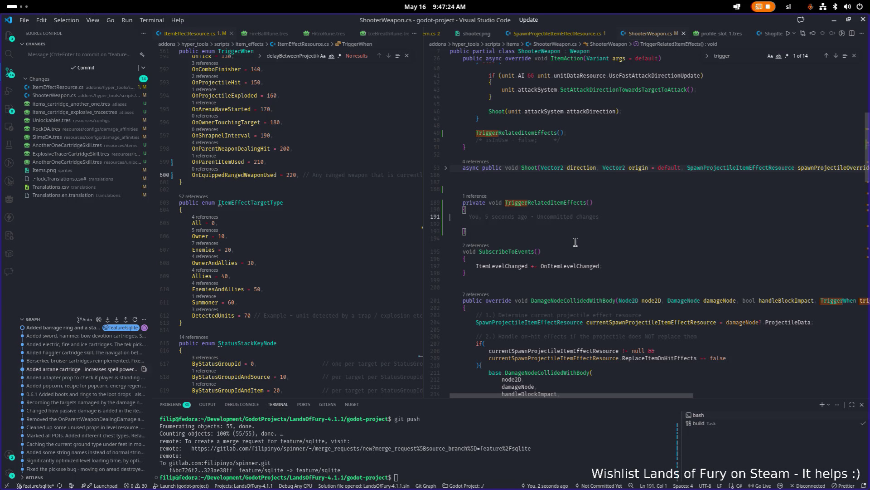
key(Up)
key(Tab)
key(ctrl+s)
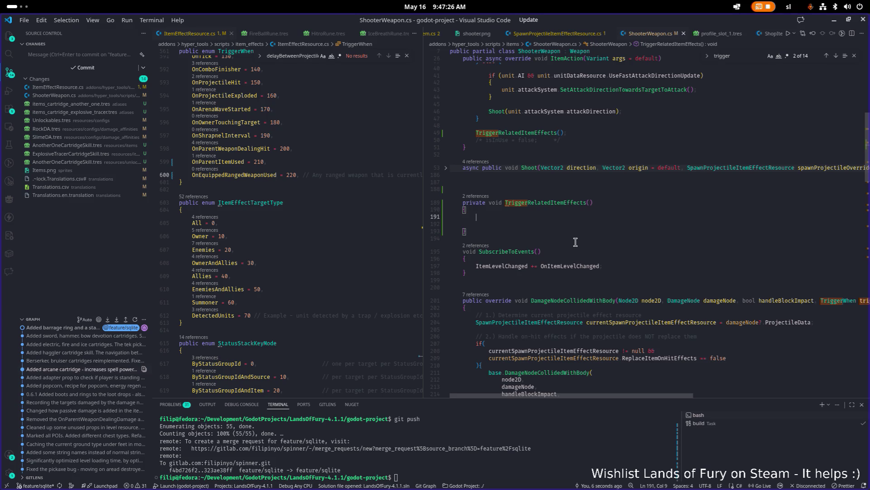
click(367, 202)
key(ctrl+shift+f)
text(itemsininve)
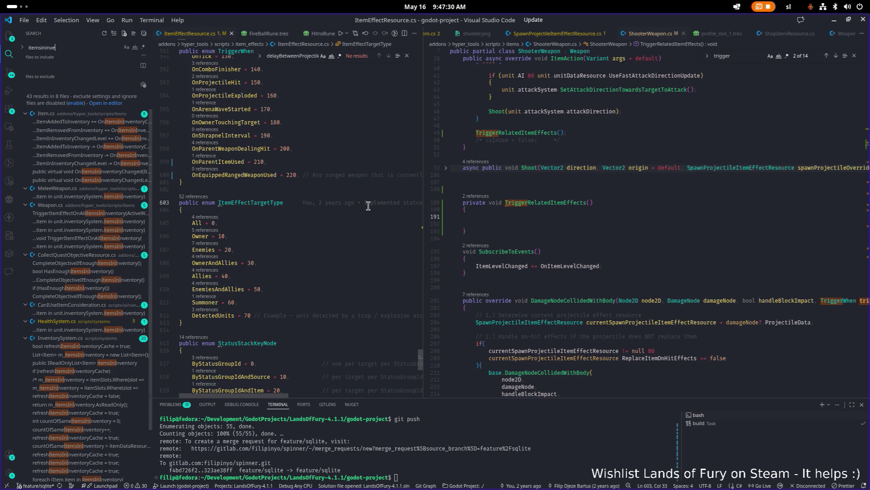
text(ntor)
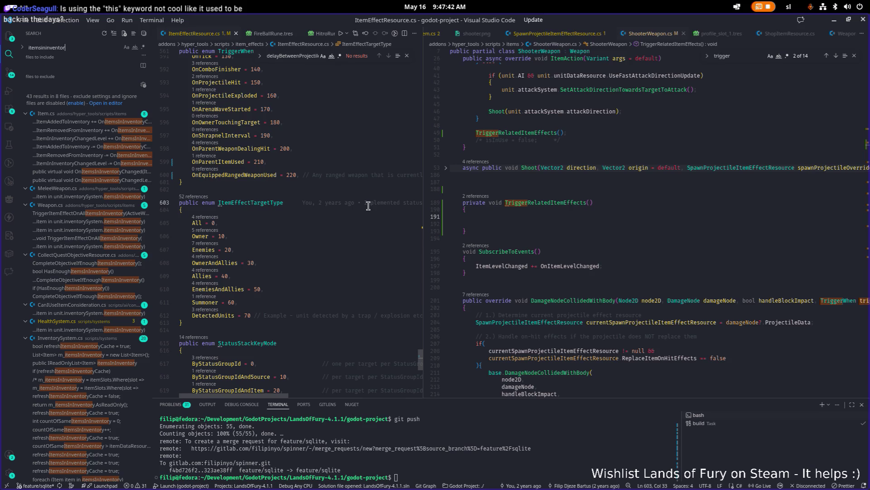
Refine the project search for itemsininventor, toggling whole-word matching, back to 43 results.
click(313, 175)
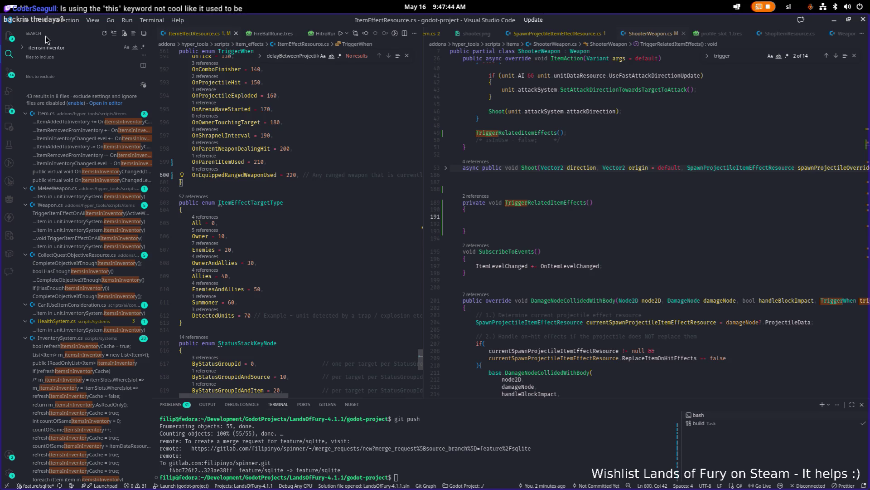
scroll(107, 207, down, 3)
scroll(108, 206, up, 3)
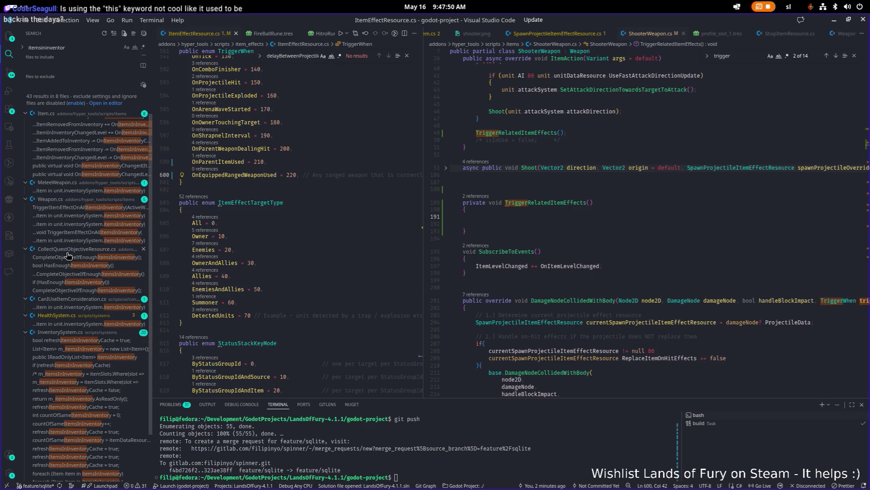
key(alt+Tab)
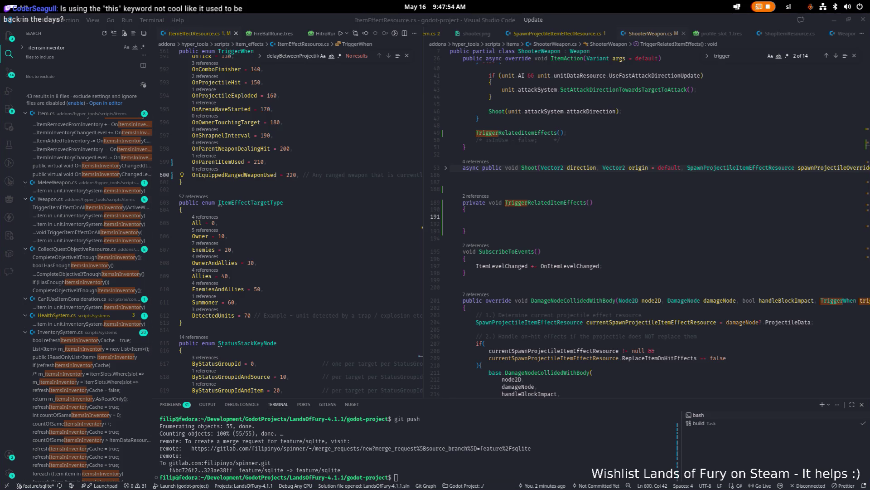
click(286, 175)
click(95, 49)
key(alt+w)
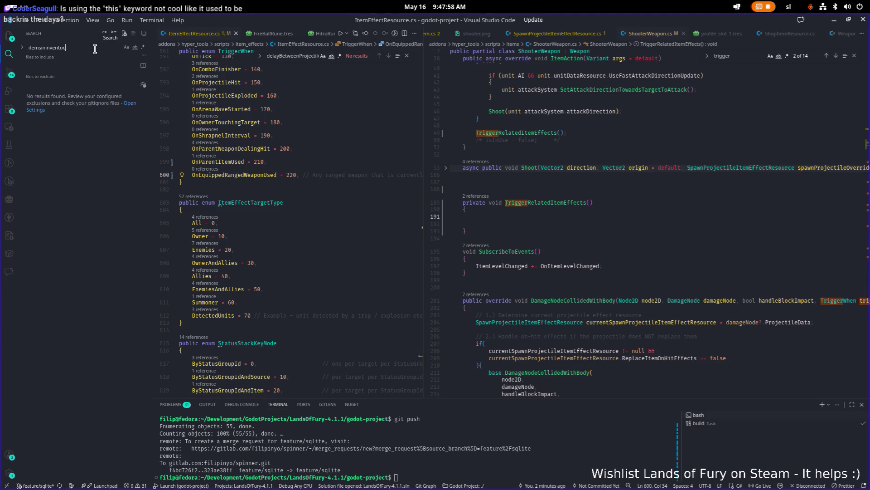
key(alt+w)
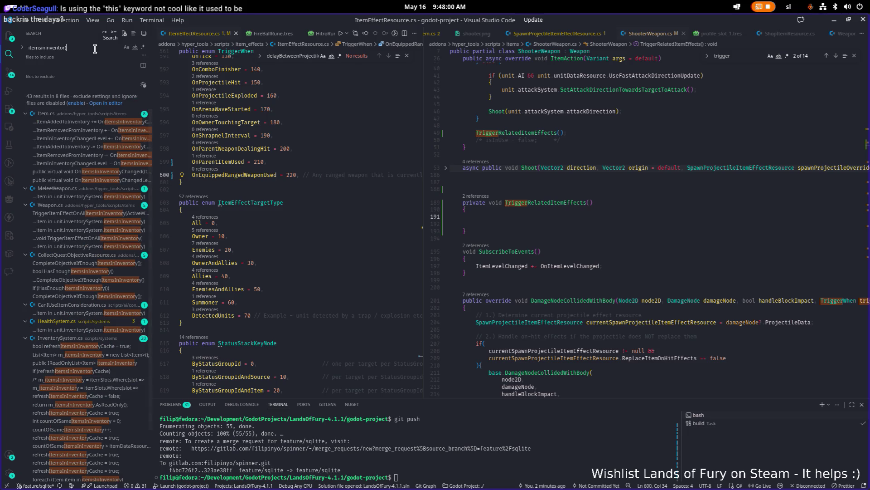
text())
key(BackSpace)
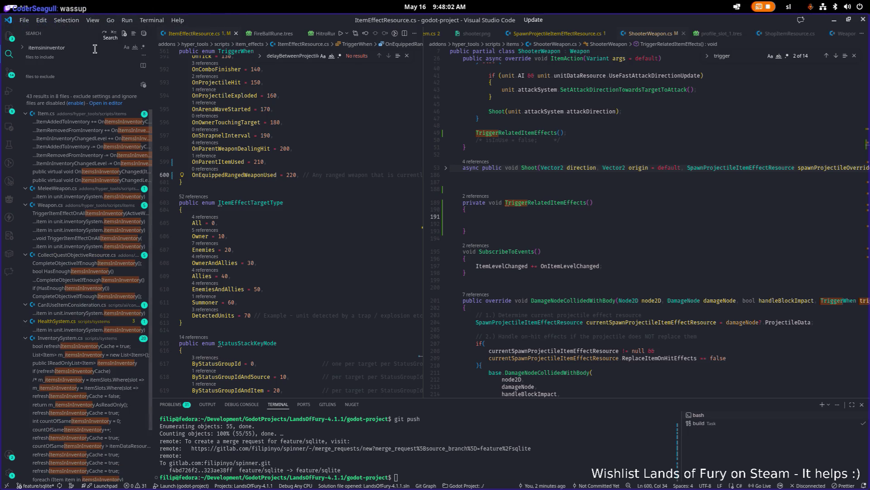
key(Up)
key(Up)
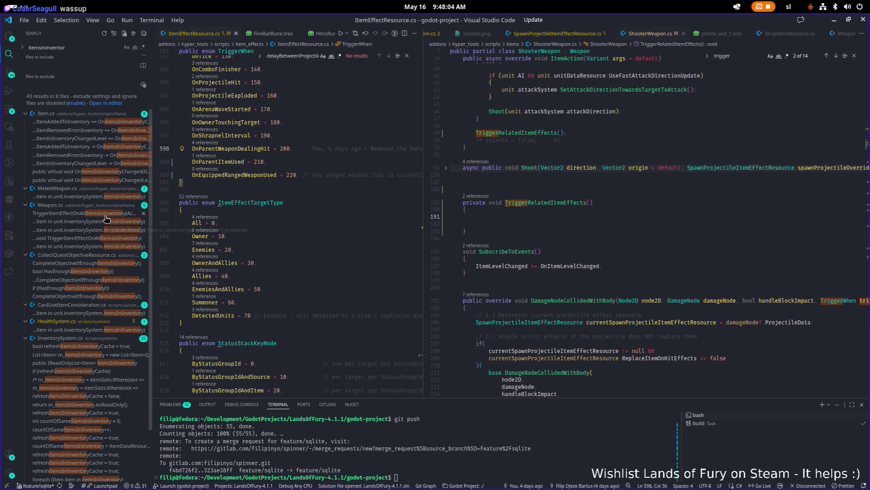
Copy the inventory foreach line from DealDamage in Weapon.cs.
click(105, 214)
click(318, 226)
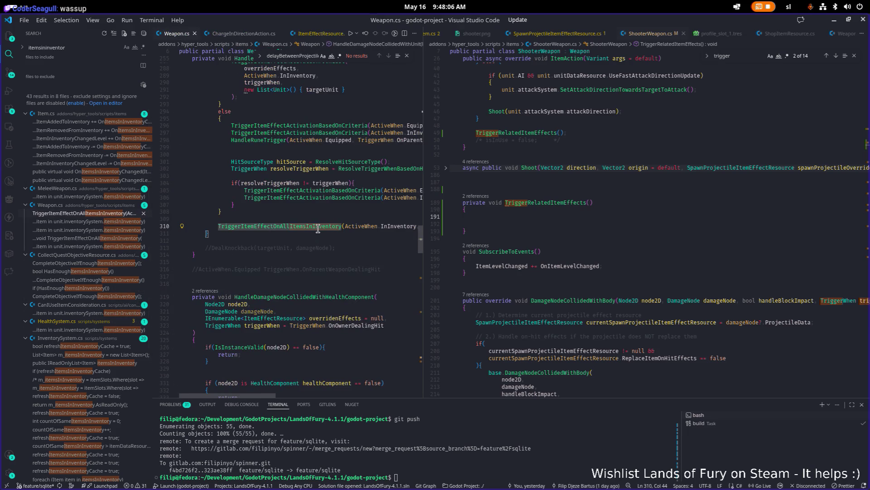
click(90, 222)
click(297, 226)
key(End)
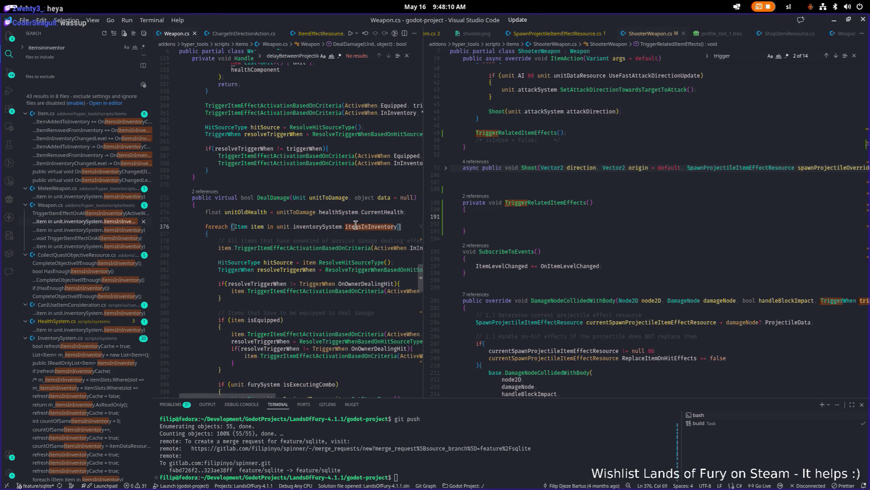
key(shift+Home)
key(ctrl+c)
Paste the foreach into TriggerRelatedItemEffects and give it an empty braced body.
click(664, 216)
key(ctrl+v)
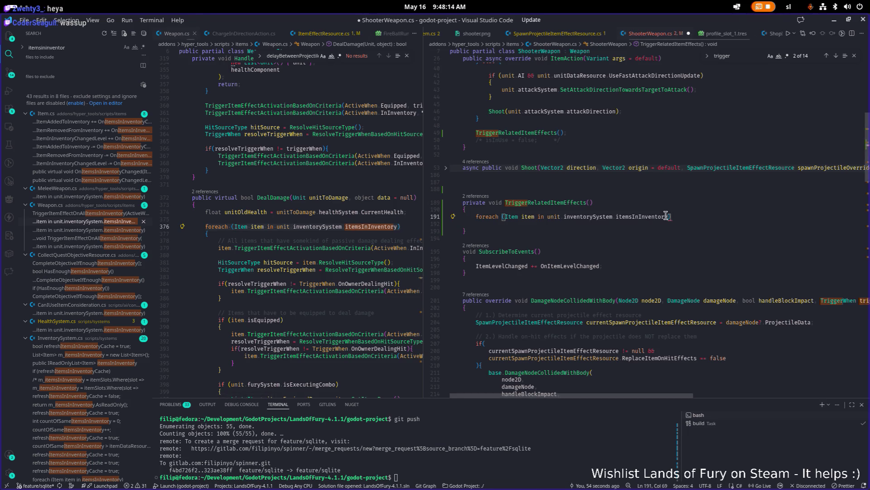
key(Return)
text({)
key(Return)
key(Return)
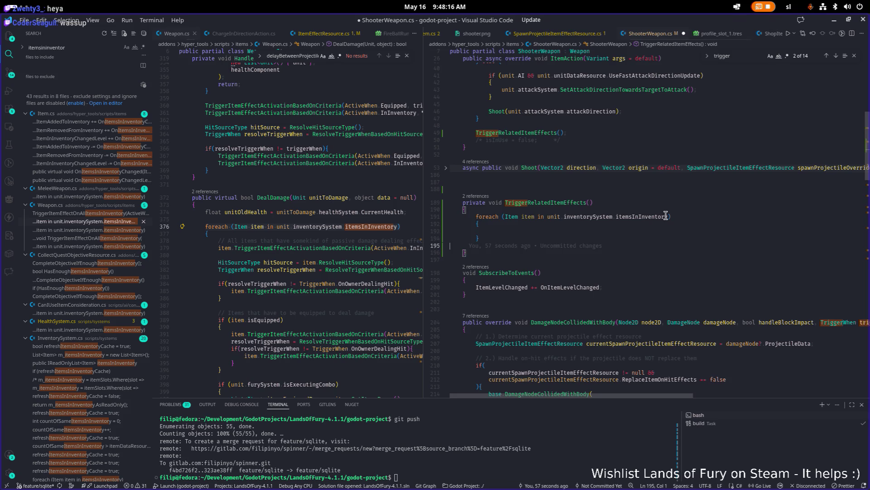
text(})
key(Up)
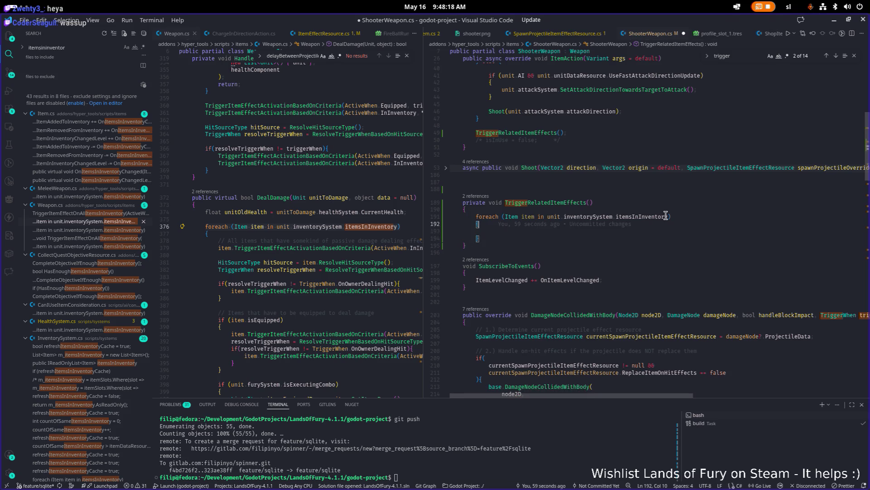
key(Up)
key(Up)
key(Up)
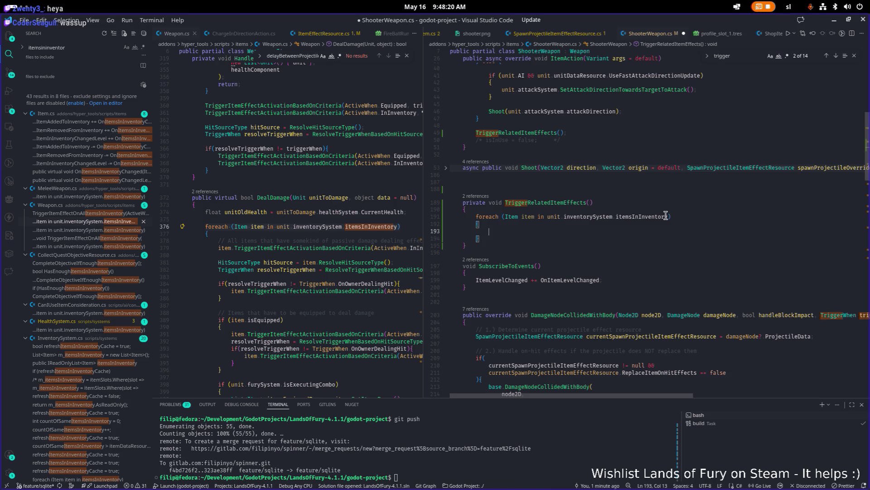
Insert an indented blank line above the foreach loop in TriggerRelatedItemEffects.
key(Down)
key(Down)
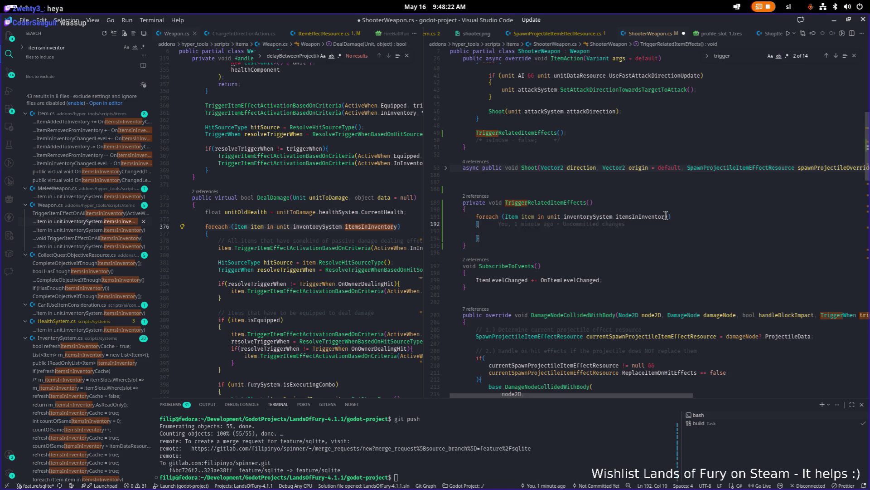
key(Up)
key(Up)
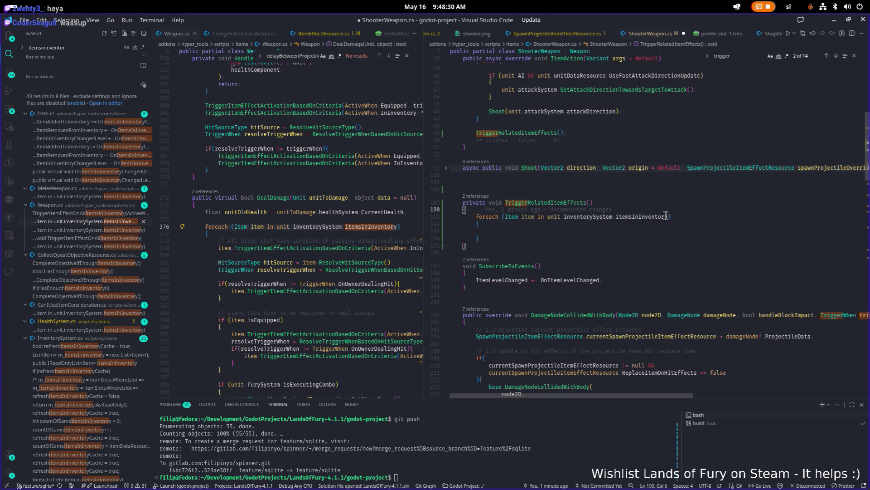
click(561, 202)
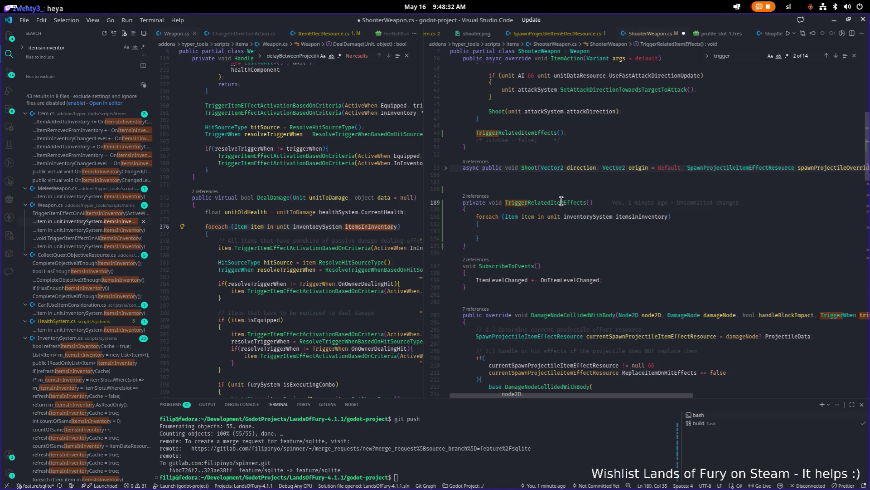
click(547, 209)
key(Return)
key(Return)
key(Up)
key(Tab)
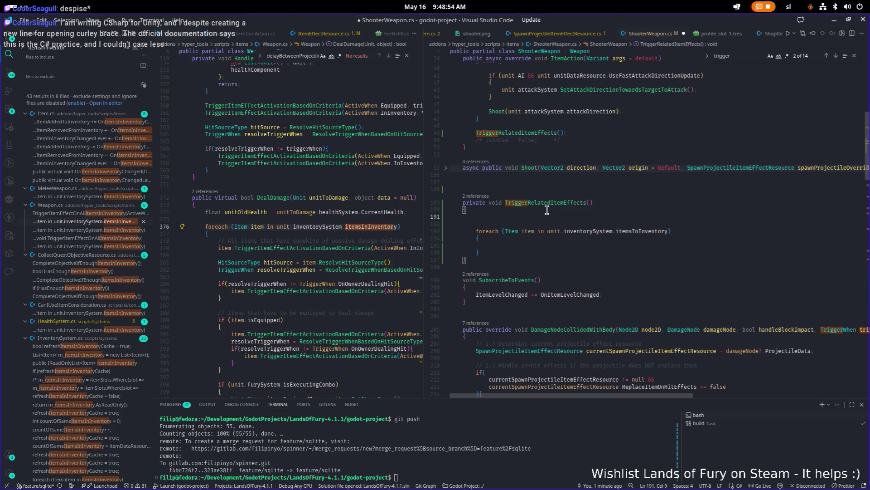
Rejoin and re-split the loop's opening brace, save, and glance at resolveTriggerWhen in Weapon.cs.
key(Down)
key(Down)
key(End)
key(Delete)
key(ctrl+shift+Right)
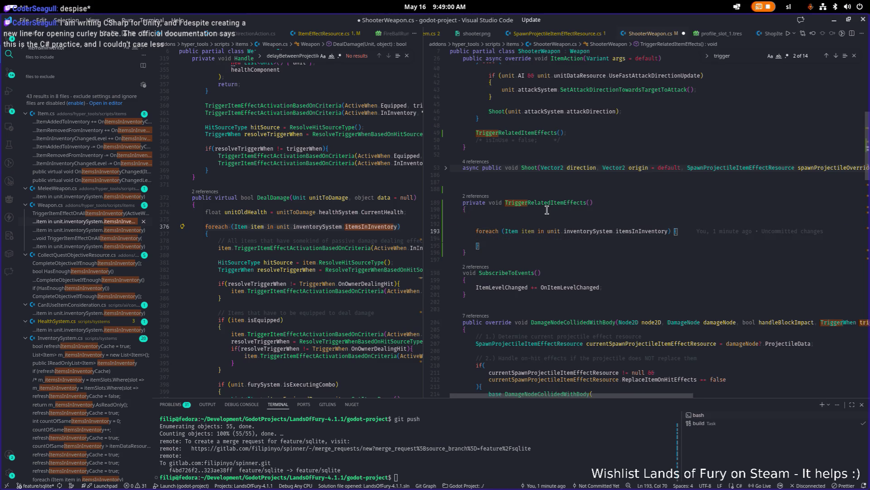
key(Return)
key(ctrl+s)
key(Up)
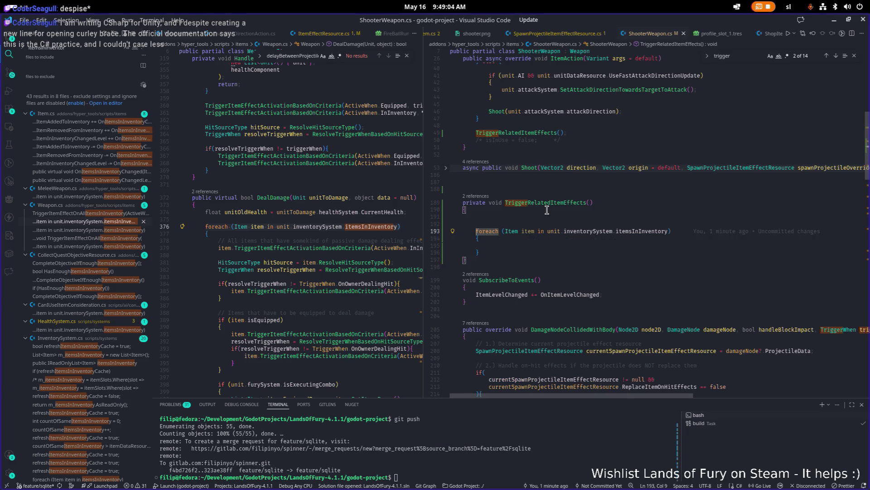
key(Down)
key(Down)
key(Down)
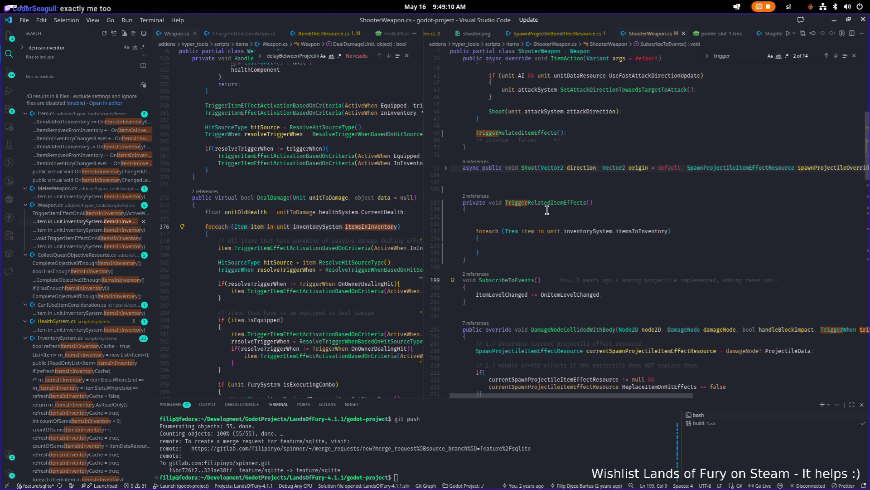
click(228, 283)
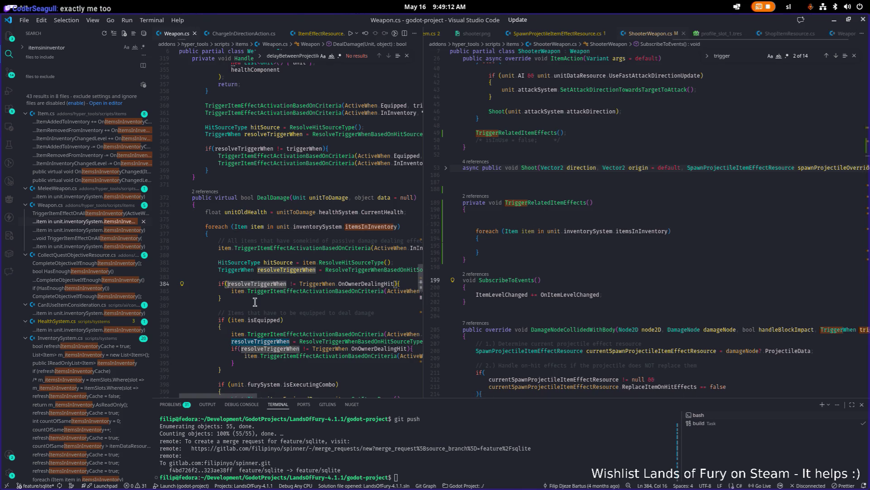
click(228, 319)
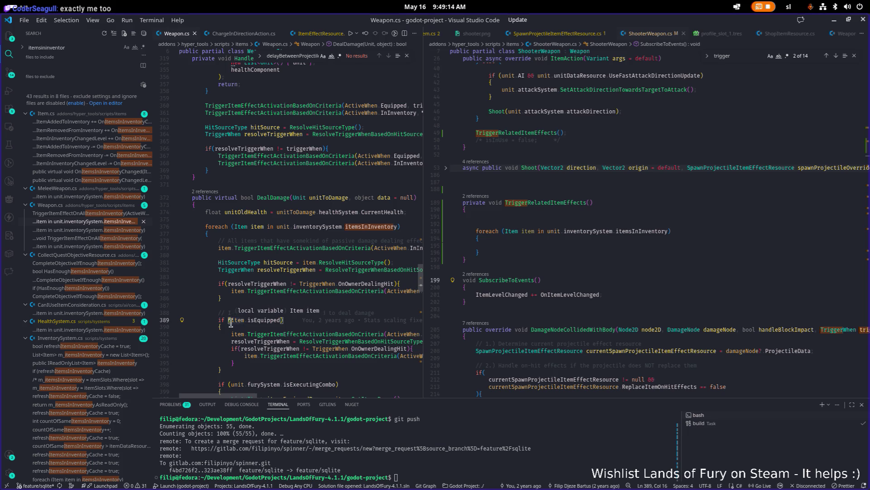
click(237, 320)
scroll(238, 319, up, 1)
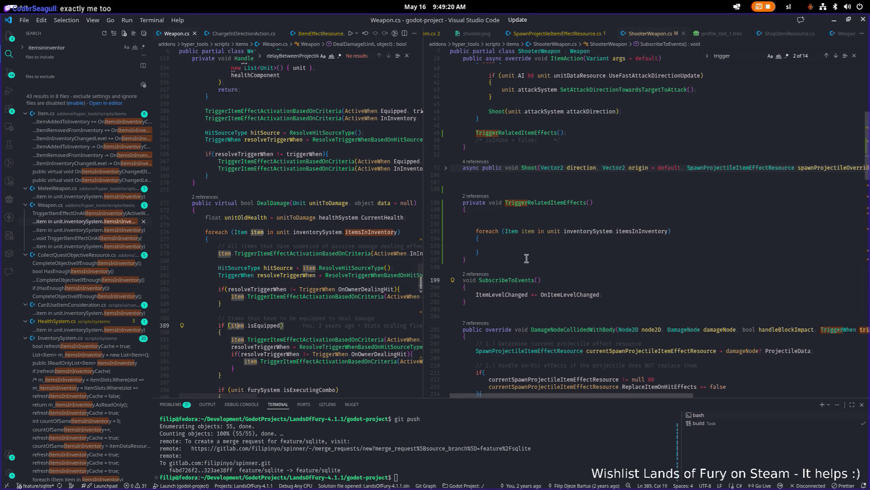
click(526, 217)
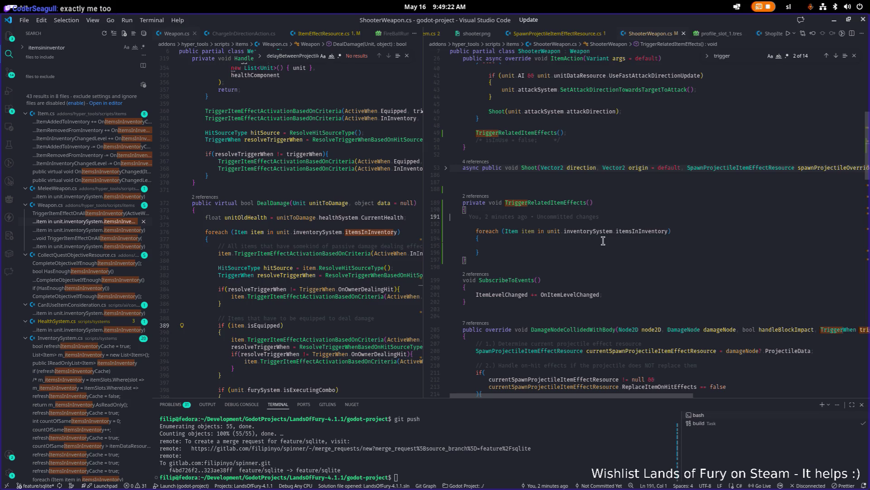
key(Tab)
key(Tab)
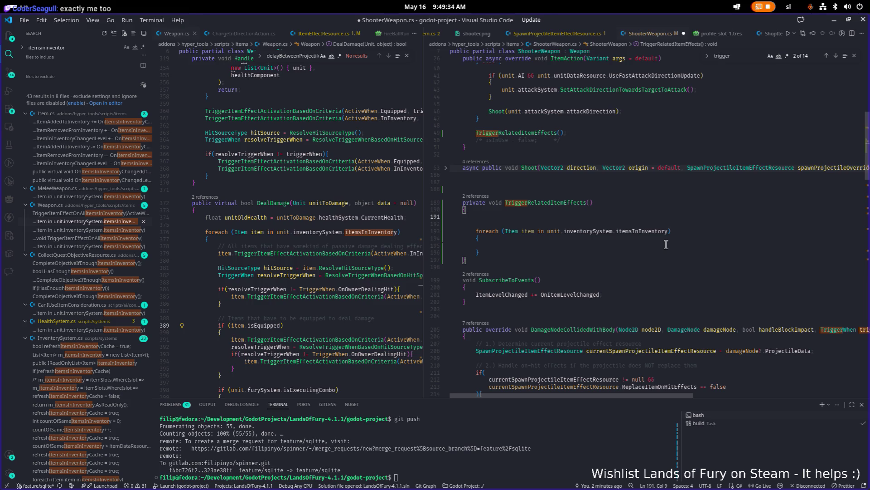
Add if(isEquipped == false) { return; } at the top of TriggerRelatedItemEffects.
text(if(is)
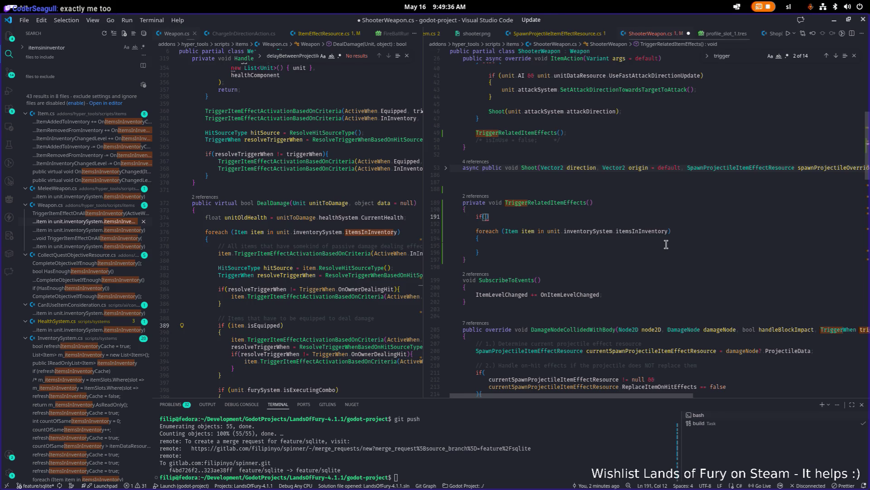
key(BackSpace)
text(sEquipped == fal)
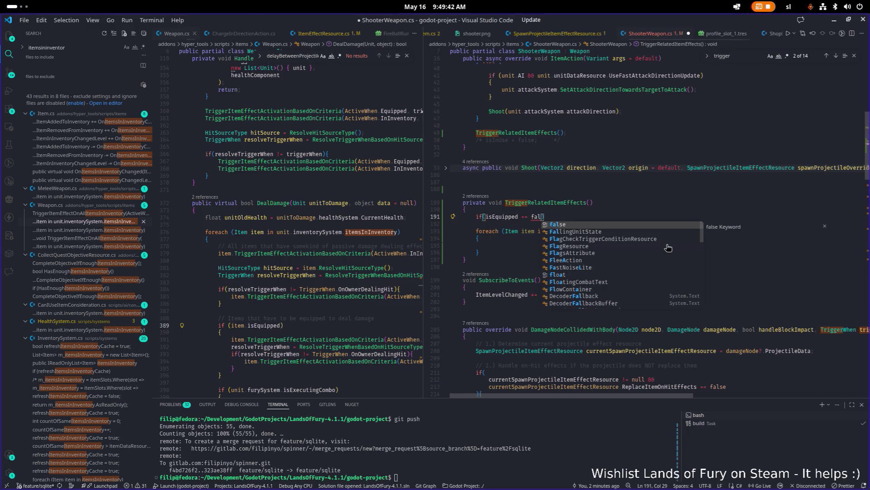
key(Tab)
text({)
key(Return)
text(return;)
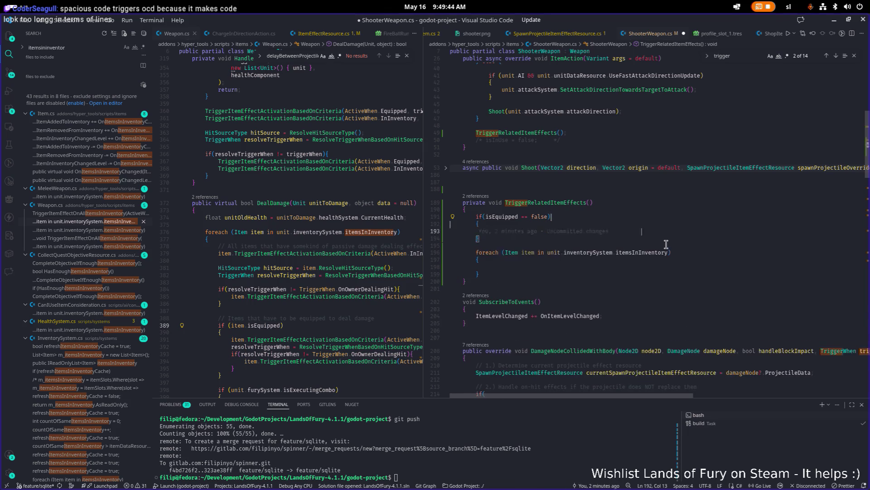
key(Down)
key(Down)
key(Down)
key(Down)
key(End)
key(Down)
key(Tab)
Try a ! negation before isEquipped, then remove it to keep == false.
scroll(634, 236, down, 1)
drag(551, 211, 481, 213)
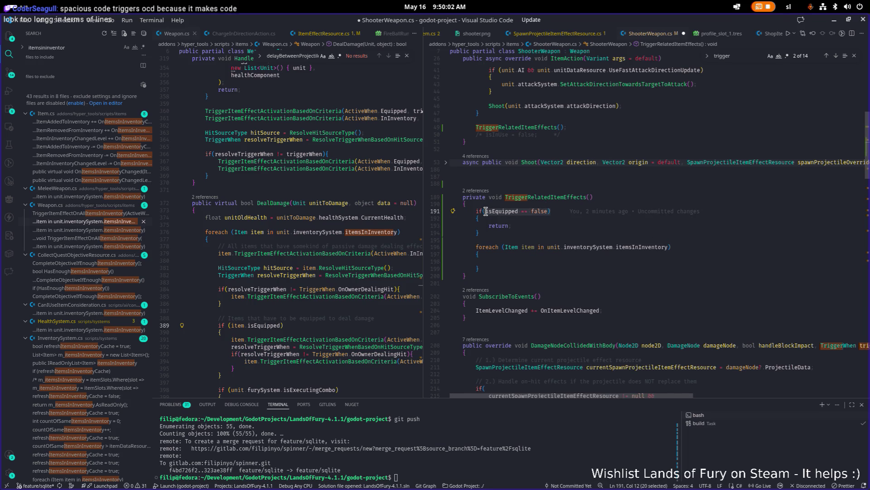
click(487, 211)
text(!)
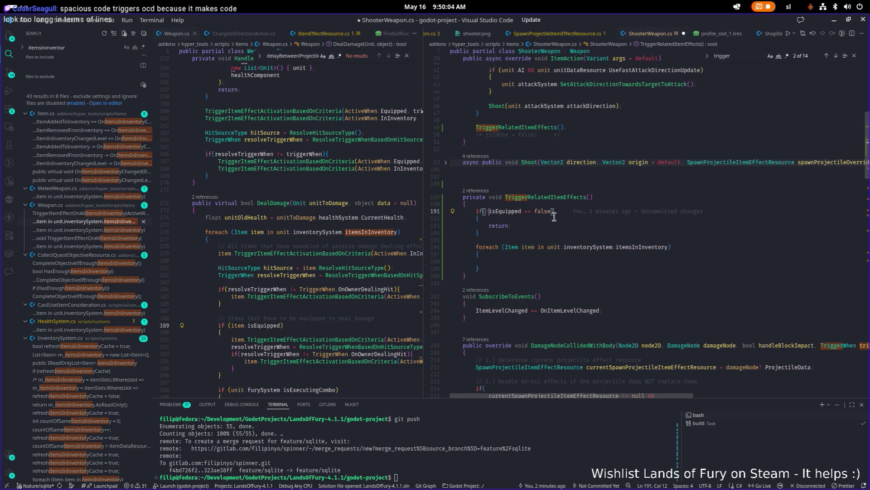
key(BackSpace)
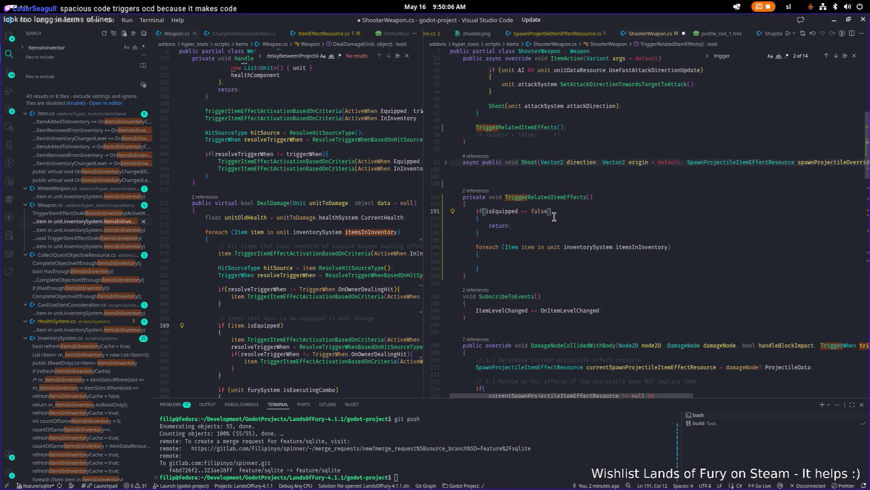
text(!)
key(BackSpace)
Begin an if(IsInstnac condition on a new line inside the foreach loop body.
key(Down)
key(Down)
key(Down)
key(Return)
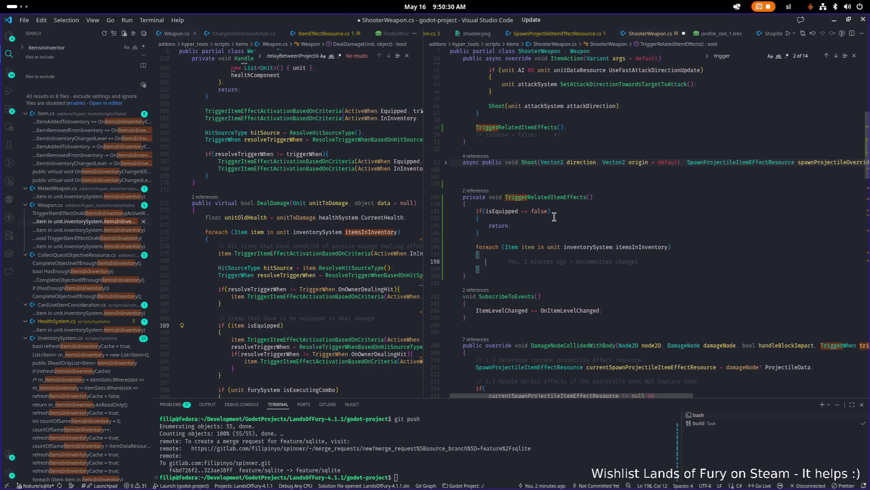
text(if()
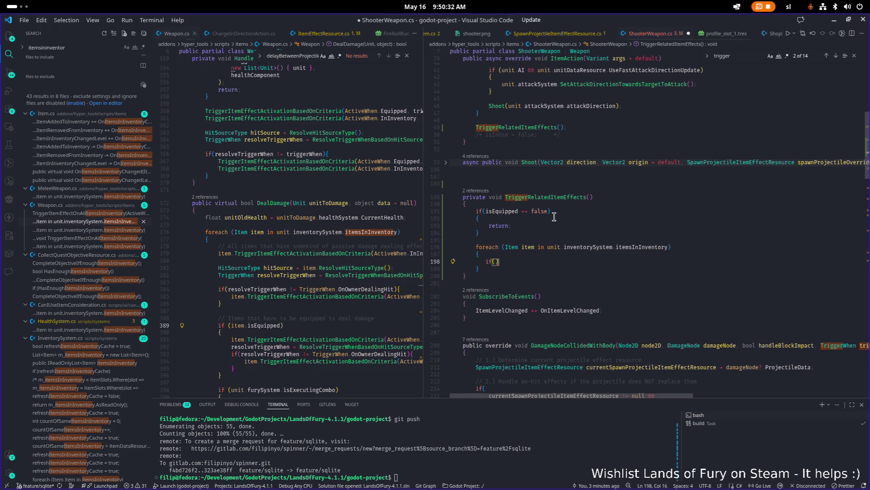
text(IsInstnac)
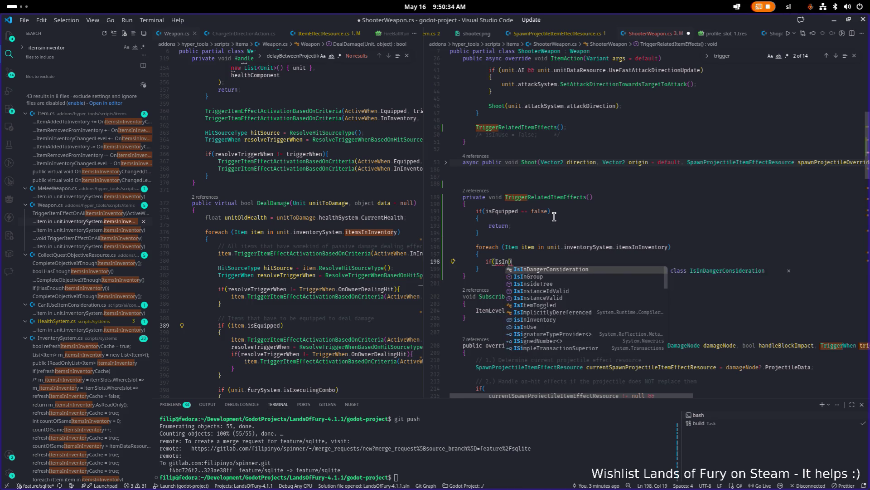
Write the inner if condition IsInstanceValid(item) == false inside the inventory loop.
key(BackSpace)
key(BackSpace)
key(BackSpace)
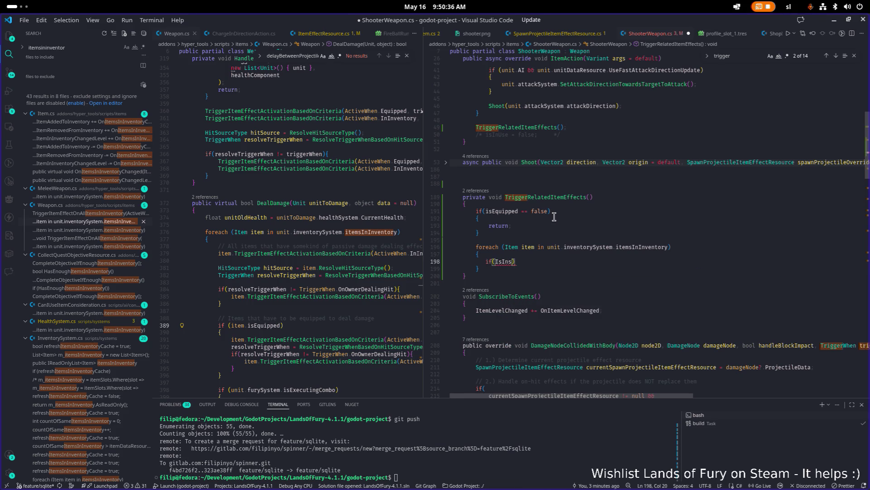
key(Return)
text((item)) {)
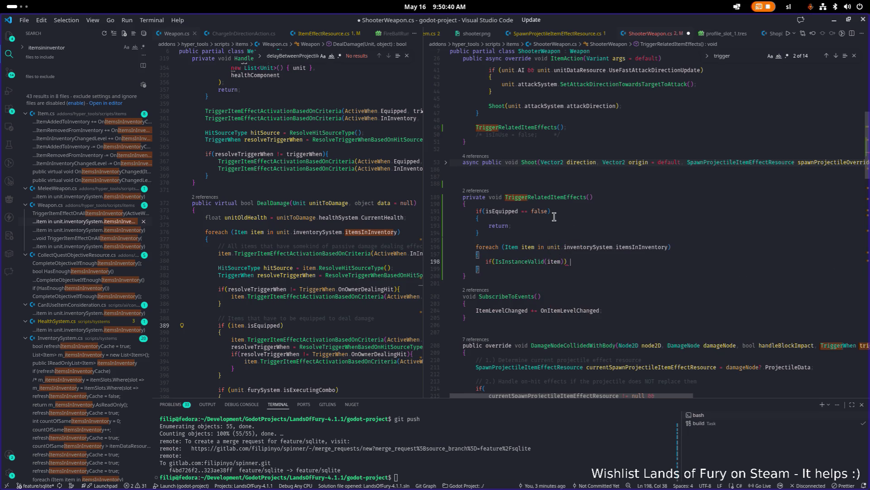
key(Return)
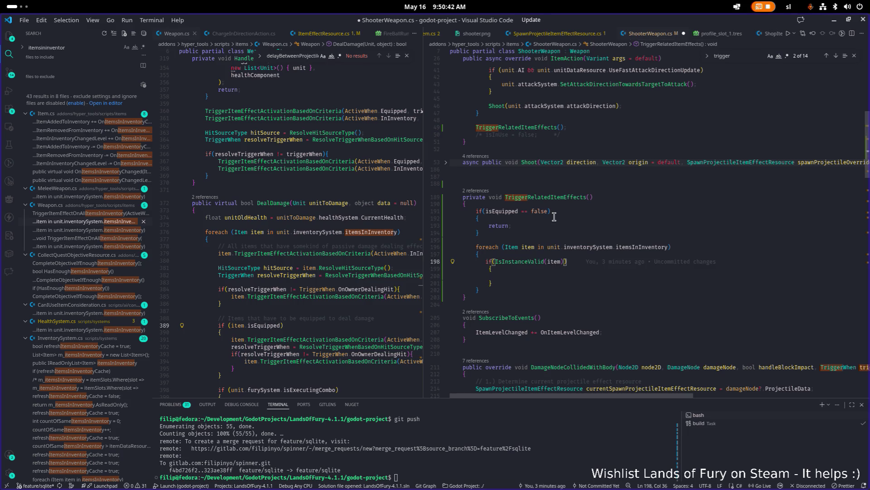
text(== fa)
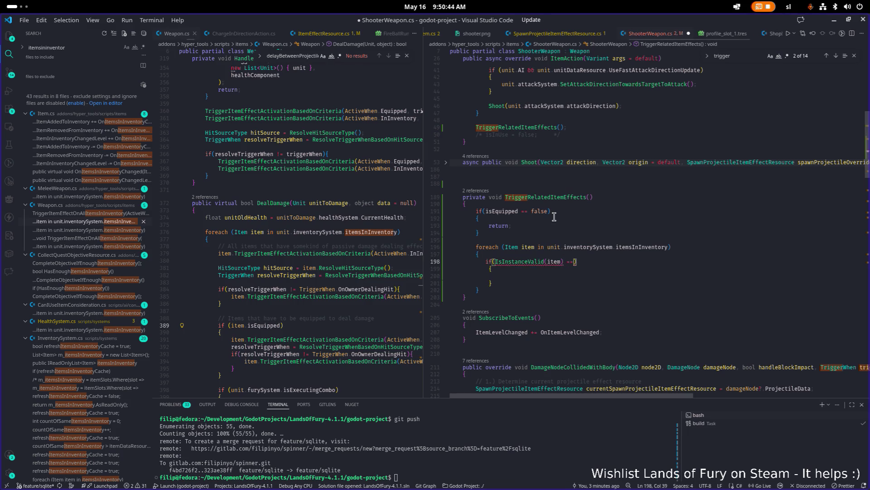
key(Tab)
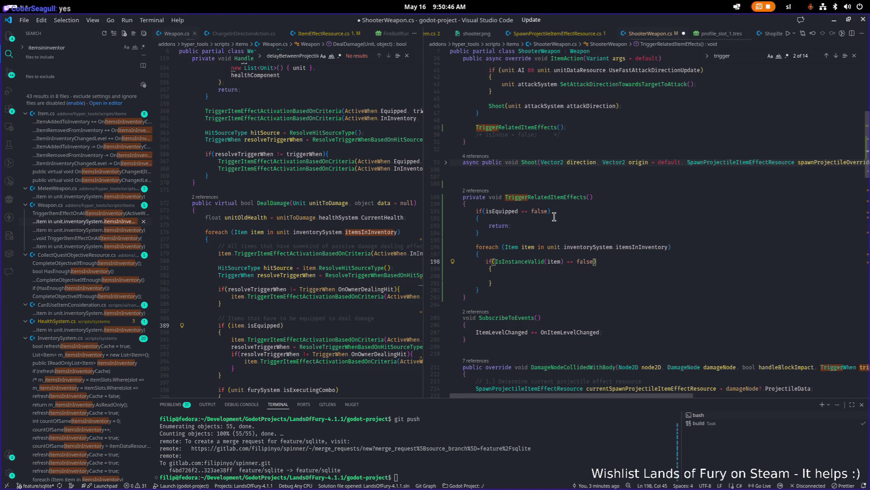
key(BackSpace)
text(|| item)
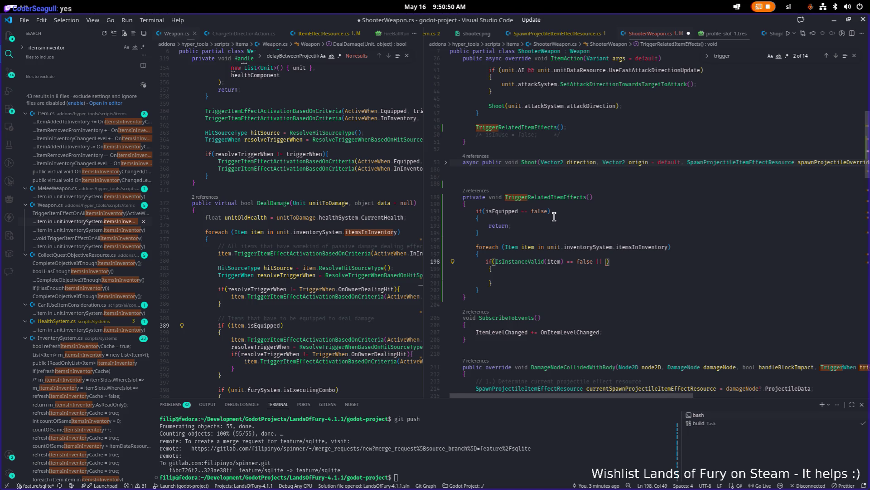
text(.itemDataResource.)
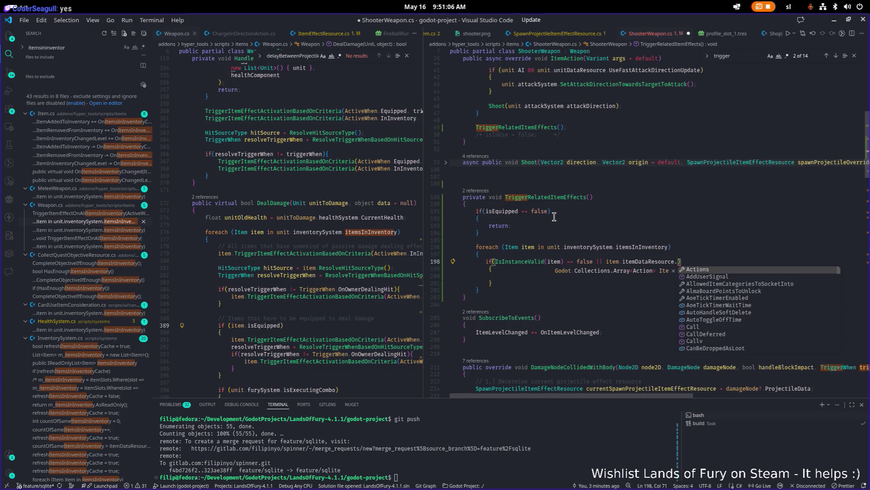
Remove the unfinished '|| item.itemDataResource.' check from the if condition.
key(ctrl+shift+Left)
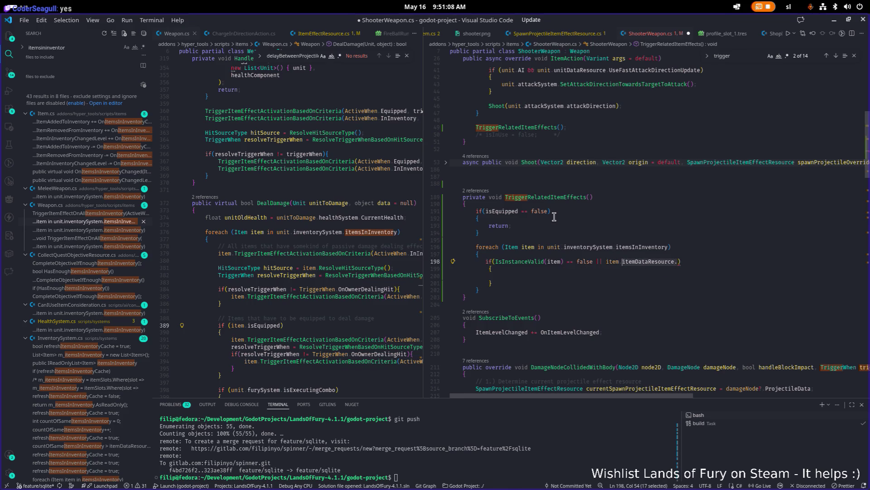
scroll(568, 216, down, 1)
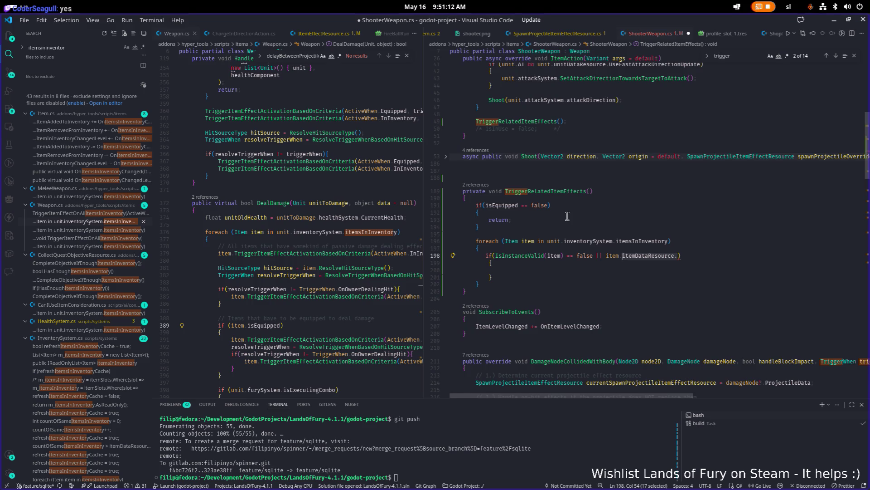
key(Left)
key(ctrl+shift+Right)
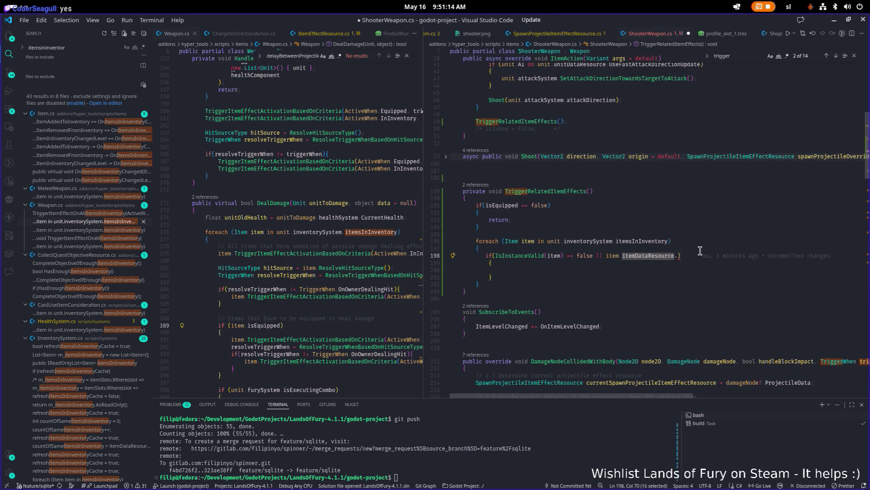
key(BackSpace)
key(ctrl+BackSpace)
key(ctrl+BackSpace)
key(Delete)
key(Delete)
Add a block with 'continue;' under the check, remove the leftover empty braces, and save ShooterWeapon.cs.
key(Return)
text({)
key(Return)
text(con)
key(Down)
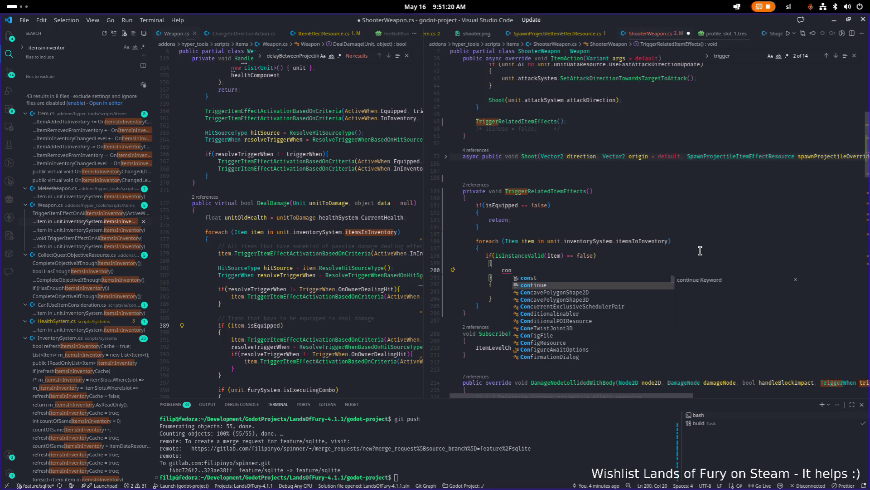
key(Return)
text(;)
key(Down)
key(Down)
key(shift+Down)
key(shift+Down)
key(shift+End)
key(Delete)
key(Return)
key(ctrl+s)
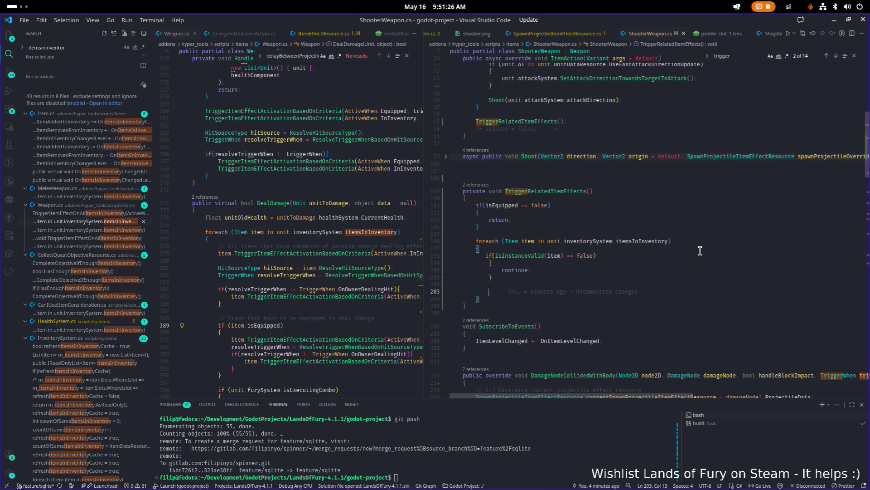
Start the item.TriggerItemEffectActivationBasedOnCriteria( call for each valid item.
text(itm)
key(BackSpace)
text(em.tri)
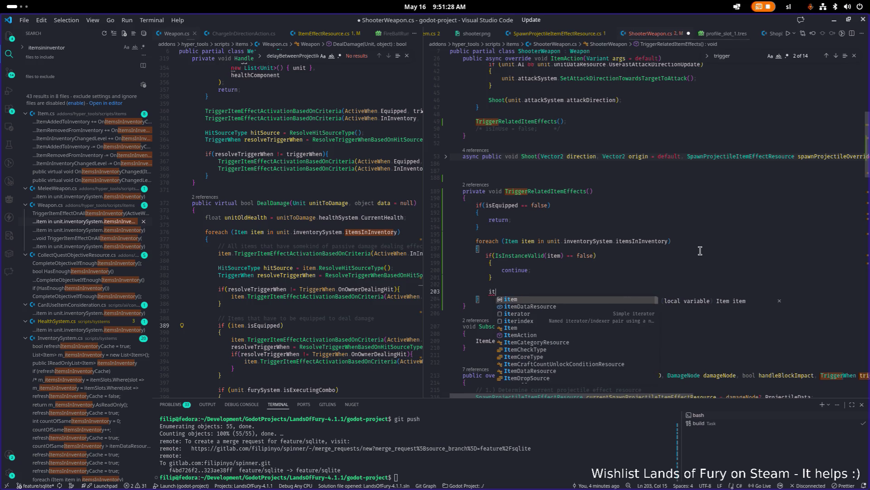
text(gge)
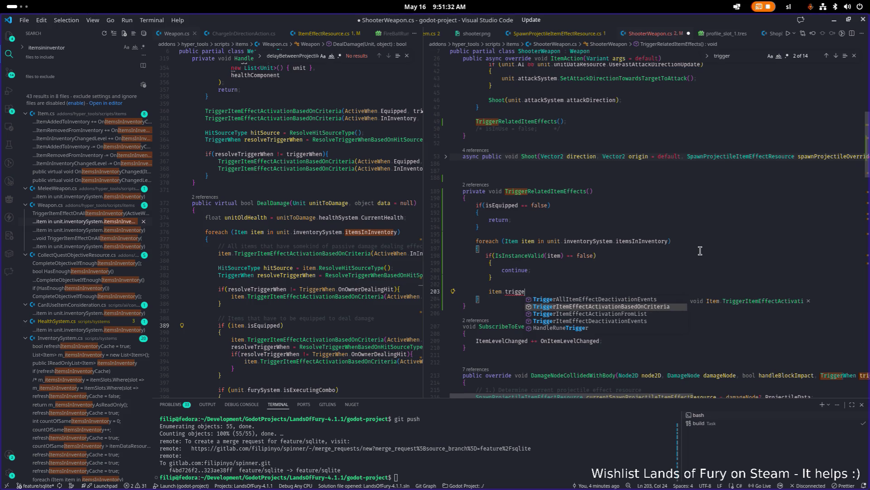
key(Tab)
text(()
Pass ActiveWhen.InInventory as the call's first argument on its own line.
key(Tab)
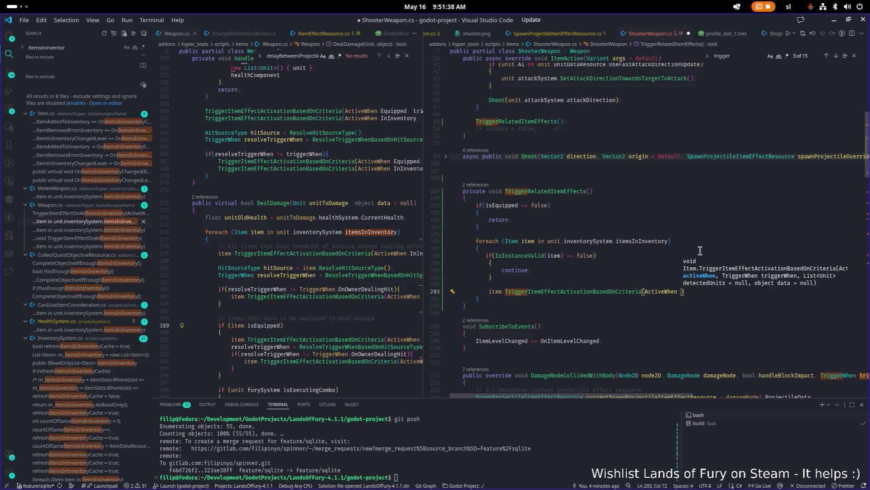
key(BackSpace)
text(: A)
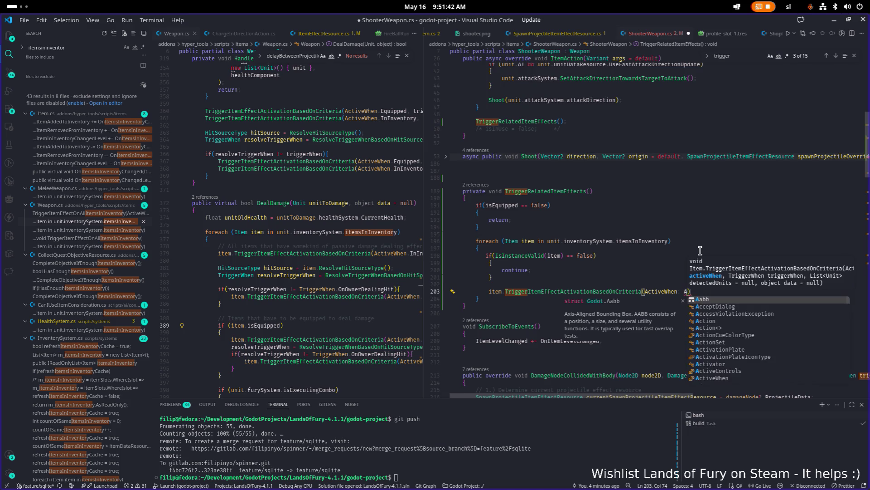
text(c)
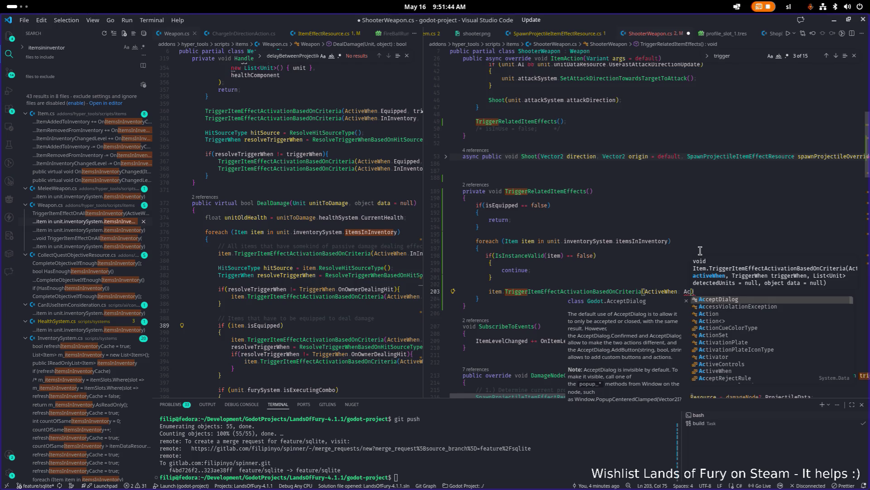
key(BackSpace)
key(BackSpace)
text(Activ)
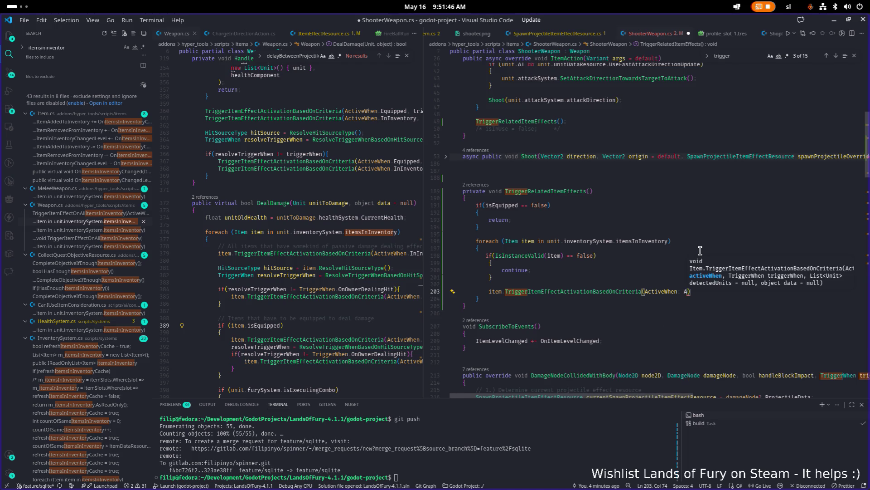
key(BackSpace)
key(BackSpace)
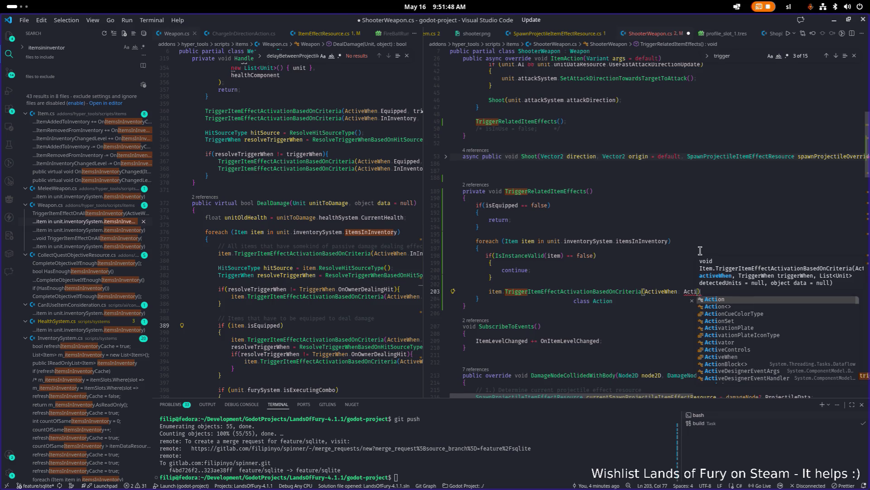
text(iveWhen.in)
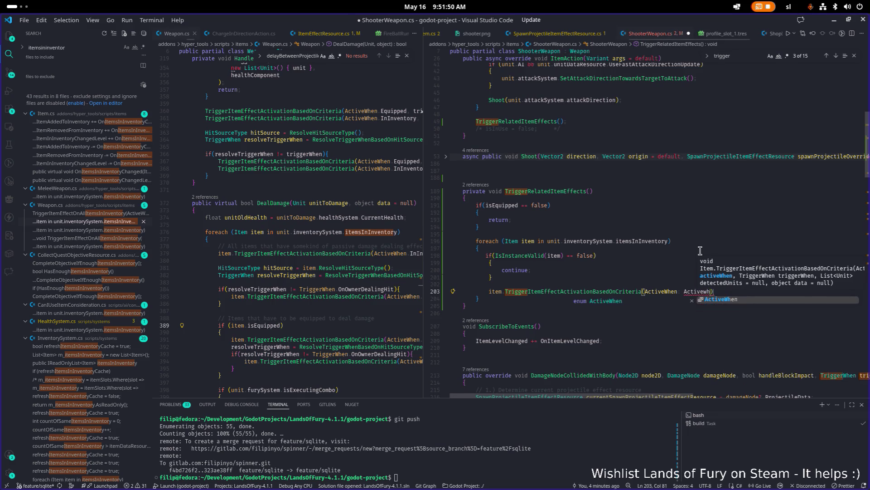
key(Tab)
text(,)
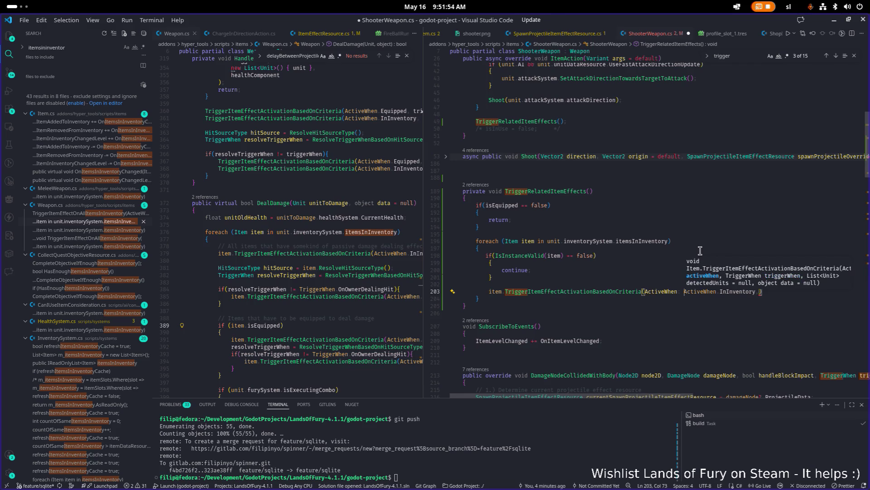
key(Return)
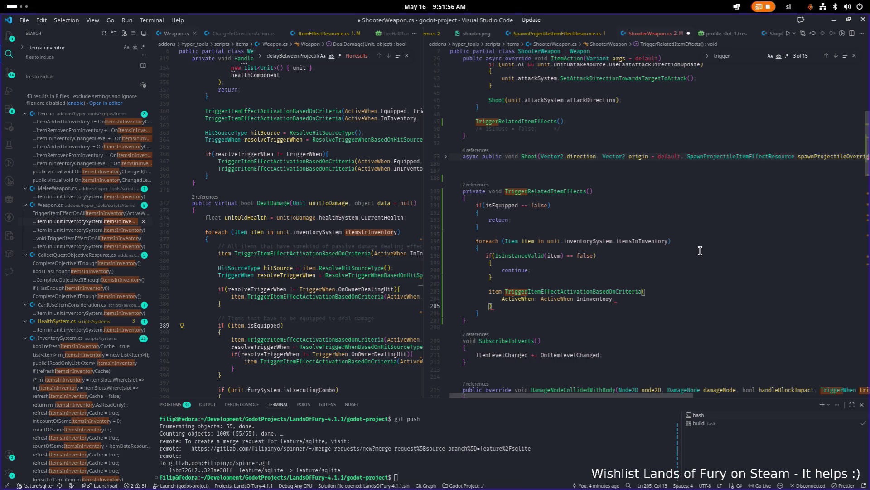
key(Return)
Add a line for the second argument, replacing the stray 'Trigger' text.
text(Tri)
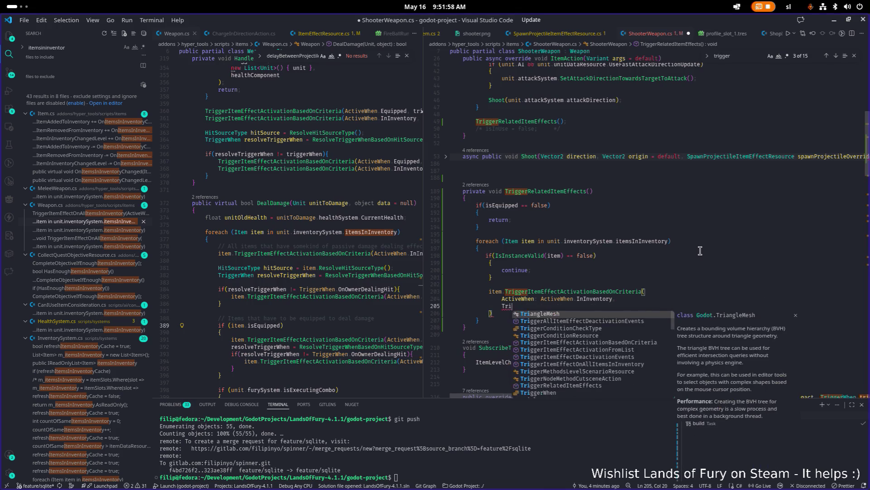
text(gger)
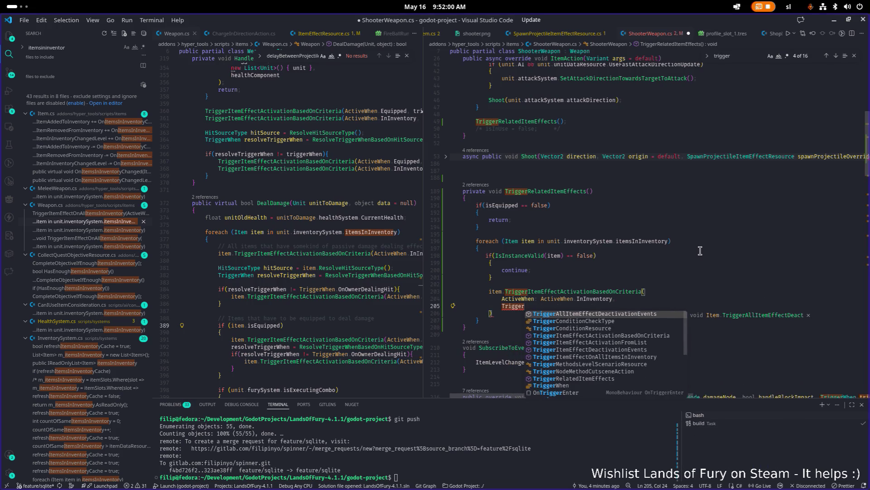
key(Escape)
key(shift+Home)
key(shift+Home)
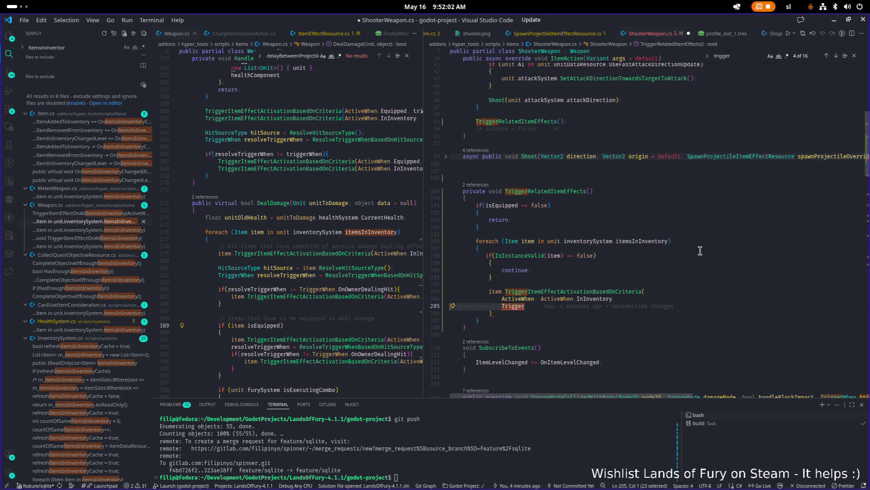
key(BackSpace)
key(BackSpace)
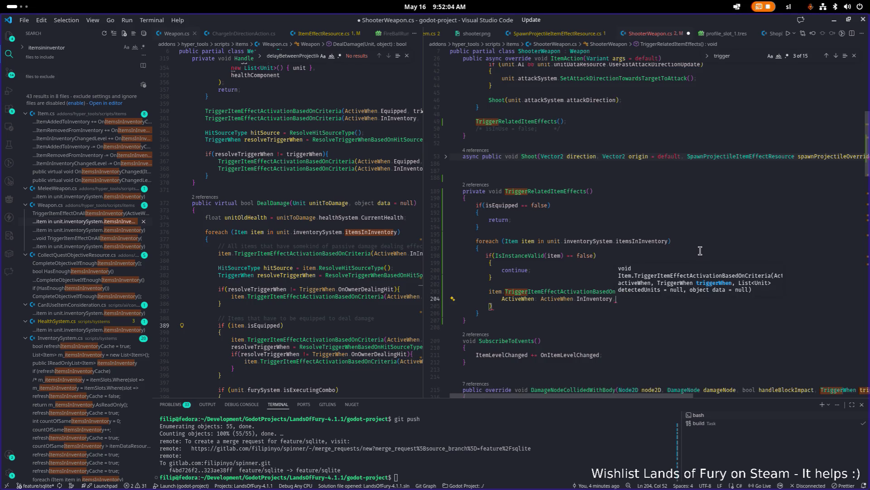
key(Return)
text(tri)
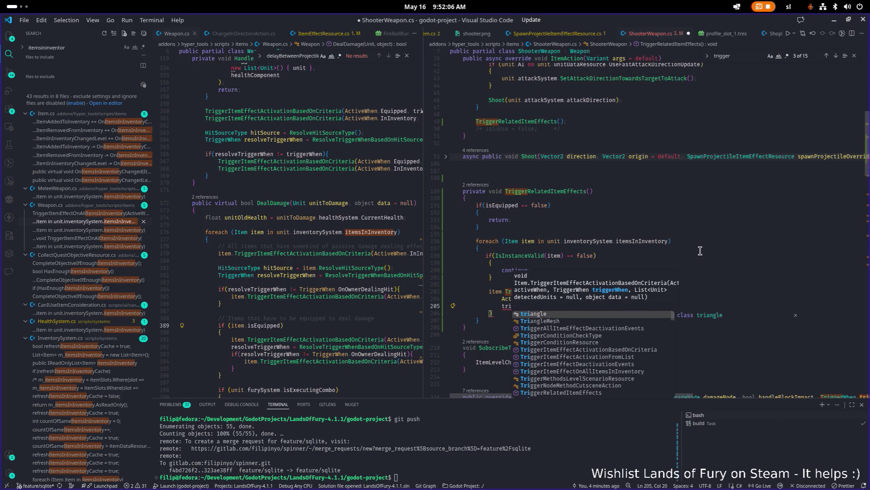
text(gger)
key(Escape)
key(Up)
key(Up)
key(Down)
key(Down)
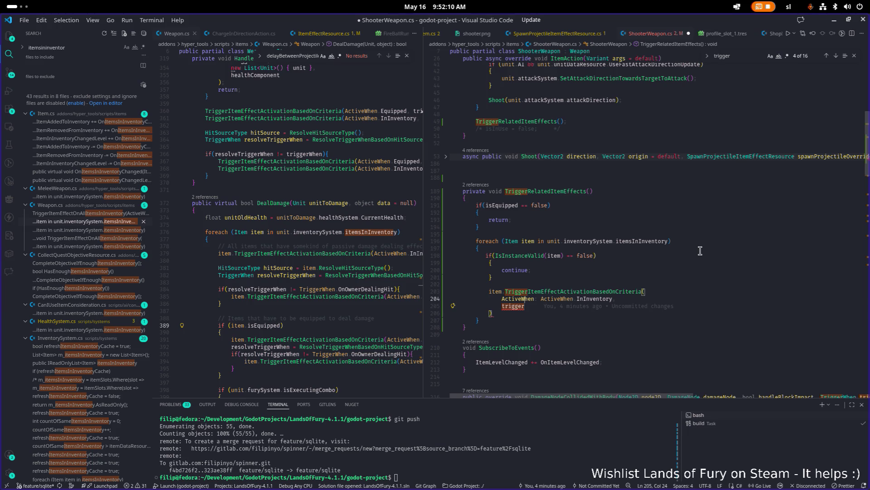
Make the second argument TriggerWhen.OnEquippedRangedWeaponUsed.
key(Home)
key(shift+End)
text(TriggerWhen)
key(Escape)
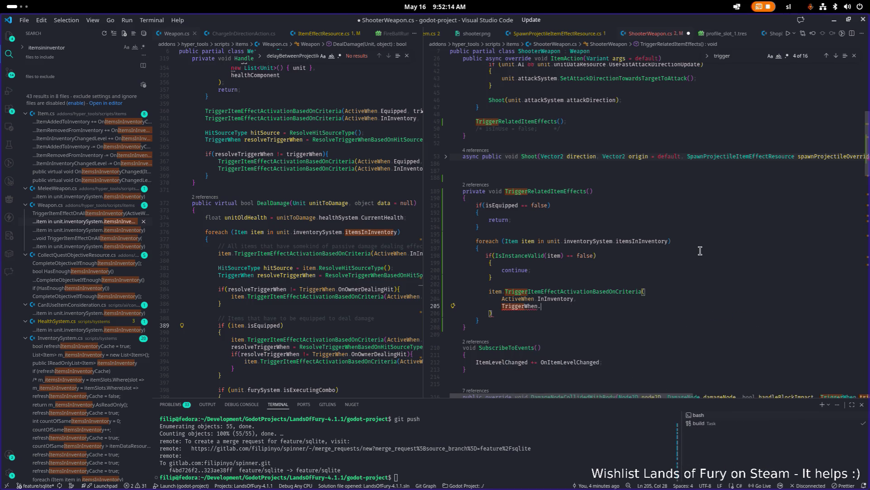
text(.)
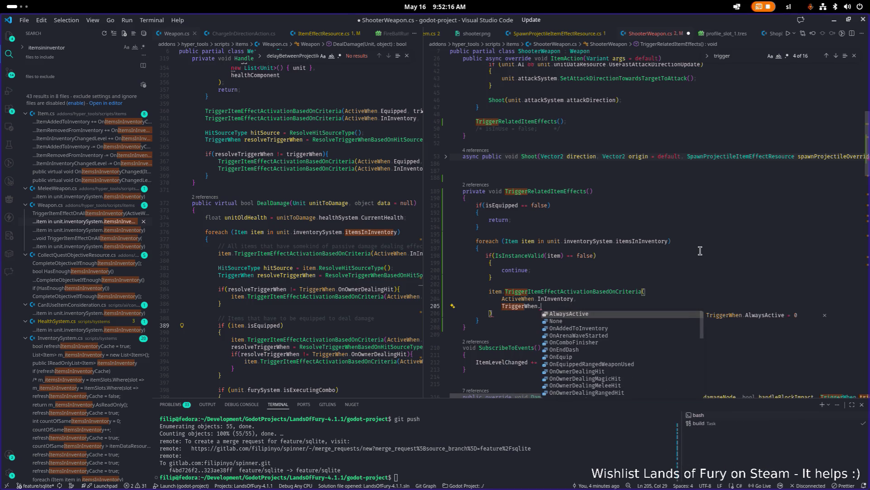
text(in)
key(BackSpace)
key(BackSpace)
key(Down)
key(Down)
key(Down)
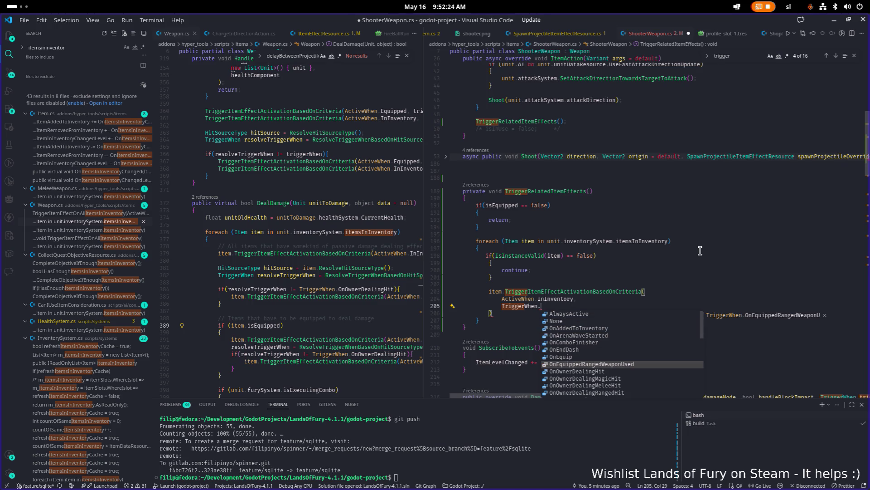
key(Return)
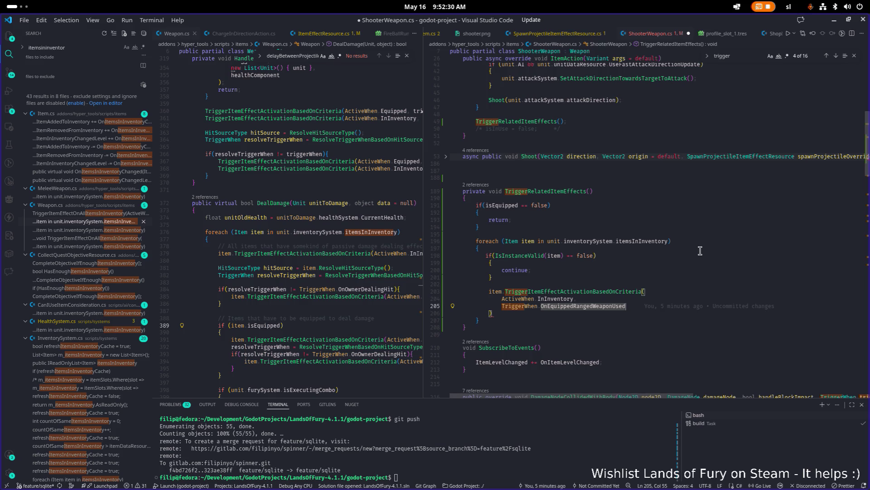
text(,)
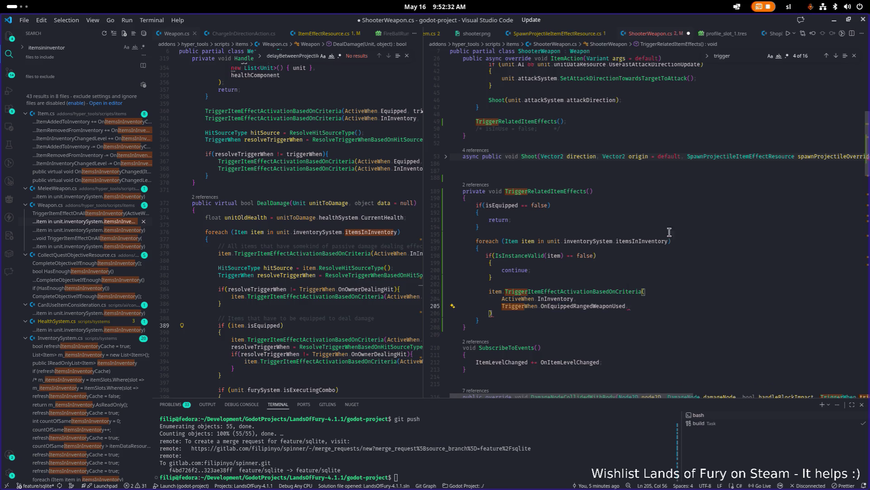
scroll(669, 232, up, 6)
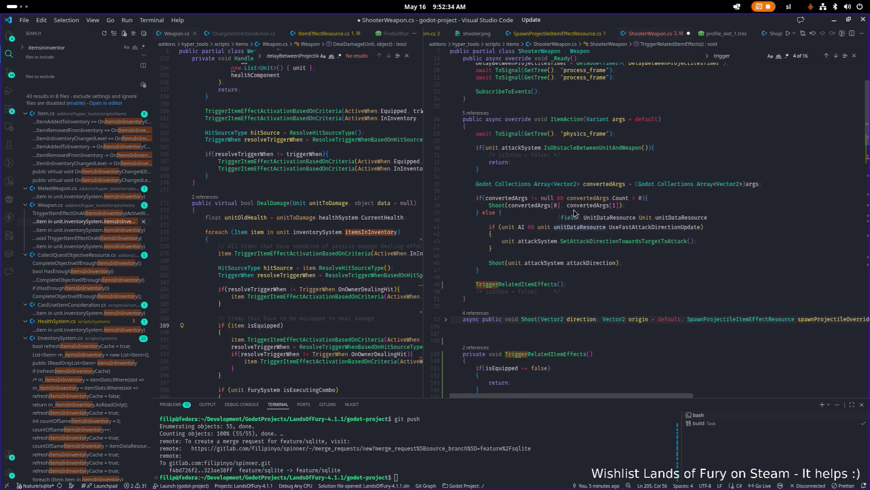
click(665, 154)
scroll(653, 156, up, 1)
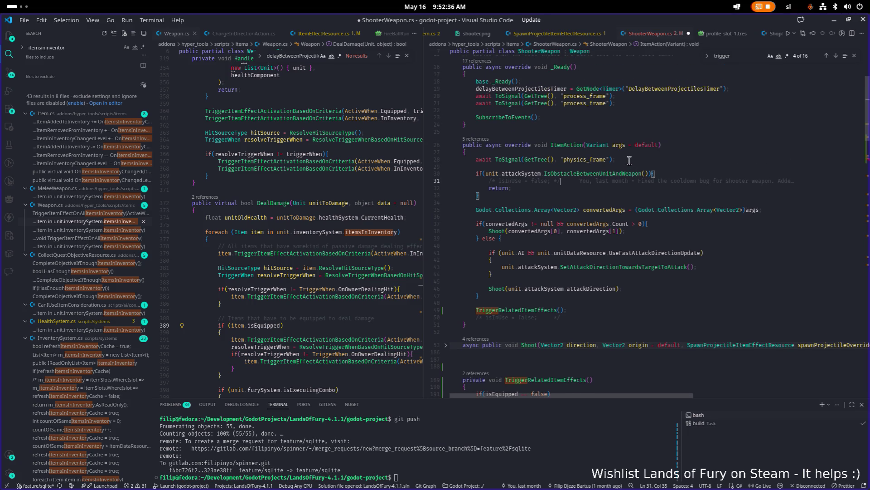
scroll(629, 161, down, 10)
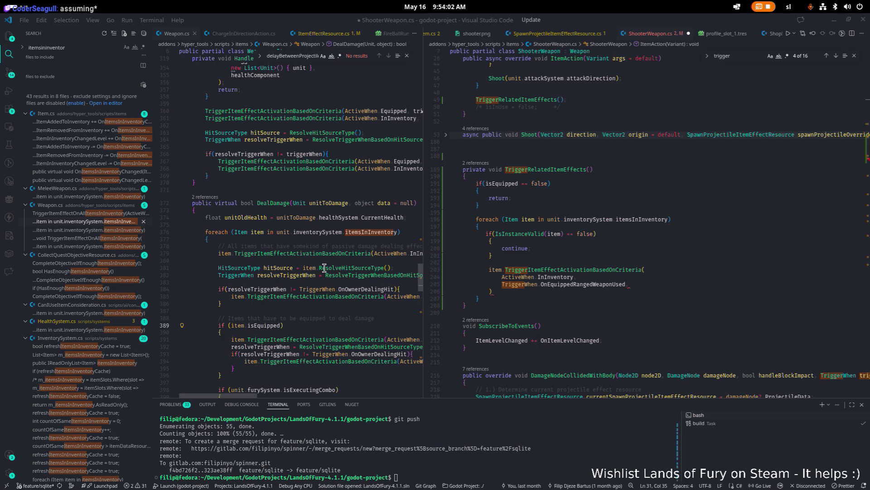
Review TriggerRelatedItemEffects, checking the OnEquippedRangedWeaponUsed argument on line 205.
scroll(666, 289, up, 1)
scroll(666, 289, up, 3)
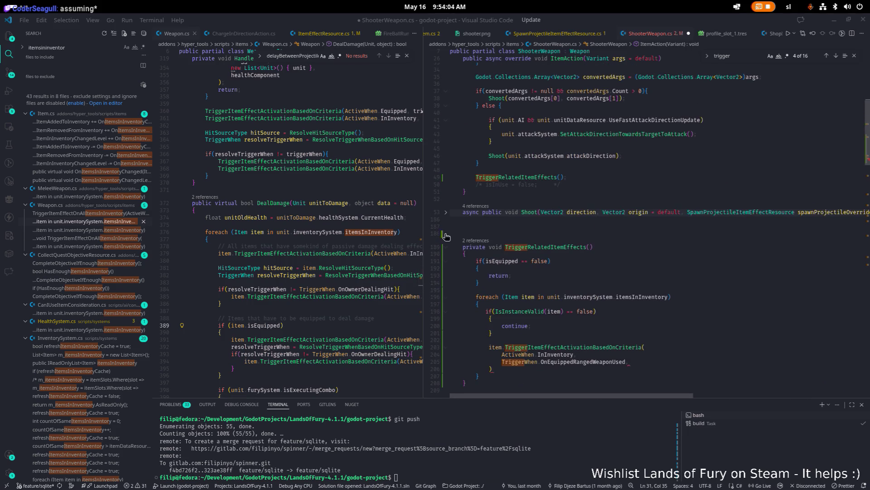
drag(424, 221, 401, 220)
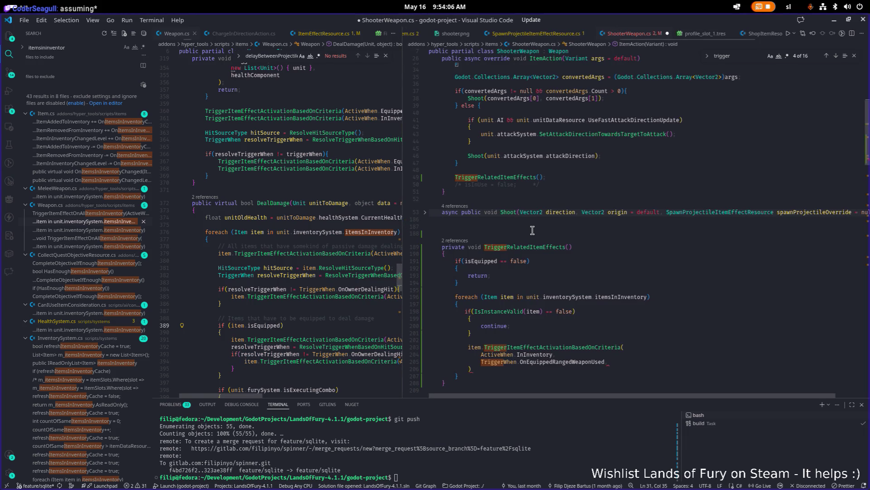
scroll(536, 233, up, 5)
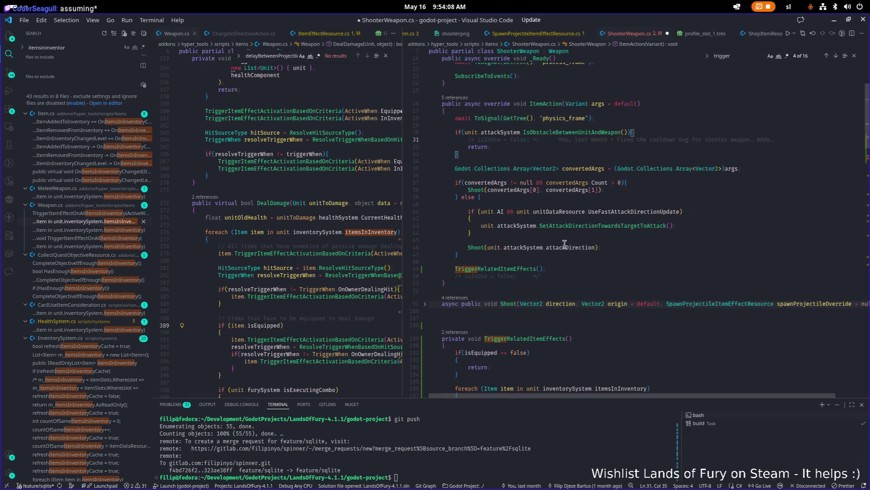
scroll(596, 267, down, 4)
double_click(526, 262)
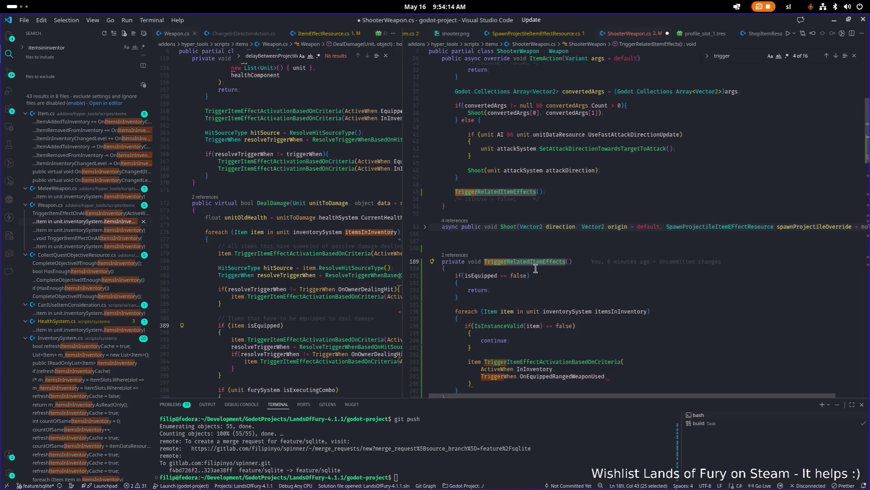
scroll(504, 291, down, 1)
scroll(547, 274, down, 2)
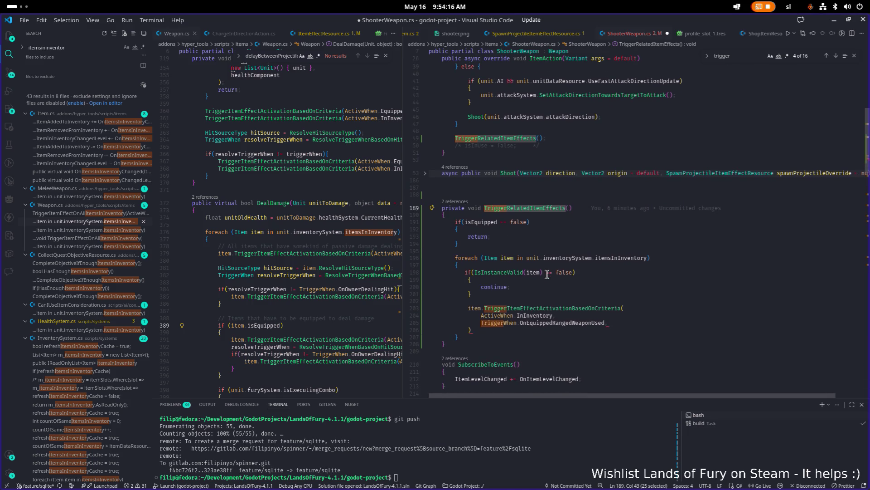
click(617, 231)
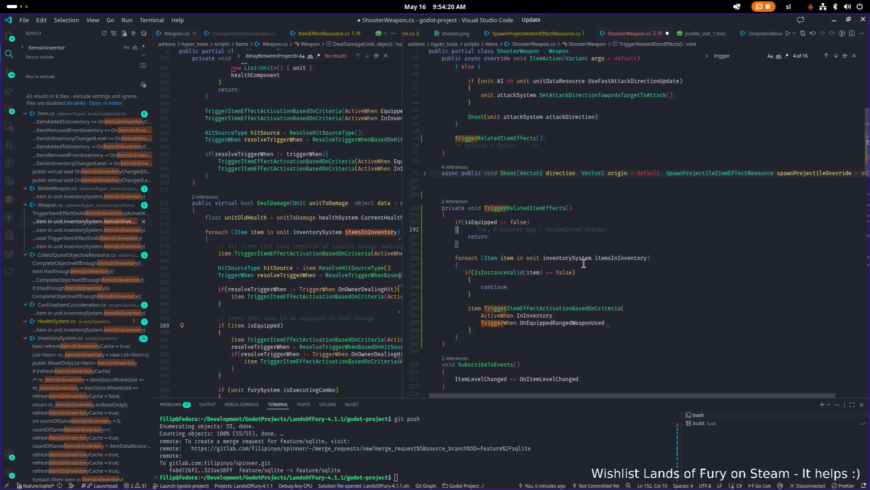
double_click(552, 323)
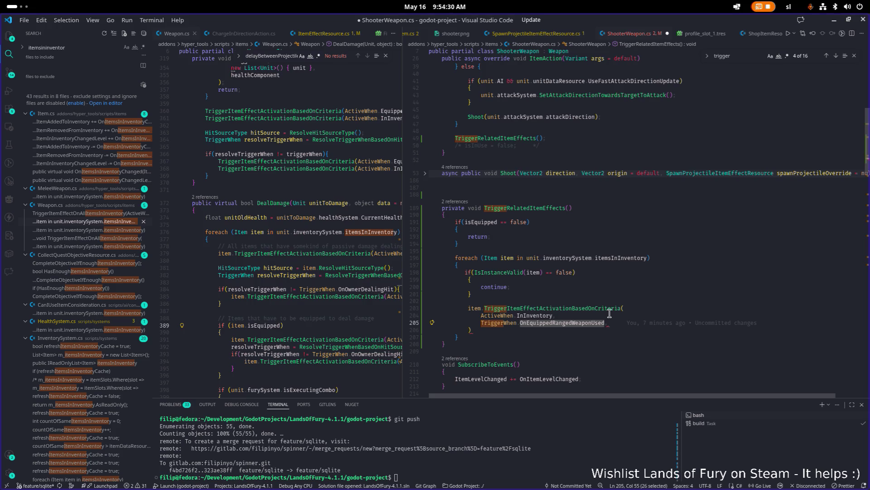
mouse_move(587, 306)
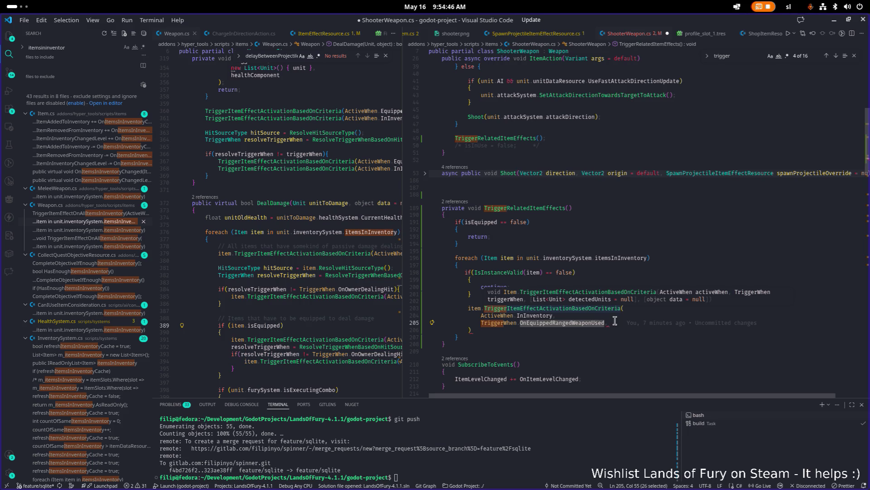
click(635, 324)
Add ';' after the closing parenthesis on line 206 and save ShooterWeapon.cs.
key(Down)
text(;)
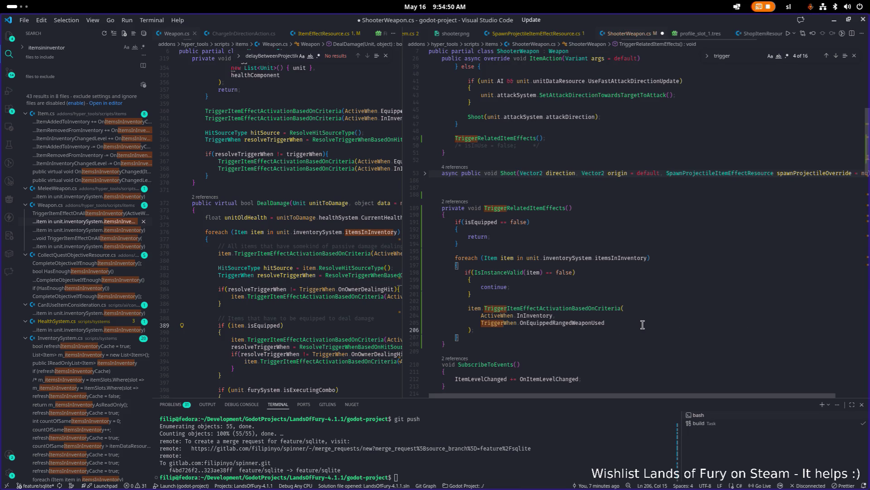
click(640, 323)
key(ctrl+s)
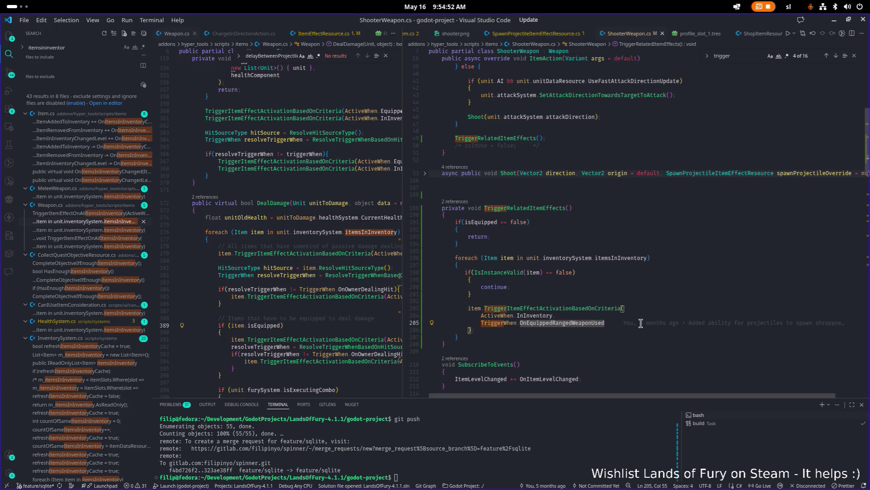
key(Down)
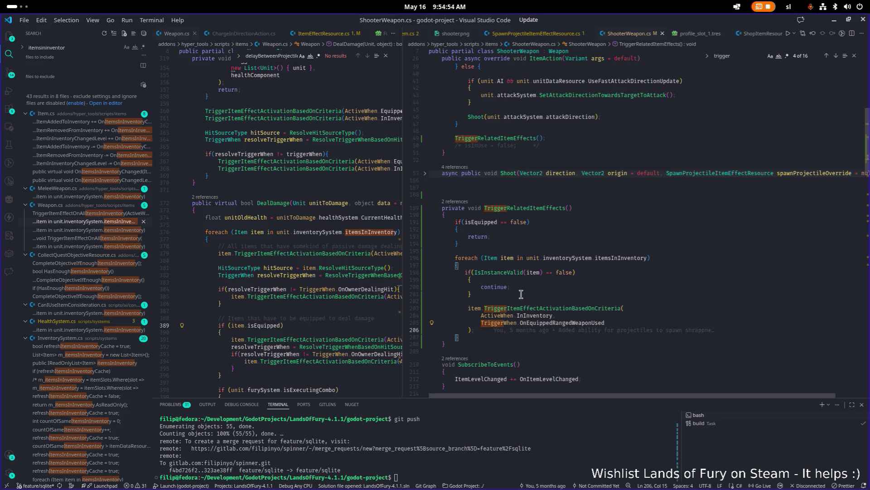
click(537, 274)
click(601, 323)
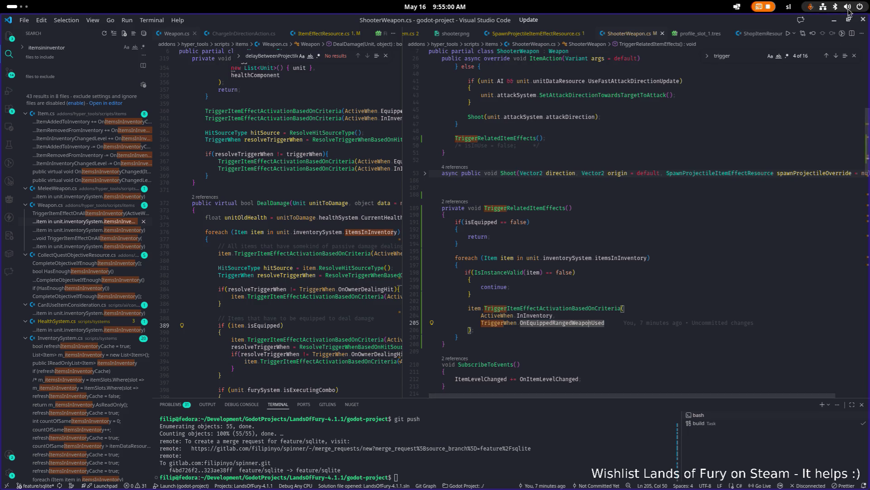
click(835, 21)
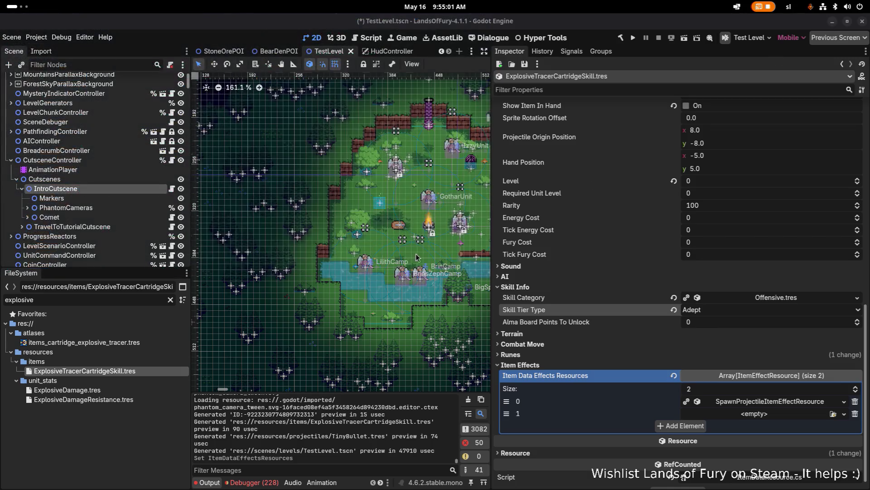
Make ExplosiveTracerCartridgeSkill.tres element 1 a new UseItemItemEffectResource with Discrete Force Use Item on.
click(128, 371)
scroll(431, 324, down, 1)
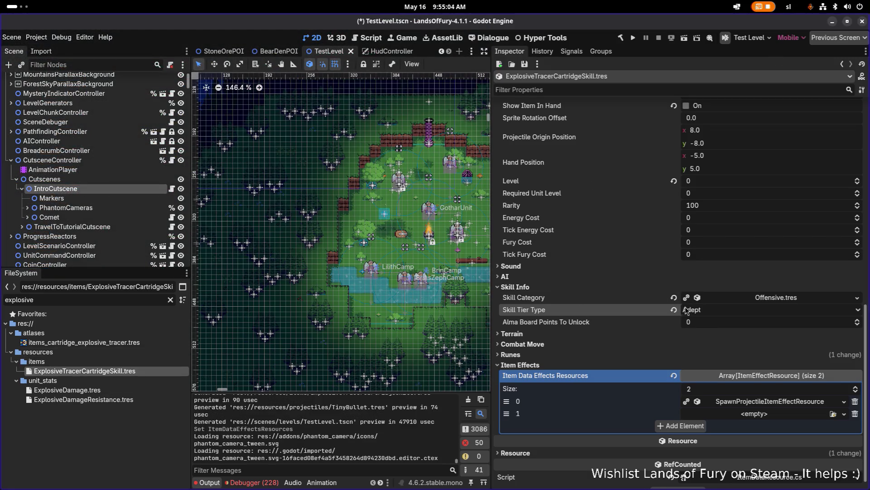
click(739, 414)
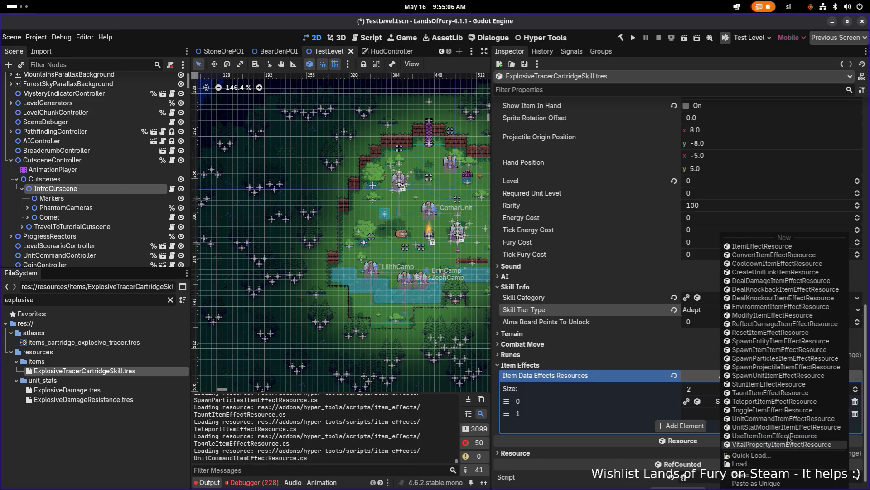
click(766, 424)
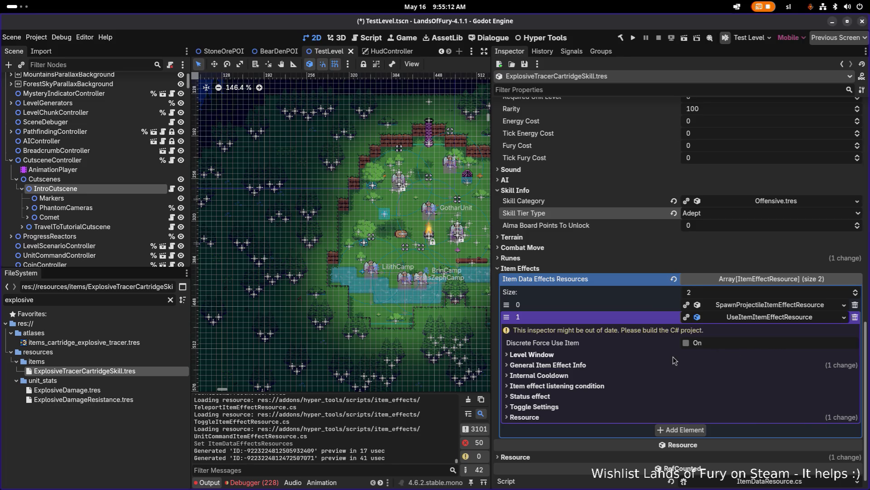
click(692, 343)
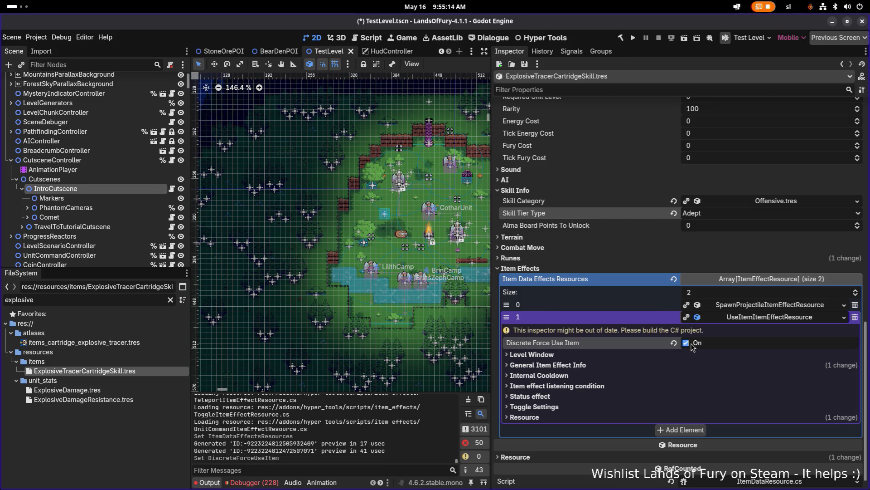
Expand the new effect's Level Window and General Item Effect Info settings.
click(675, 363)
click(672, 363)
click(667, 355)
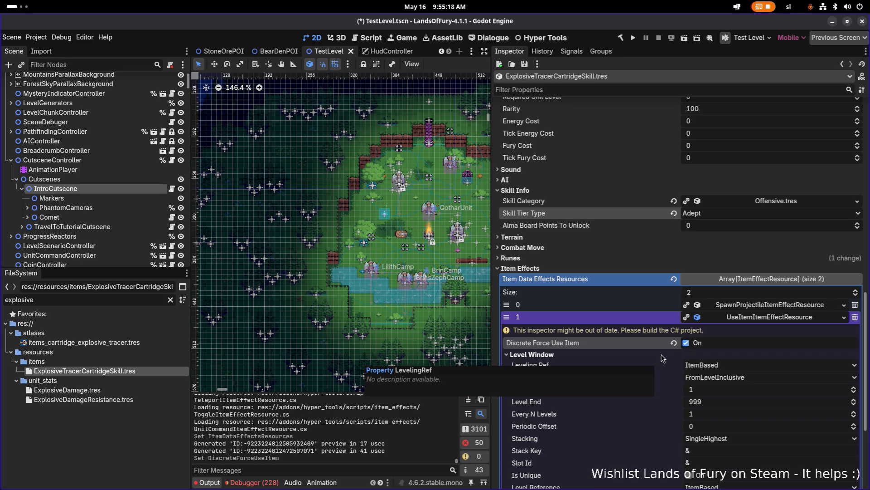
scroll(666, 359, down, 4)
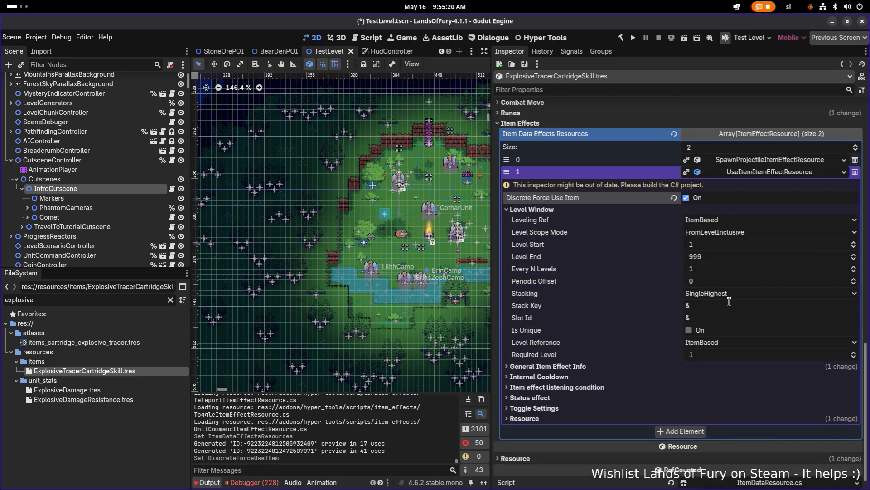
click(682, 366)
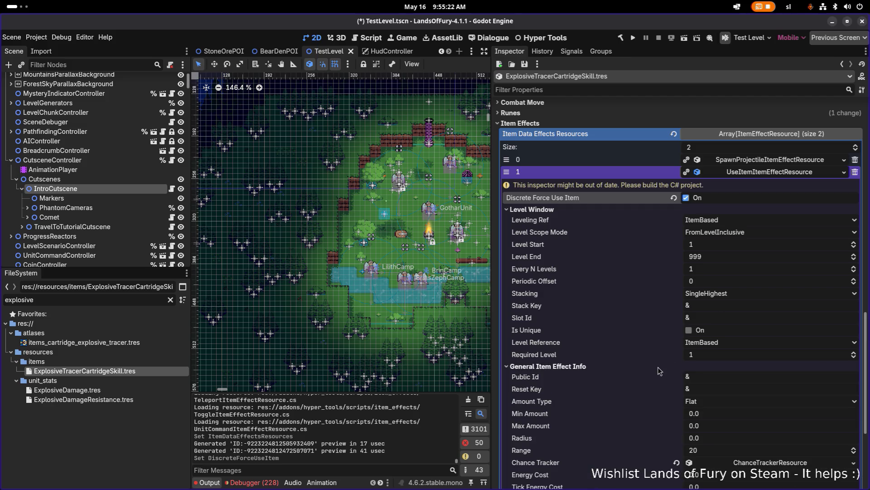
Set the use-item effect's Min Amount and Max Amount to 1.
scroll(662, 371, down, 3)
click(728, 318)
text(1)
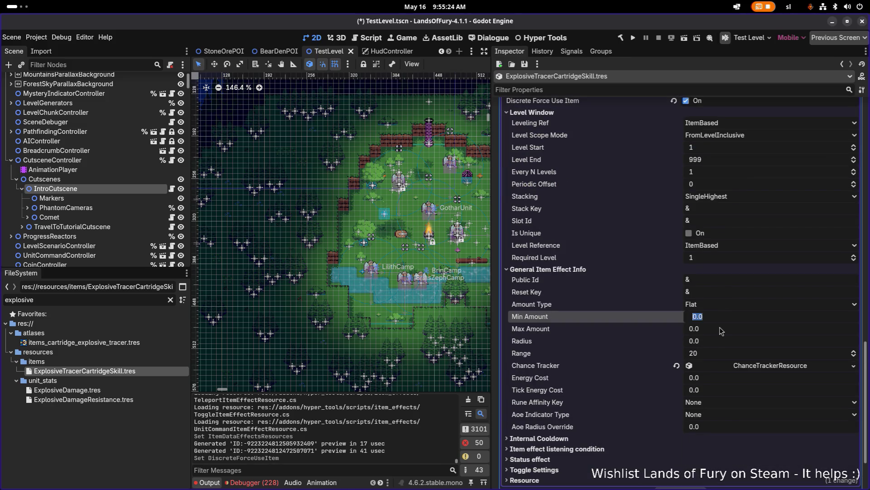
click(718, 329)
text(1)
key(Return)
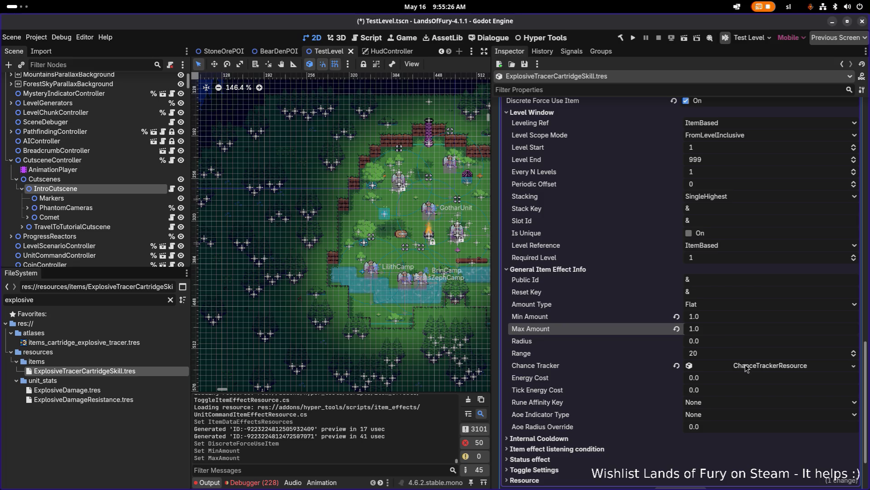
Set both Active When fields to InInventory, keeping Target All and AlwaysActive, then save and build.
scroll(725, 367, down, 3)
click(693, 372)
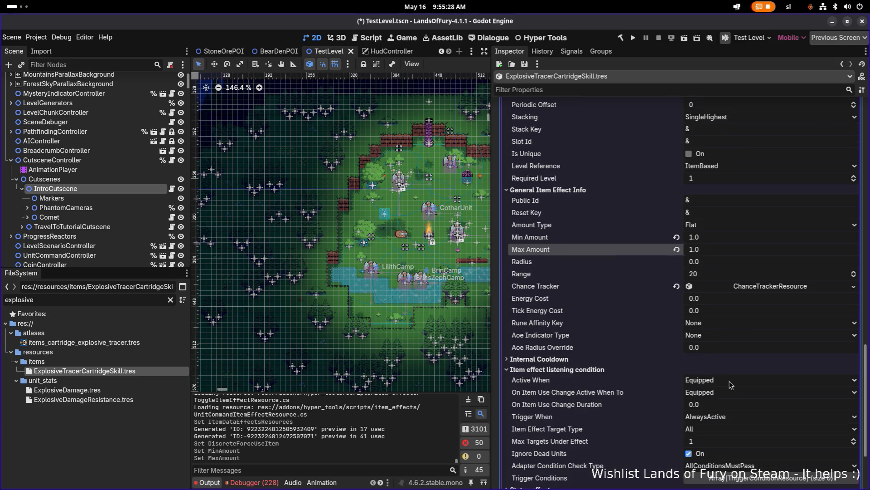
scroll(734, 383, down, 3)
click(759, 285)
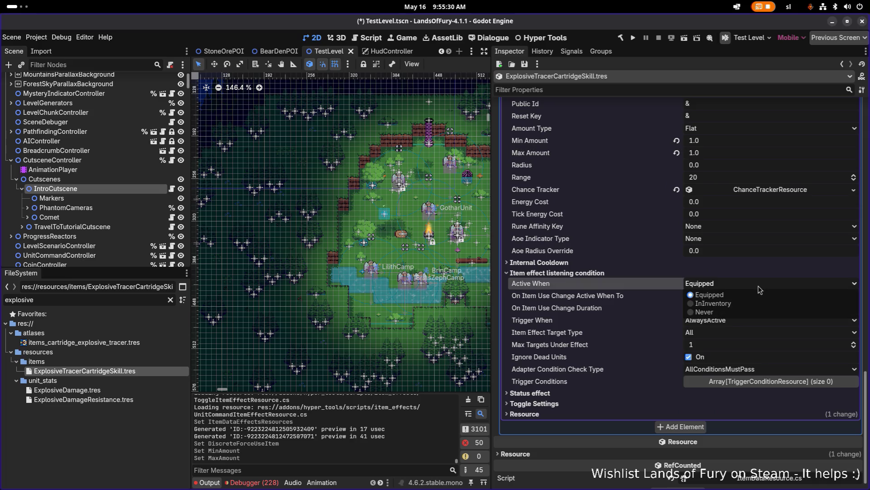
click(748, 303)
click(745, 298)
click(743, 316)
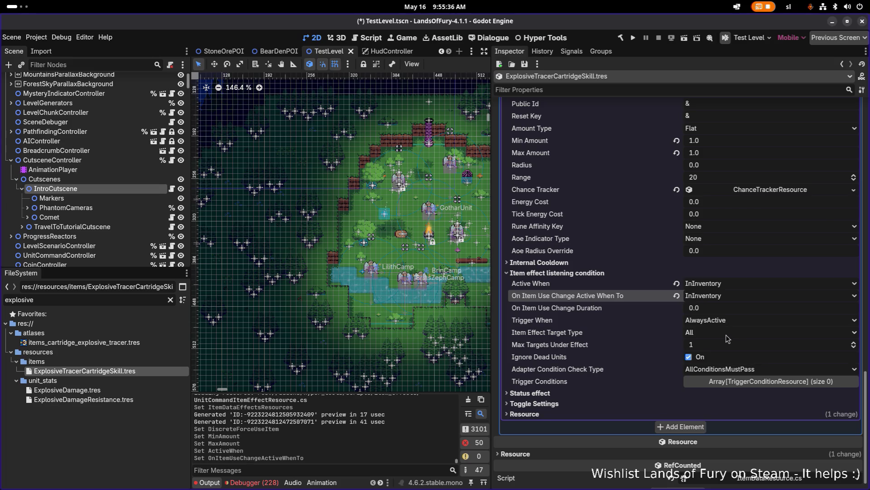
click(727, 333)
click(727, 325)
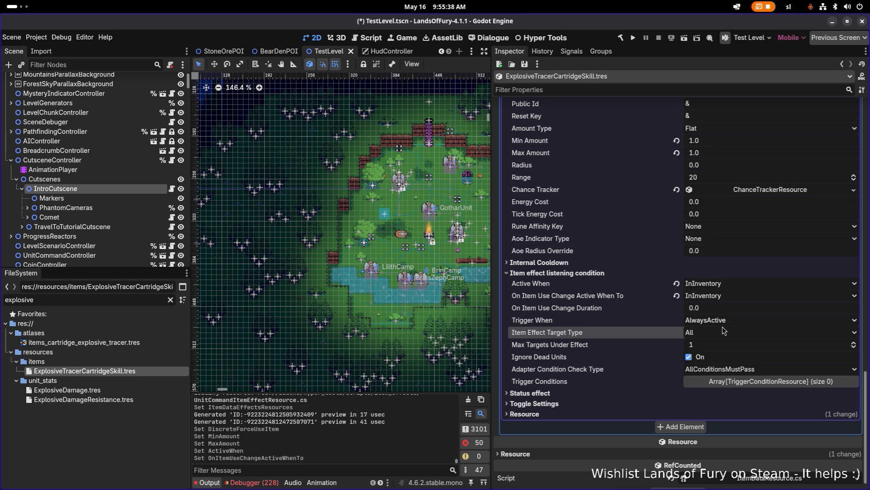
click(727, 320)
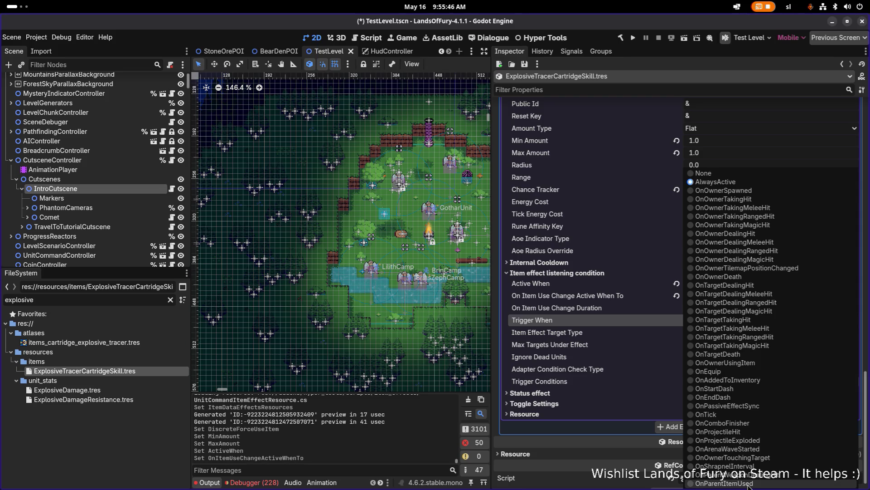
click(577, 333)
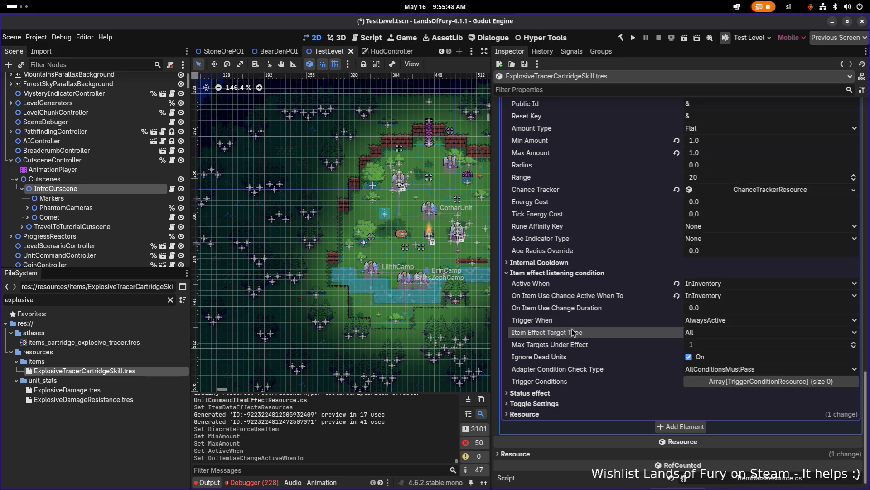
key(ctrl+s)
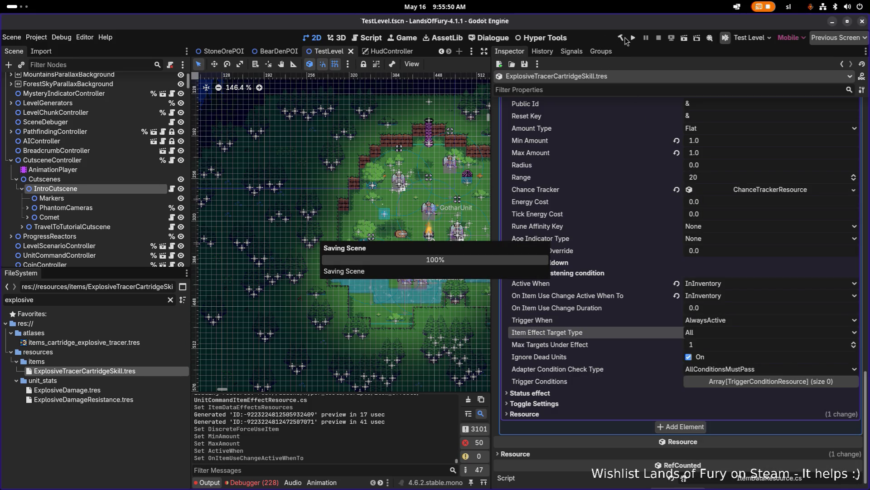
click(622, 37)
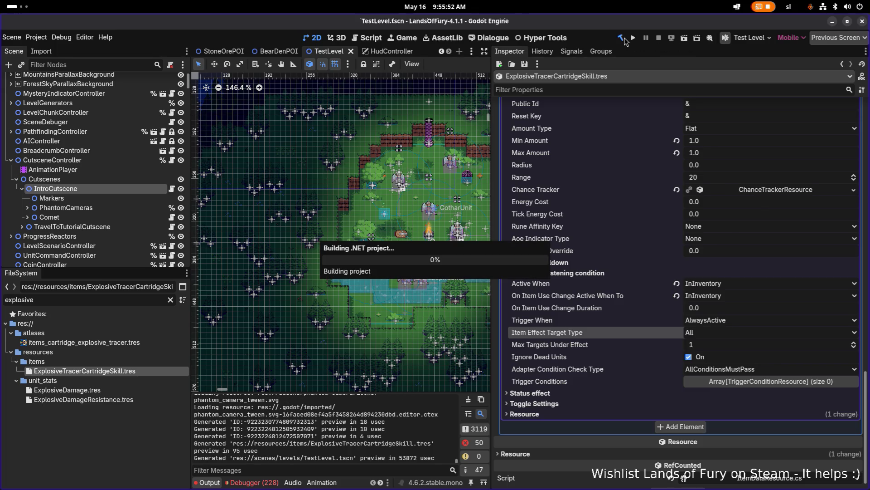
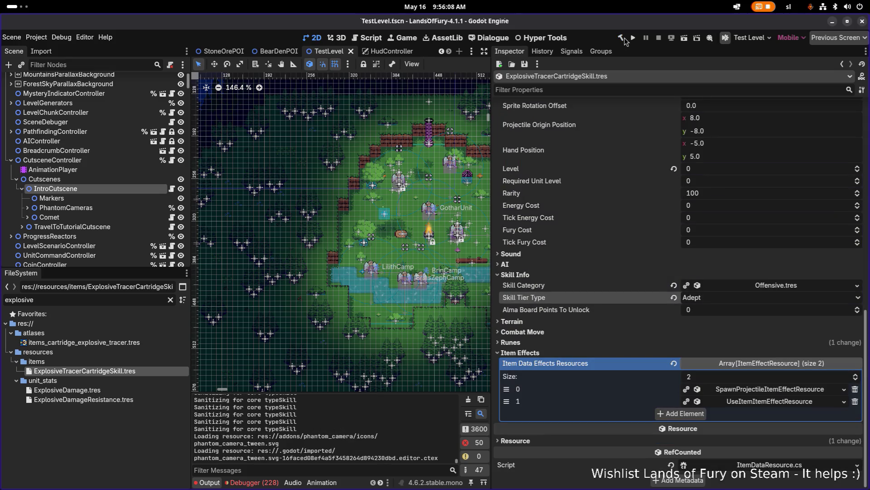
Set the UseItem effect's Trigger When to OnEquippedRangedWeaponUsed and save.
click(770, 401)
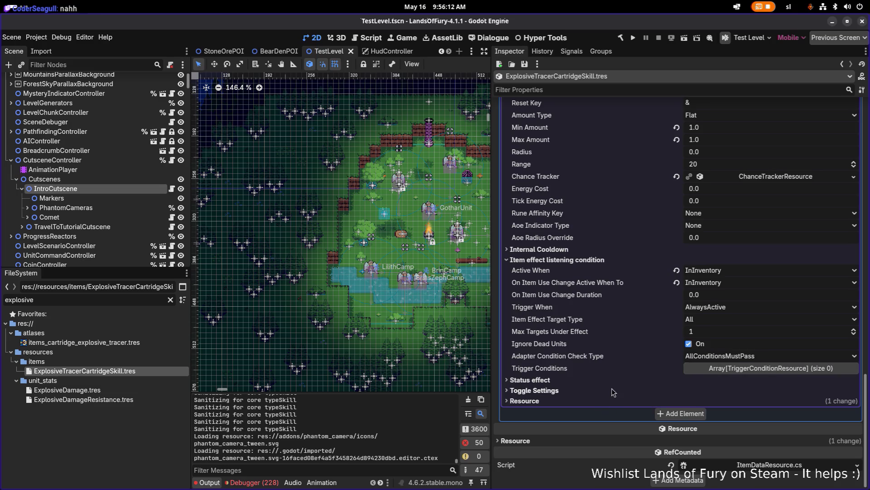
click(745, 356)
click(747, 359)
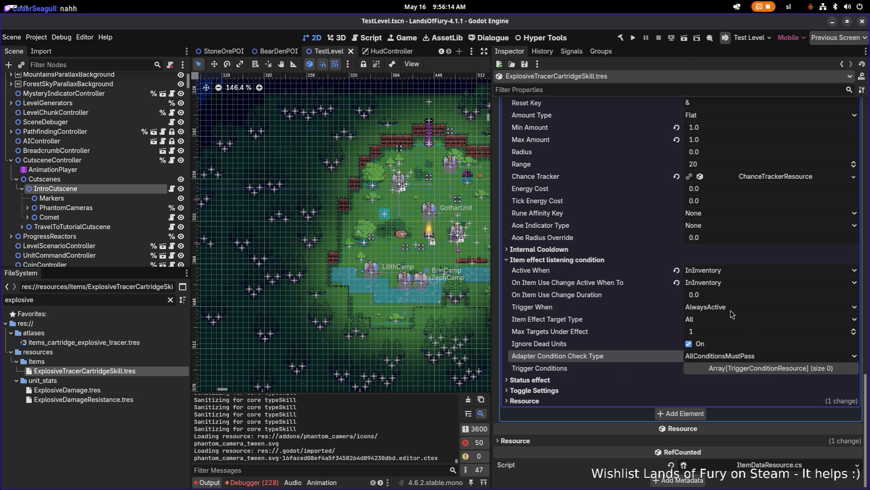
click(734, 309)
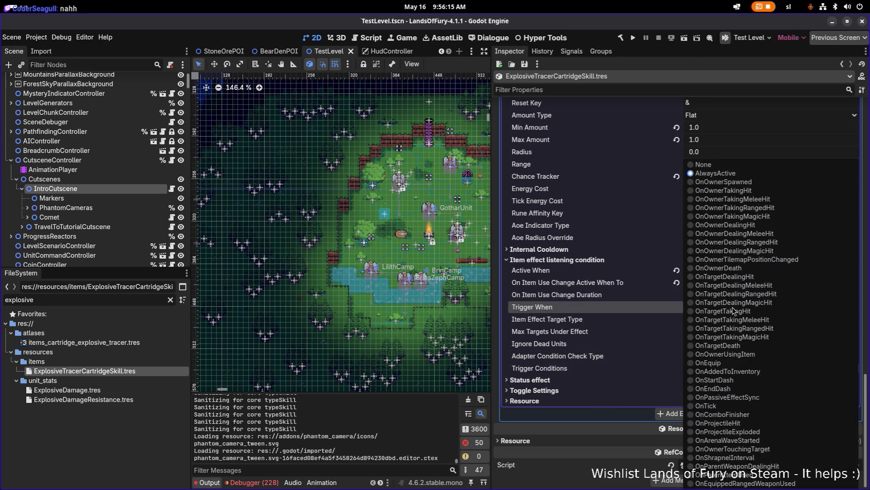
click(752, 483)
key(ctrl+s)
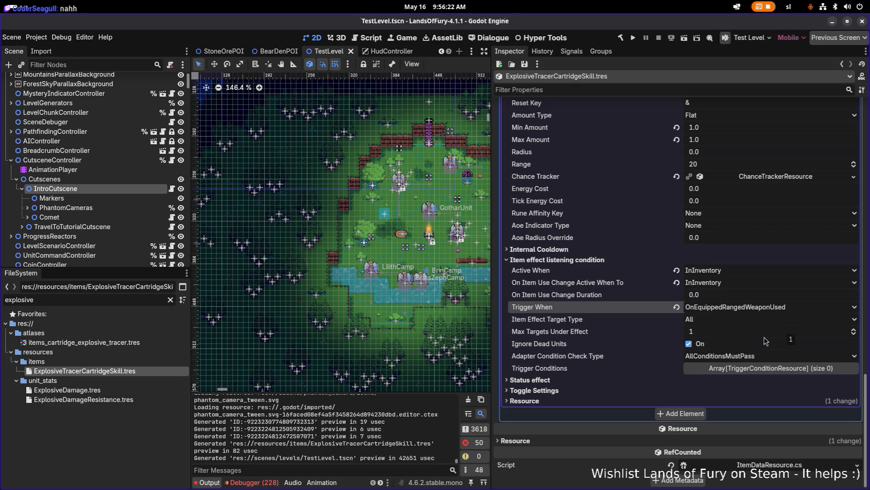
Review the skill resource, save again, and check the available skill tier options.
scroll(766, 340, up, 10)
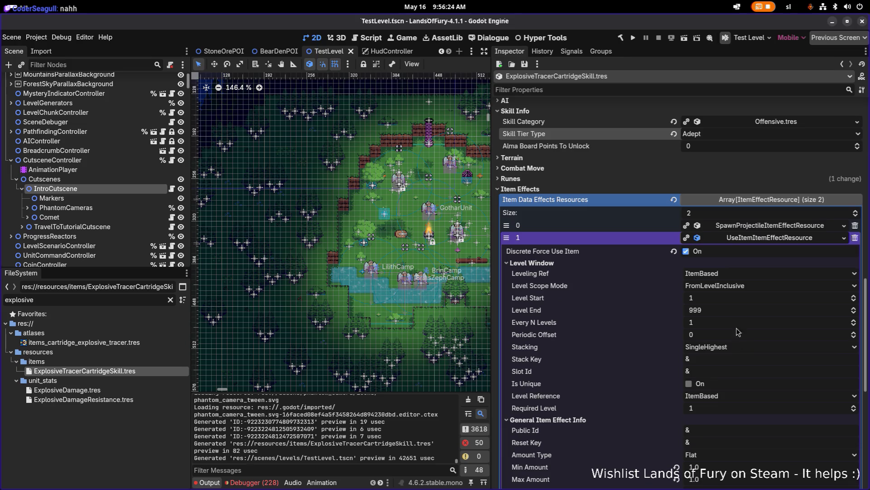
scroll(773, 242, up, 5)
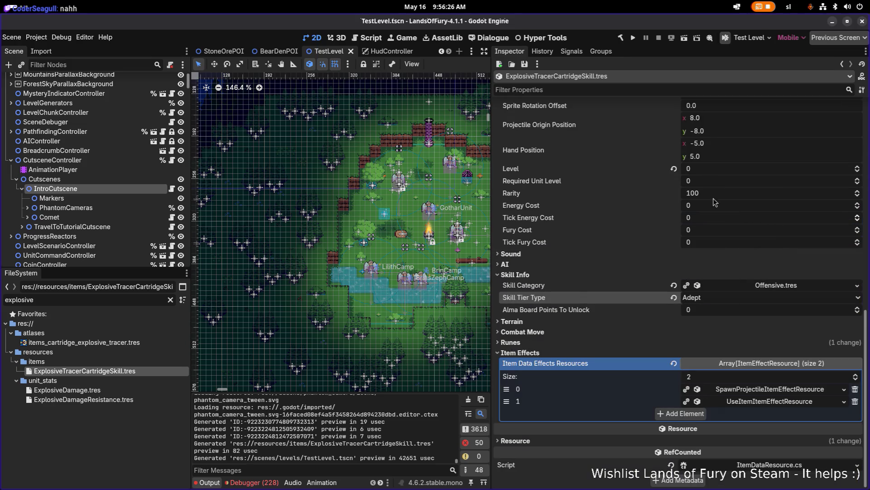
scroll(726, 284, up, 5)
scroll(726, 285, down, 4)
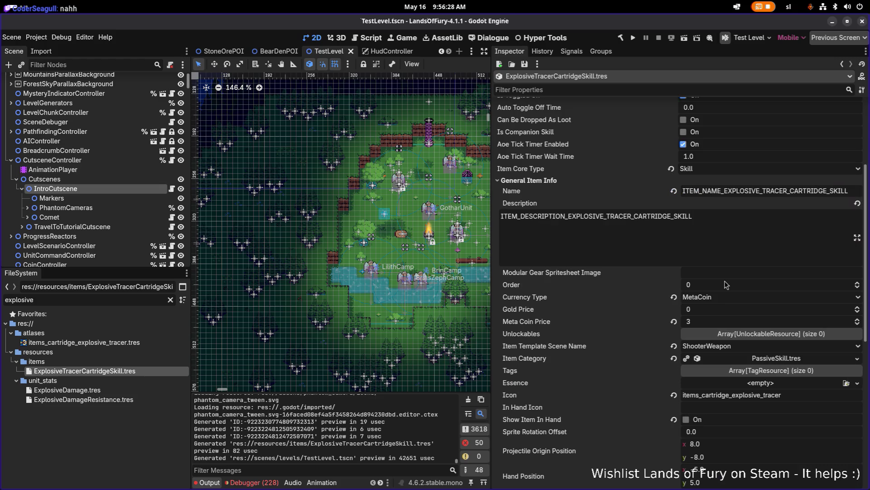
key(ctrl+s)
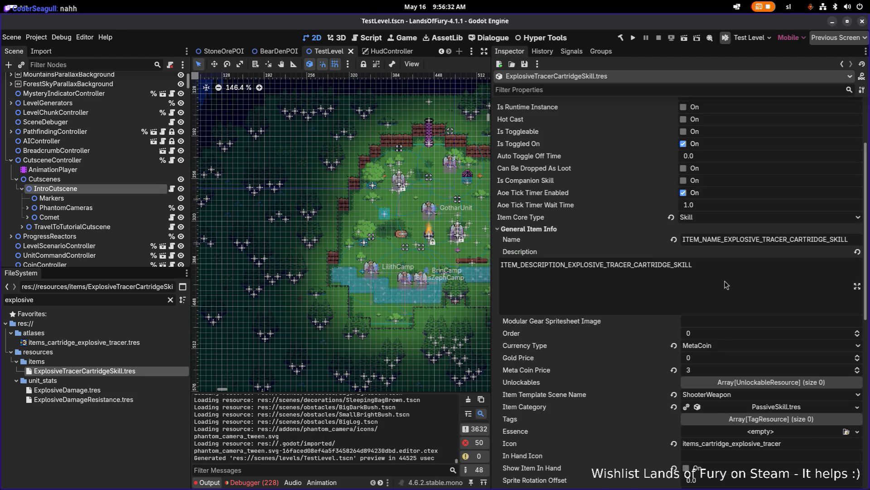
scroll(727, 285, down, 6)
scroll(727, 284, down, 2)
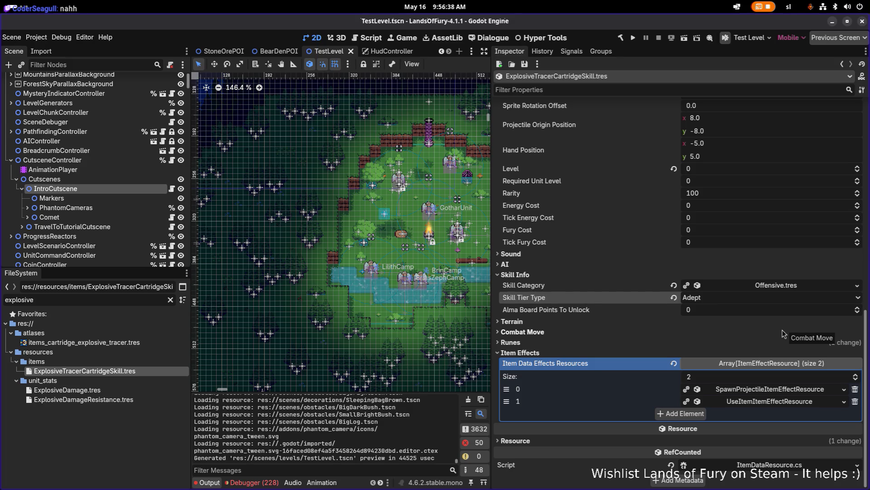
click(755, 297)
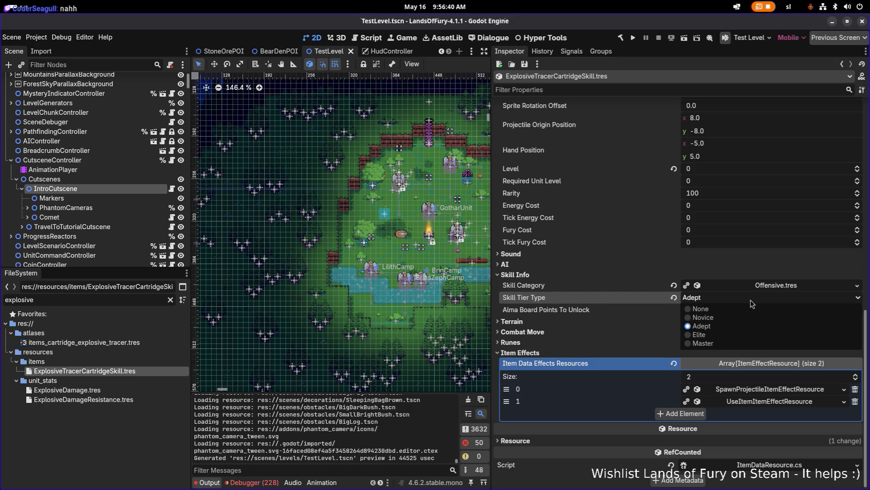
Keep the skill tier at Adept, save, and check the ExplosiveDamage resource.
click(737, 327)
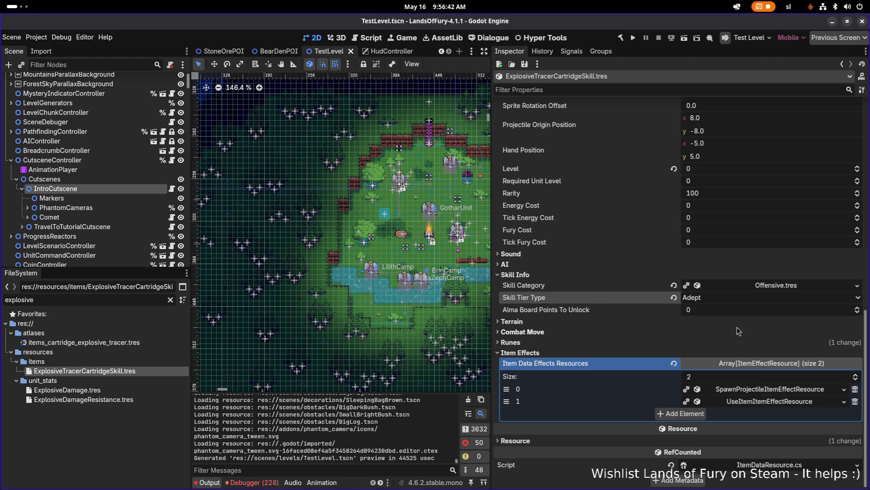
key(ctrl+s)
click(121, 390)
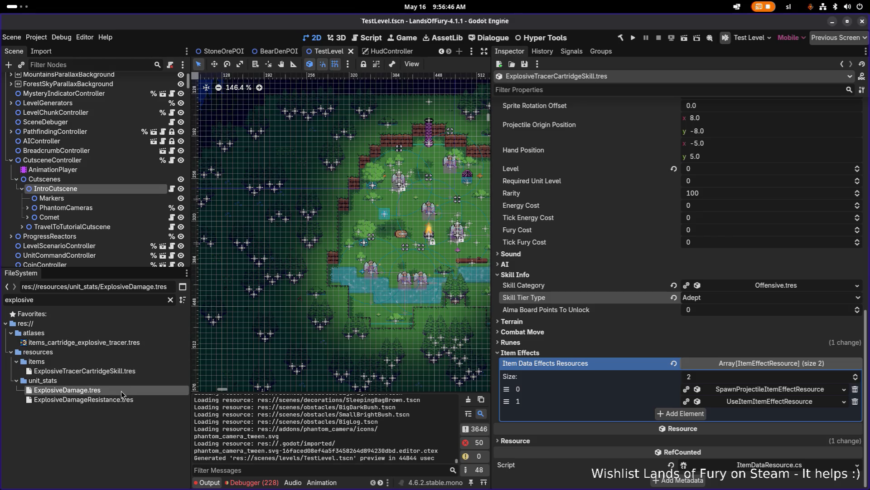
click(113, 372)
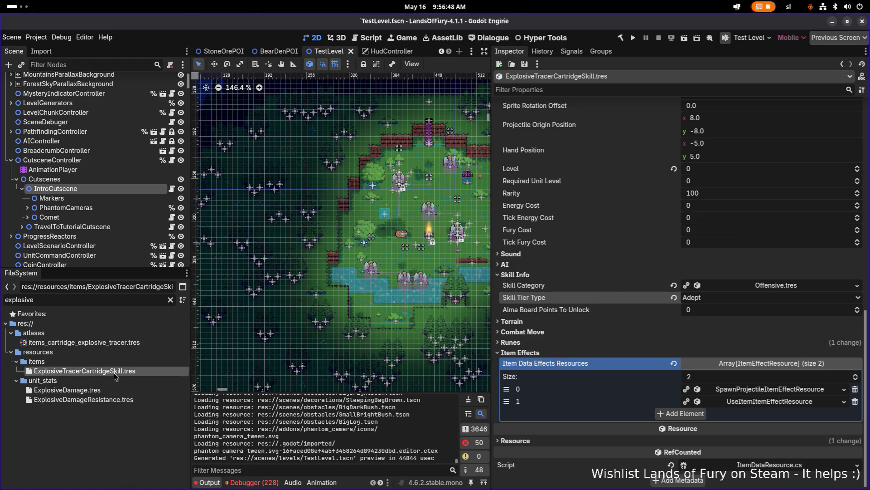
Clear the 'explosive' file filter and browse the full project tree.
click(171, 300)
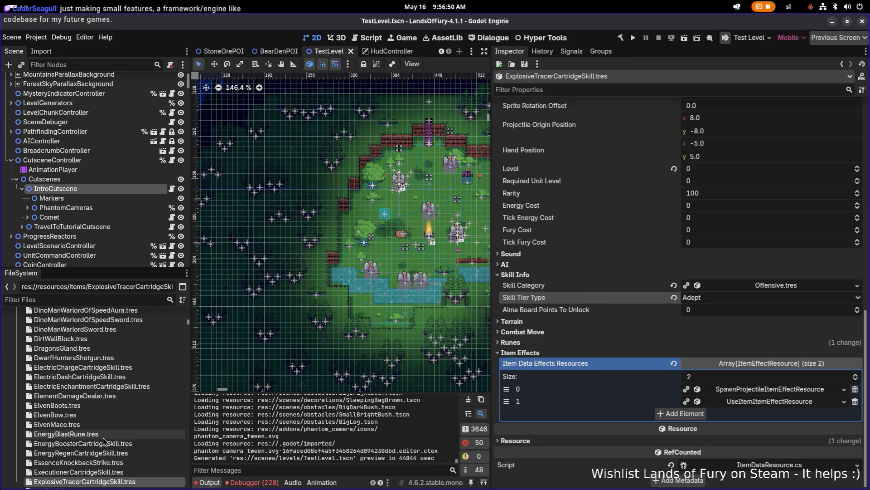
scroll(102, 437, down, 3)
click(118, 417)
click(130, 399)
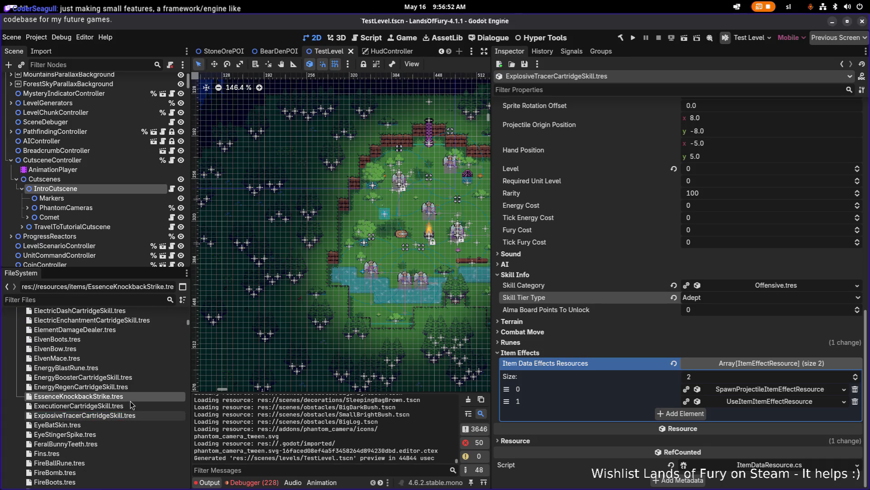
scroll(128, 390, down, 15)
scroll(125, 381, down, 20)
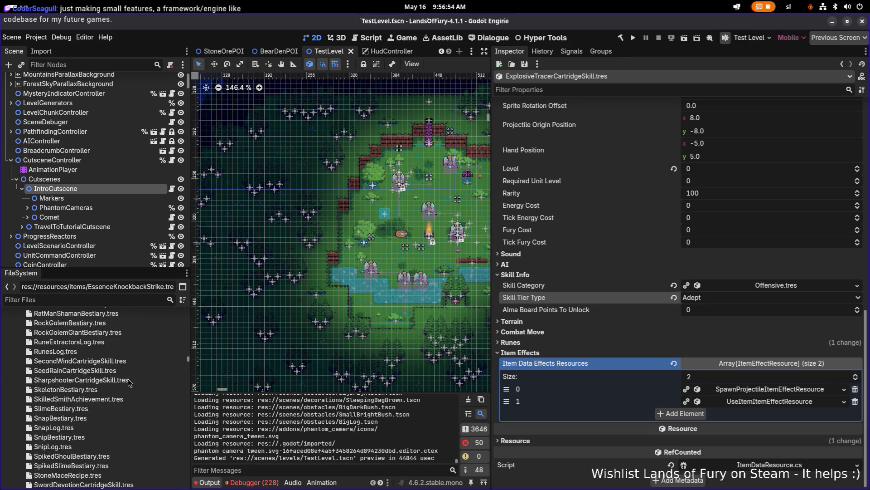
scroll(127, 374, down, 20)
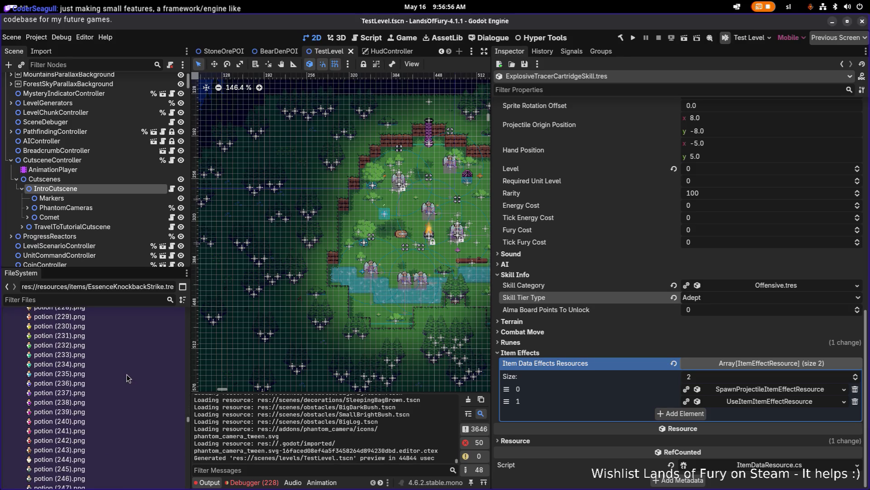
Filter files by 'cartridge' and duplicate unlockables/AnotherOneCartridgeSkill.tres.
click(107, 299)
text(cartridge)
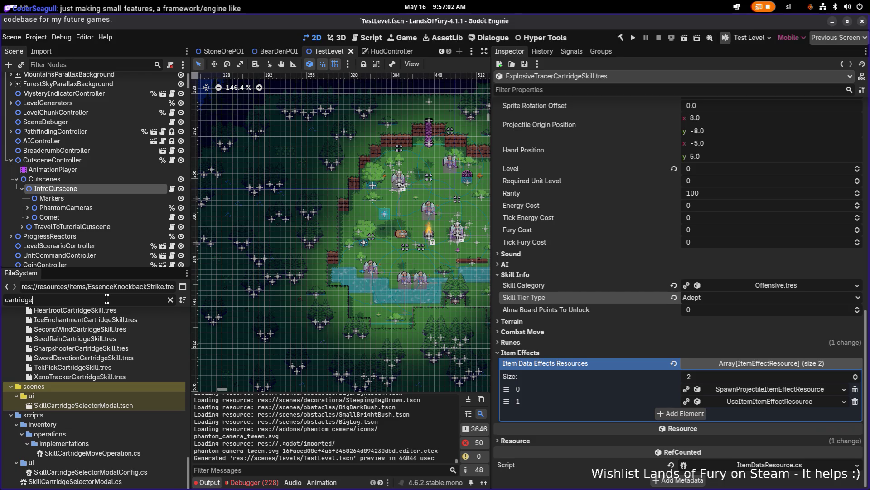
scroll(77, 375, up, 5)
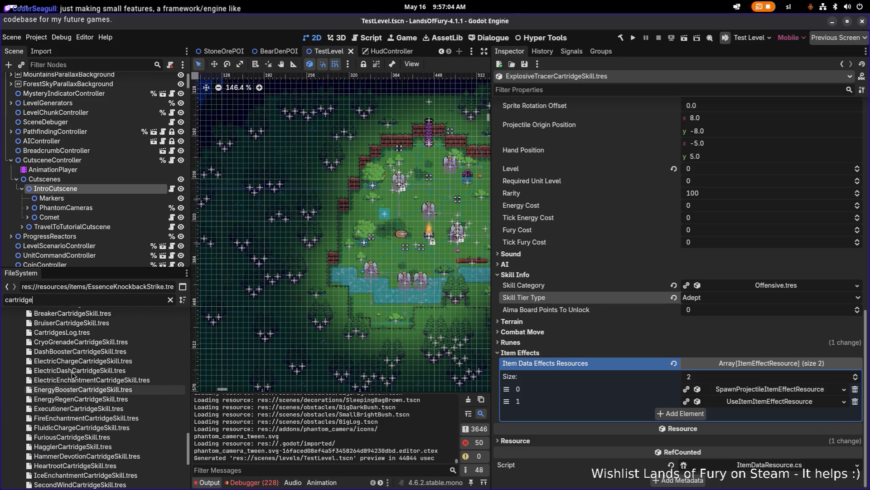
scroll(76, 375, down, 7)
click(175, 356)
key(ctrl+d)
Name the duplicate ExplosiveTracerCartridgeSkill.tres and open the new unlockable.
text(ExplosiveTracerCartridgeSkill)
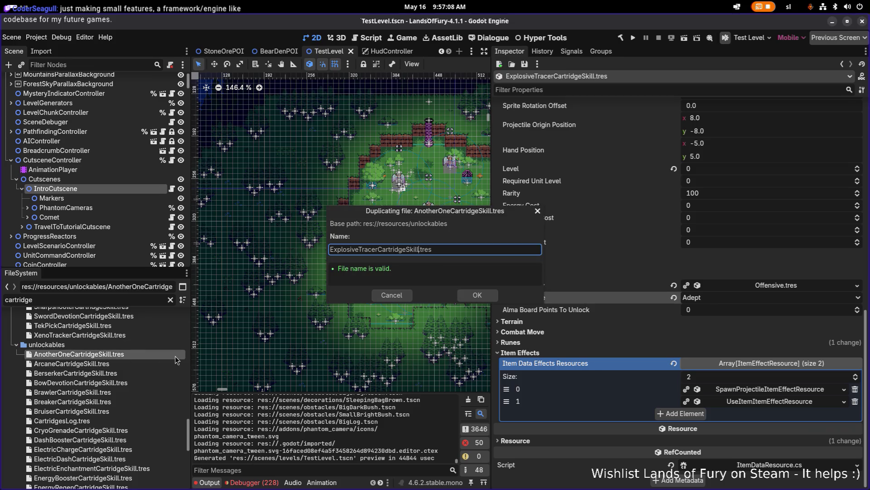
click(482, 296)
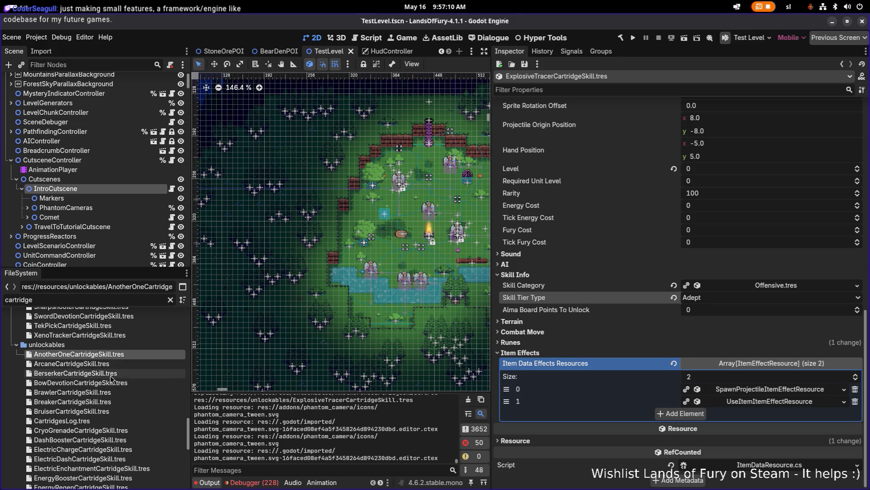
scroll(105, 382, down, 2)
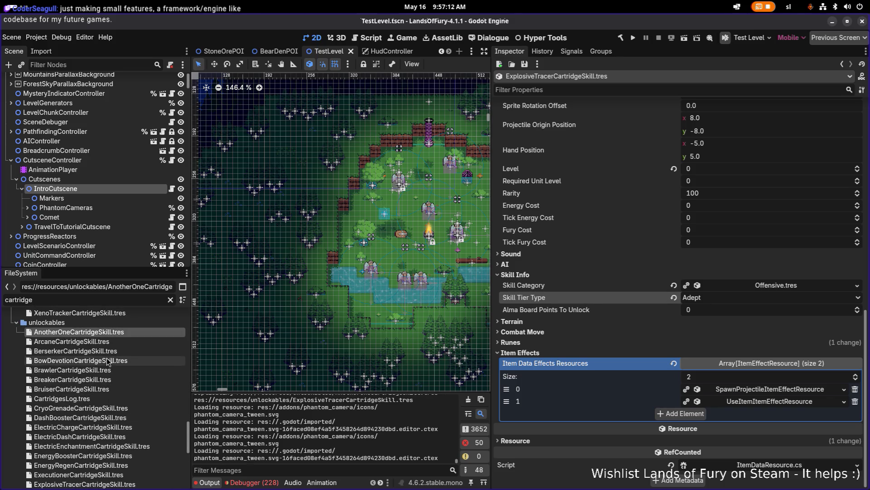
scroll(96, 376, down, 2)
scroll(96, 376, down, 4)
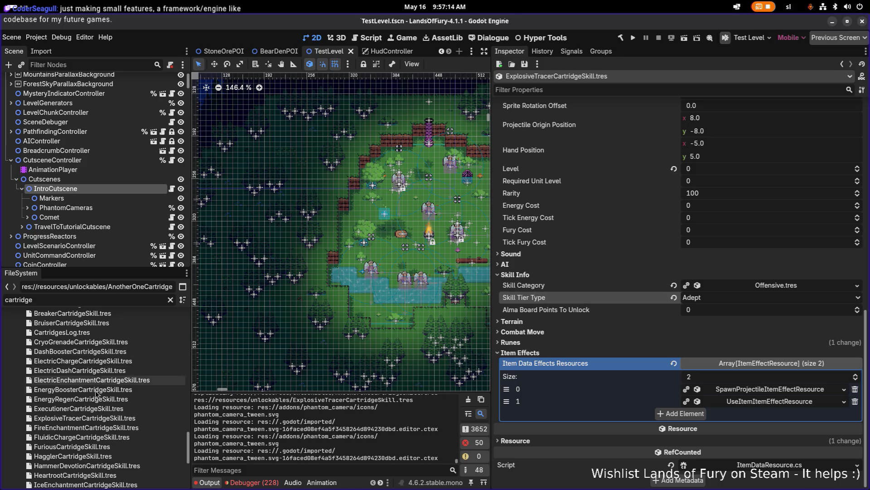
click(85, 419)
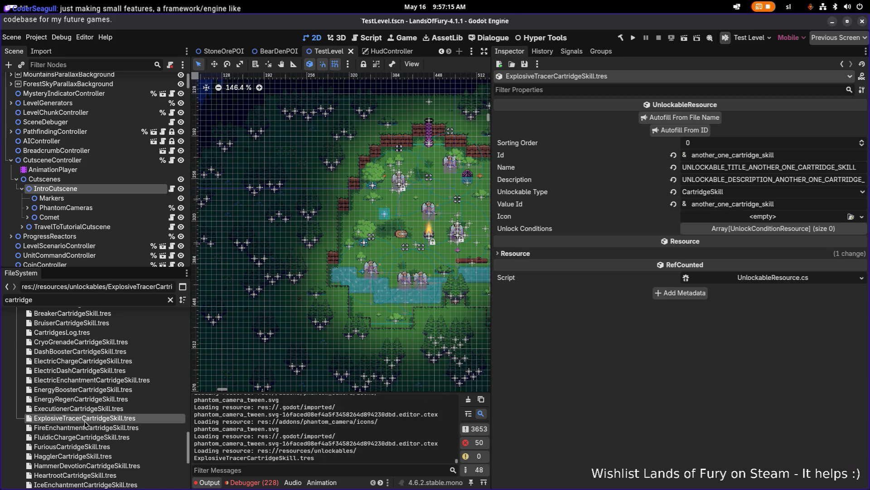
Change the unlockable Id to explosive_tracer, autofill its keys, save, and select the Name key.
click(789, 155)
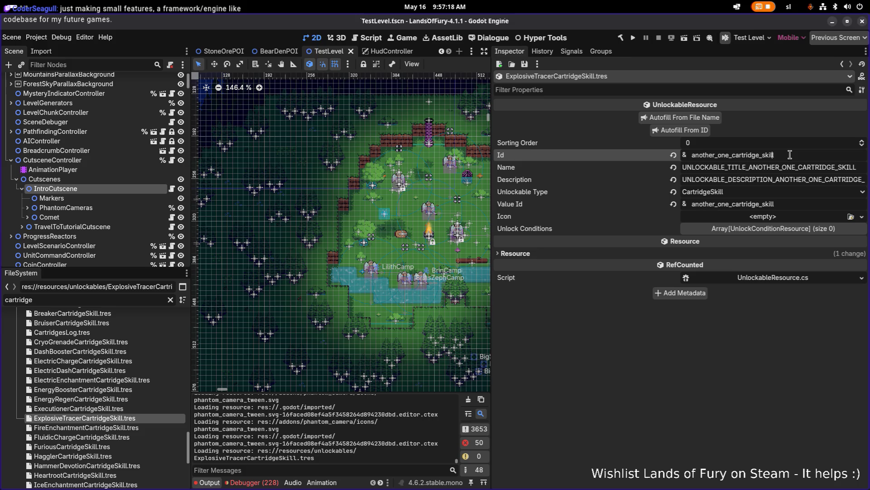
key(Home)
key(ctrl+shift+Right)
key(ctrl+shift+Right)
text(explosive_tracer)
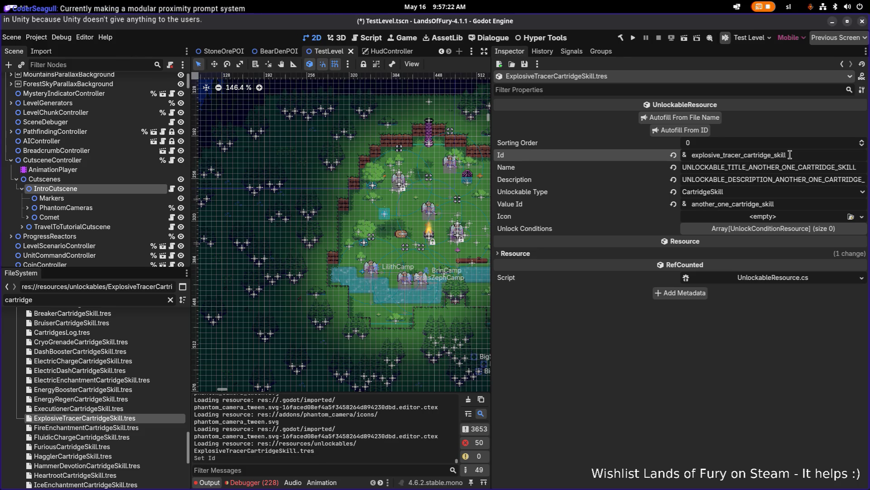
click(687, 130)
key(ctrl+s)
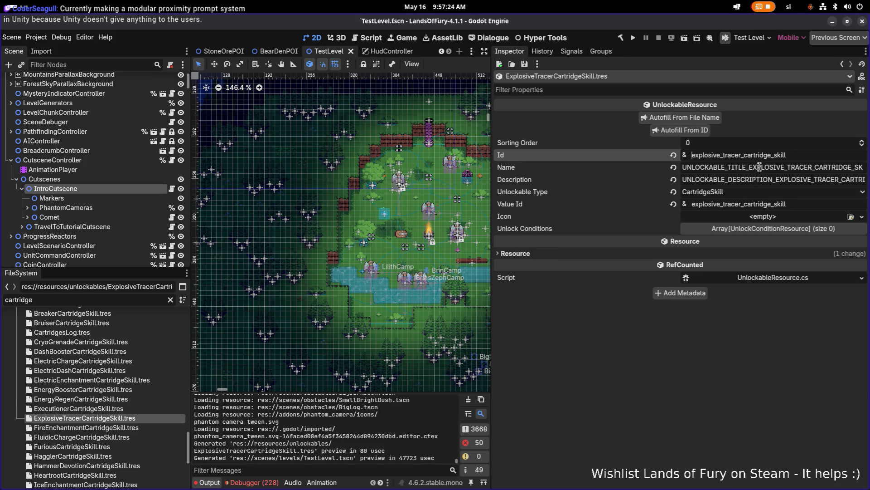
double_click(759, 167)
key(alt+Tab)
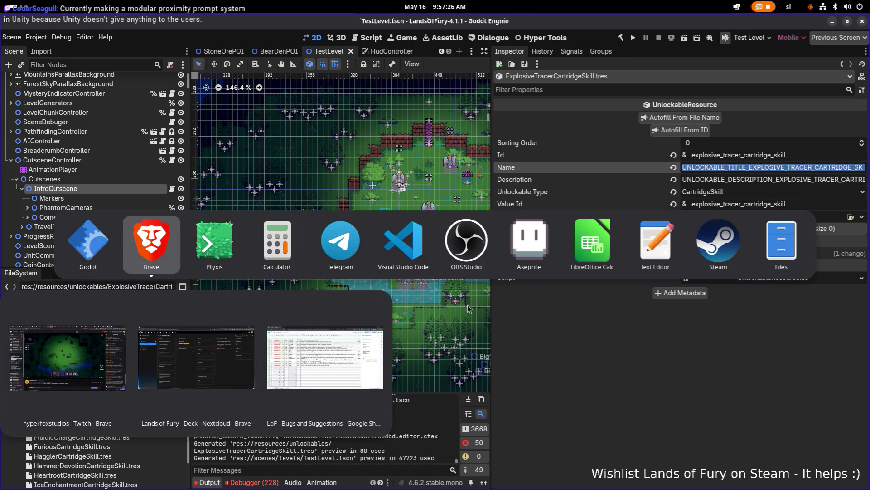
key(Escape)
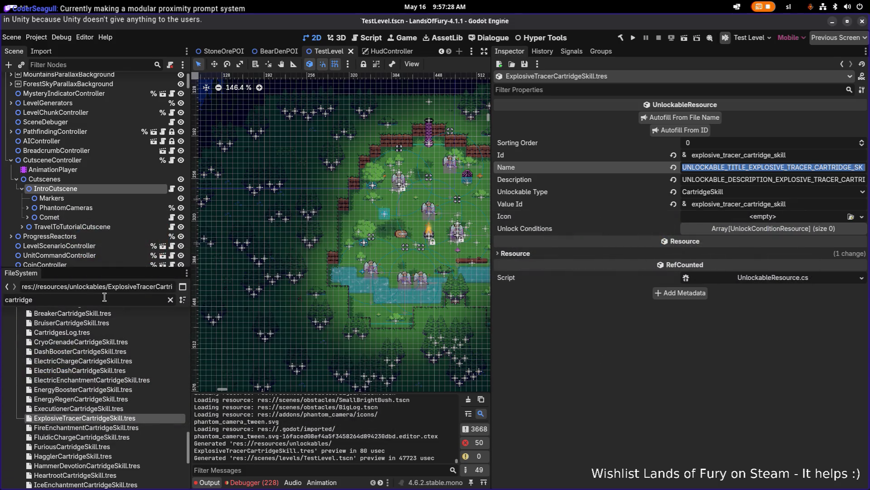
Filter files for 'explosive' and open items/ExplosiveTracerCartridgeSkill.tres.
double_click(99, 302)
text(exoplo)
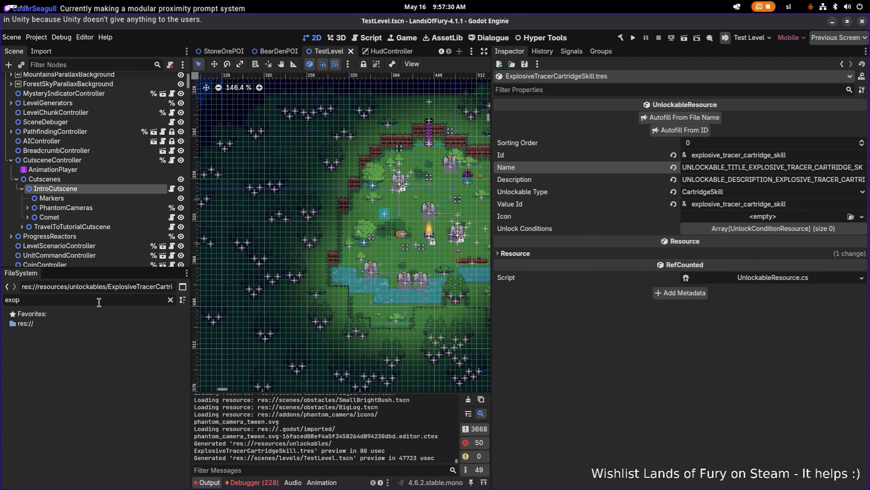
key(BackSpace)
key(BackSpace)
text(plosive)
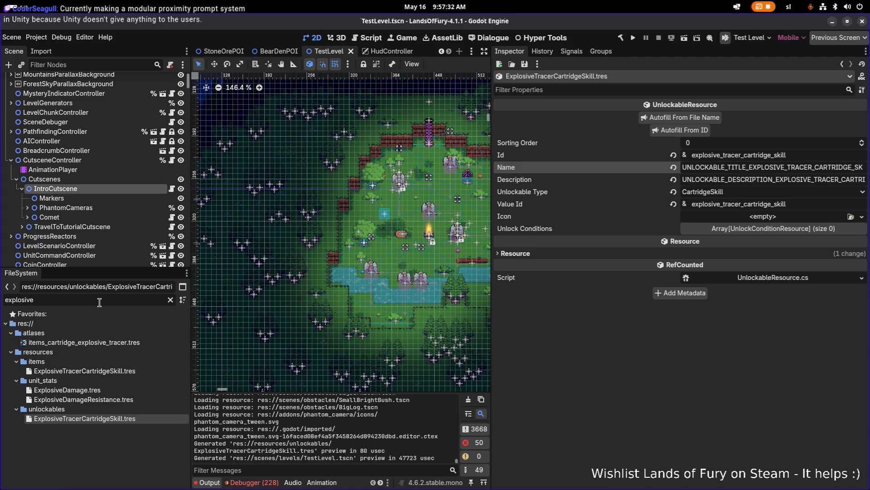
click(135, 362)
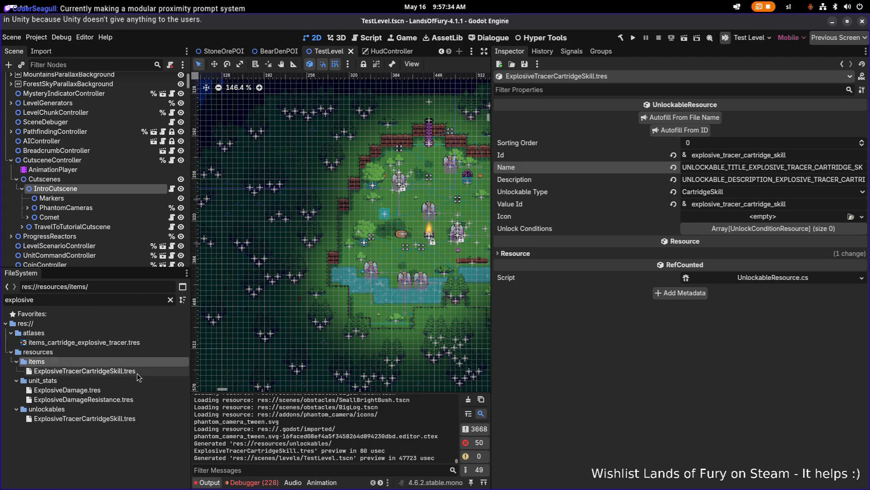
click(137, 372)
Select the item's Name key and switch to the Translations spreadsheet.
scroll(698, 329, up, 5)
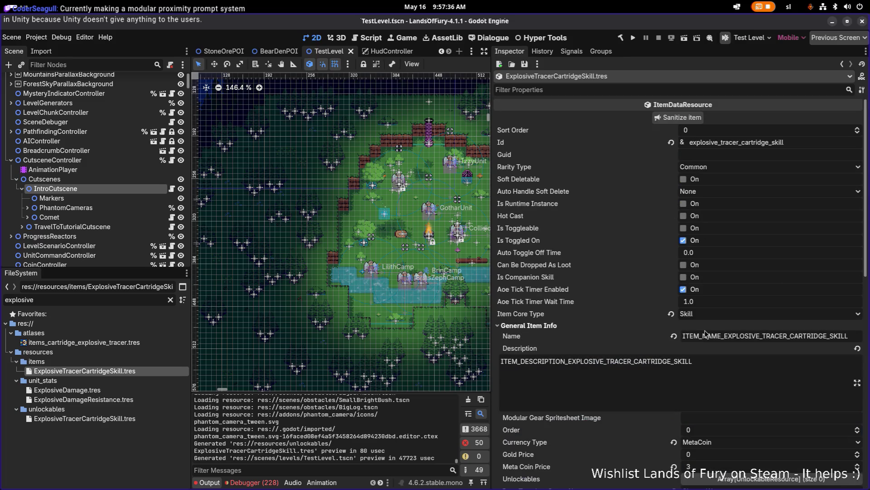
double_click(771, 335)
key(ctrl+c)
key(alt+Tab)
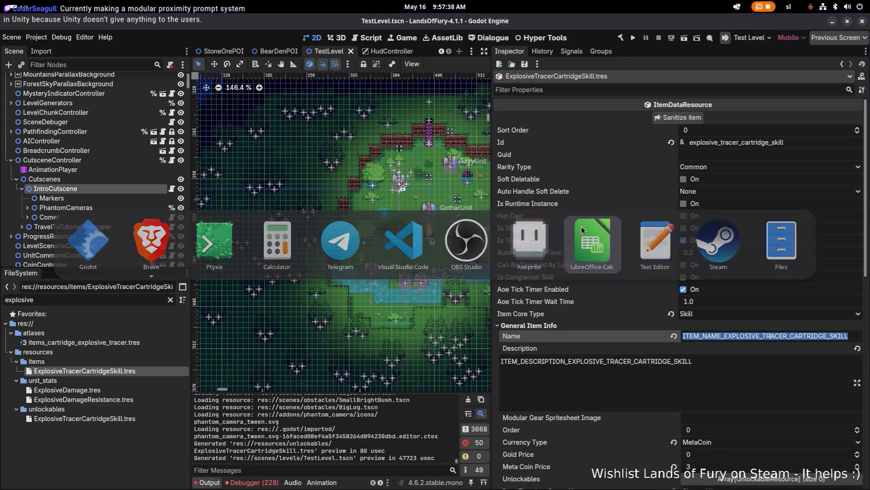
key(Escape)
key(alt+Tab)
Bring up Translations.csv and scroll down to row 1054 after the item keys.
click(286, 295)
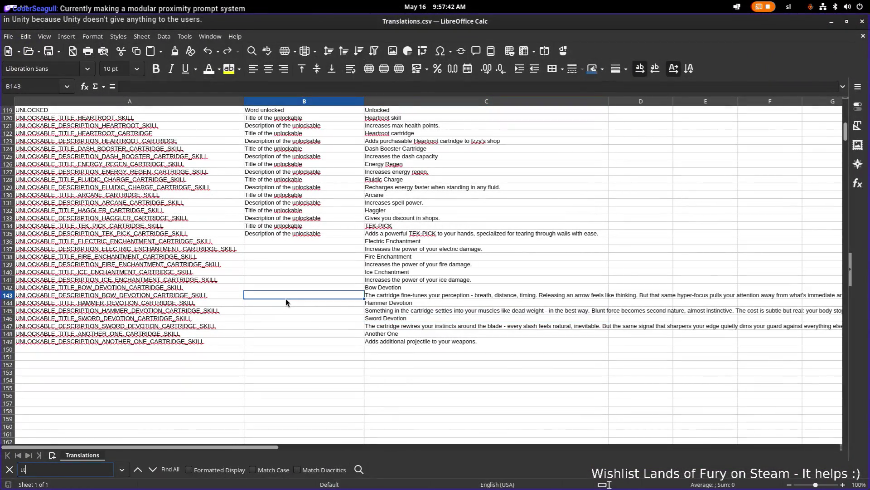
scroll(286, 298, down, 20)
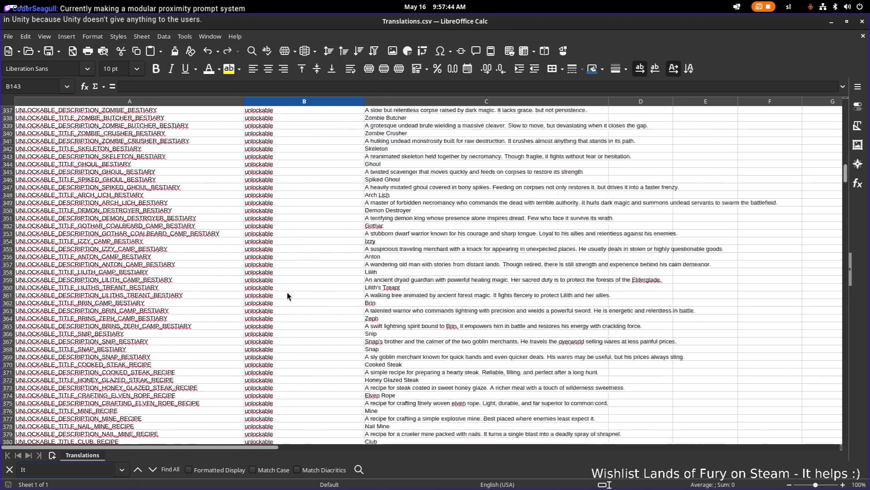
scroll(287, 295, down, 20)
scroll(272, 299, up, 8)
scroll(154, 344, down, 11)
scroll(156, 344, down, 7)
click(147, 378)
scroll(150, 372, down, 12)
scroll(151, 370, down, 20)
Paste the ITEM_NAME key into A1054 and its ITEM_DESCRIPTION variant into A1055.
click(181, 225)
key(ctrl+v)
click(177, 233)
key(ctrl+v)
double_click(44, 234)
double_click(43, 235)
text(DESCRIPTION)
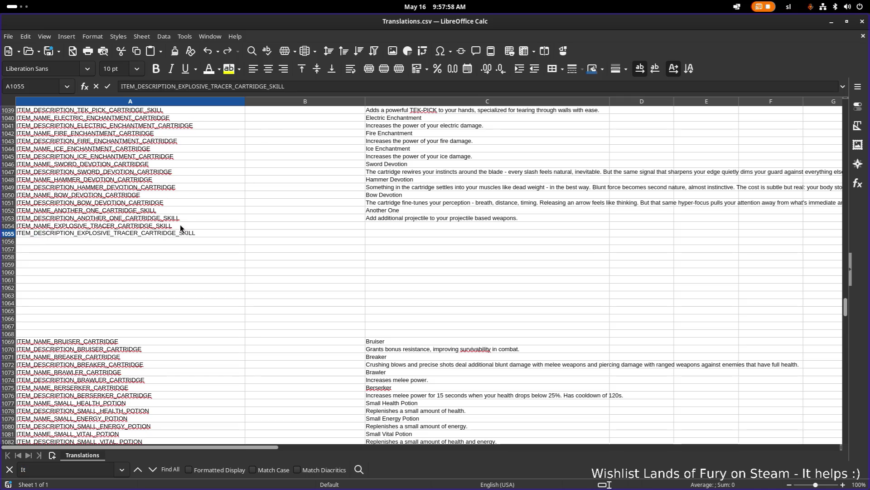
click(433, 224)
Enter 'Explosive Tracer' in C1054 and paste the previous description into C1055.
text(Explosive Trace)
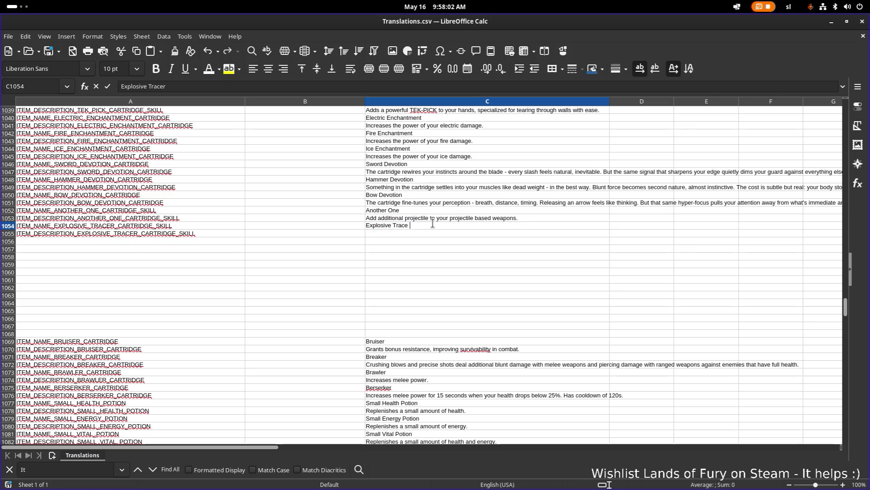
key(Return)
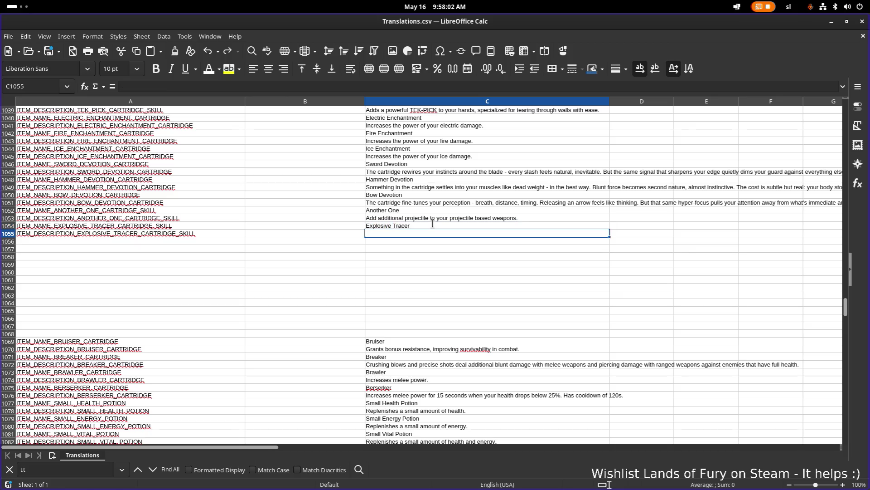
click(433, 222)
key(ctrl+c)
click(416, 235)
key(ctrl+v)
Rewrite C1055 to read 'Small chance of spawning additional projectile when shooting.'.
double_click(396, 236)
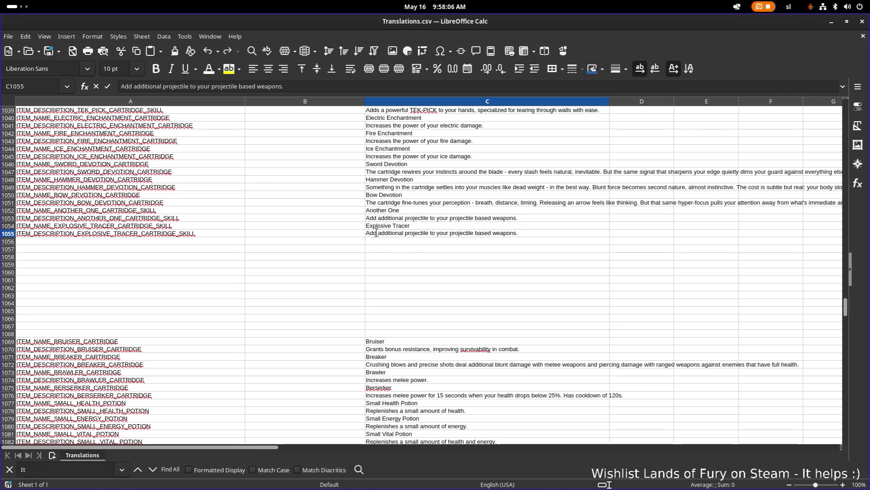
key(shift+Home)
text(Small )
text(chance of spawning )
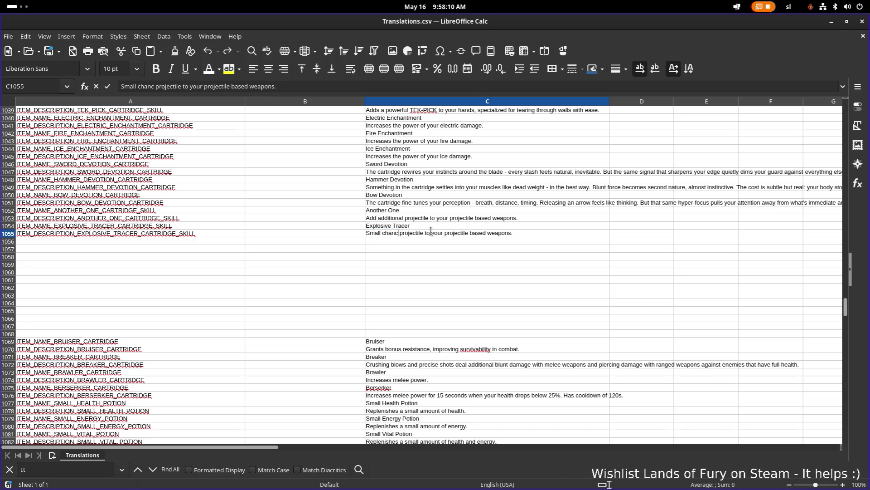
text(additional)
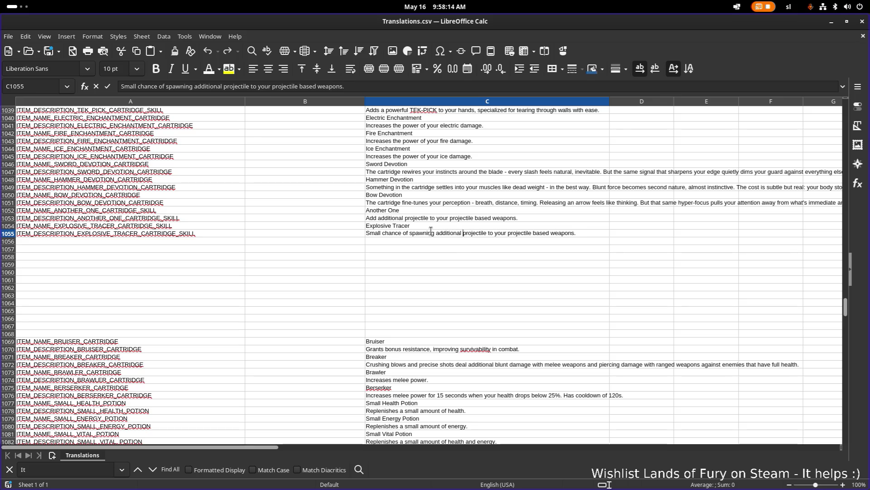
key(ctrl+Left)
key(shift+End)
key(Delete)
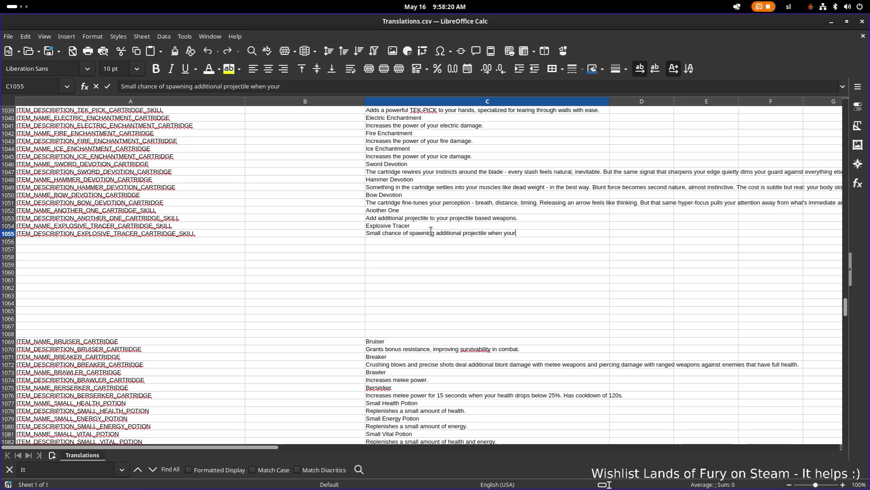
text('re)
key(BackSpace)
key(BackSpace)
key(BackSpace)
text(shooting.)
Insert 'explosive' before projectile and confirm the description.
key(Left)
key(Left)
key(Left)
key(Left)
key(Left)
key(Left)
text(explo)
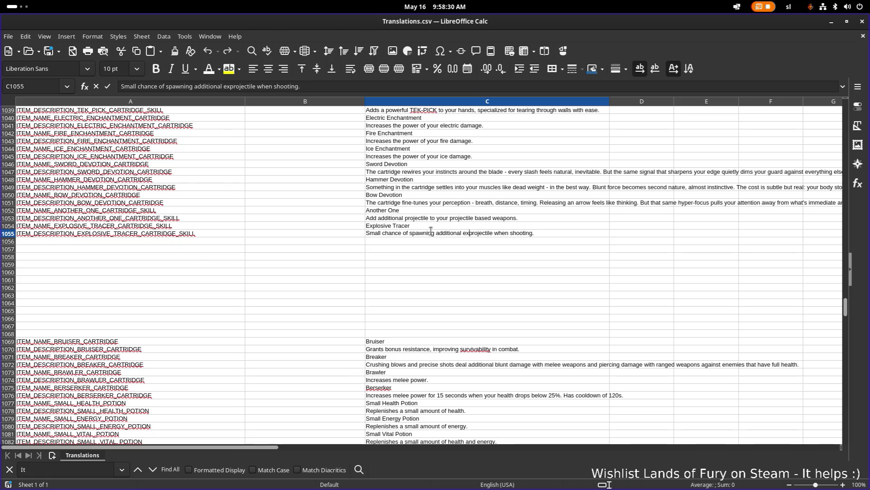
key(Return)
click(199, 227)
key(super)
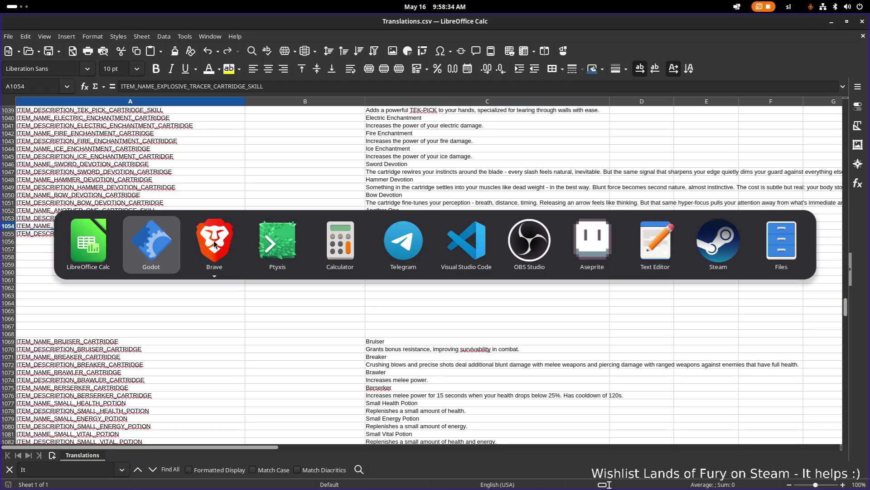
Return to Godot and select the Name key of unlockables/ExplosiveTracerCartridgeSkill.tres.
click(439, 244)
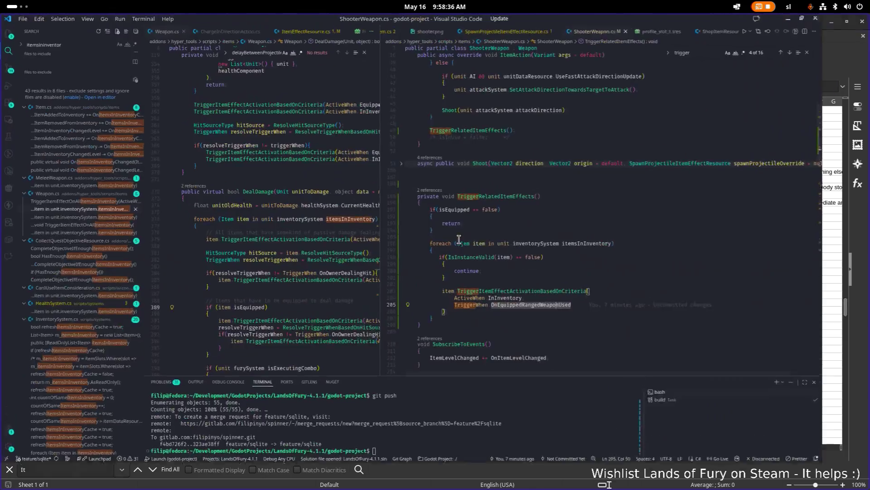
key(super)
click(197, 251)
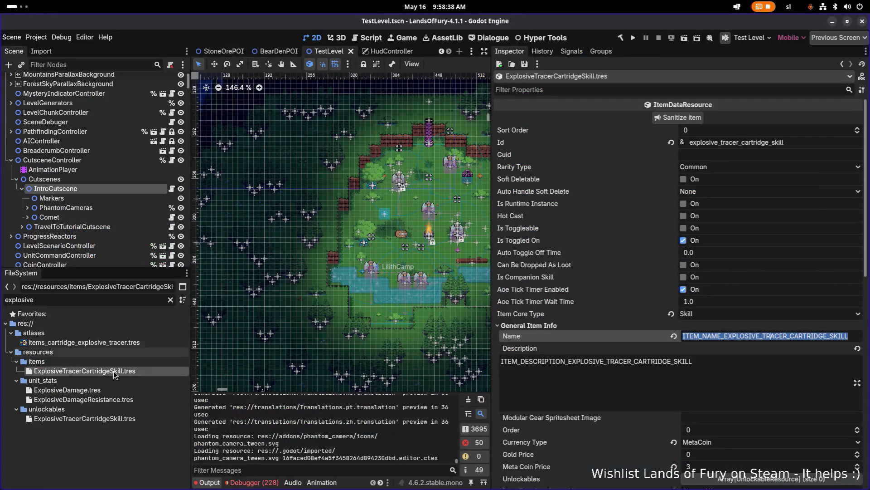
double_click(765, 338)
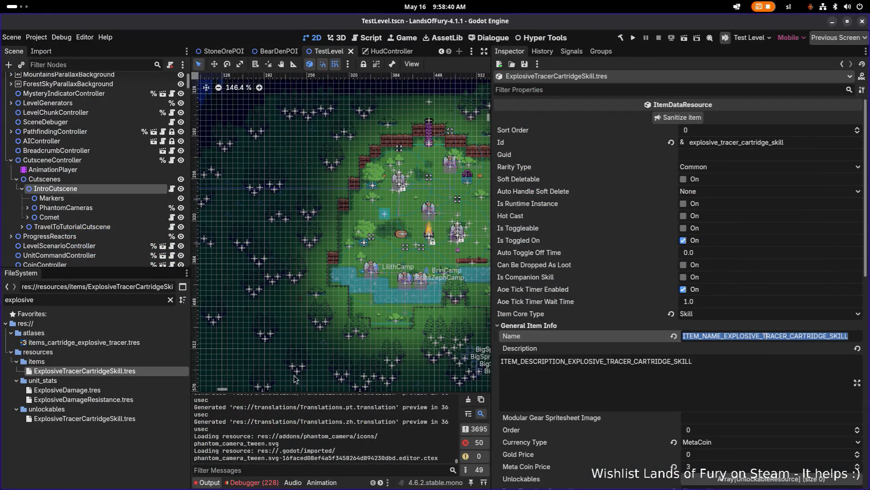
click(127, 418)
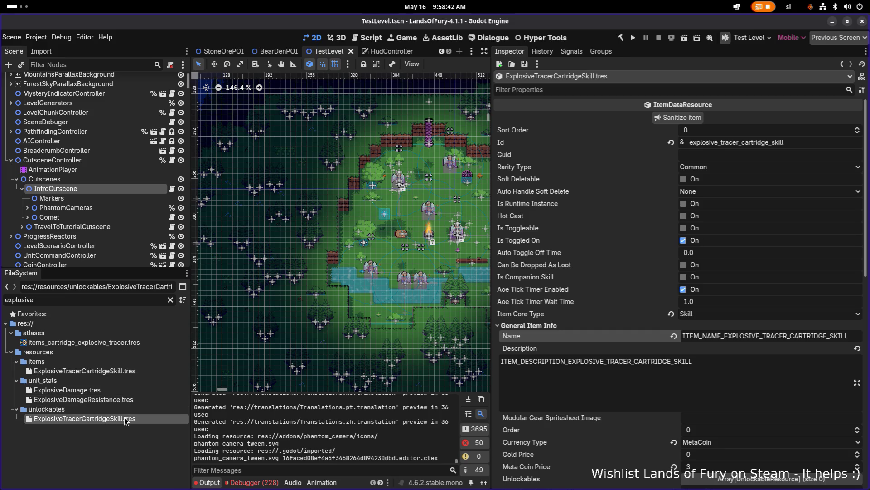
double_click(776, 167)
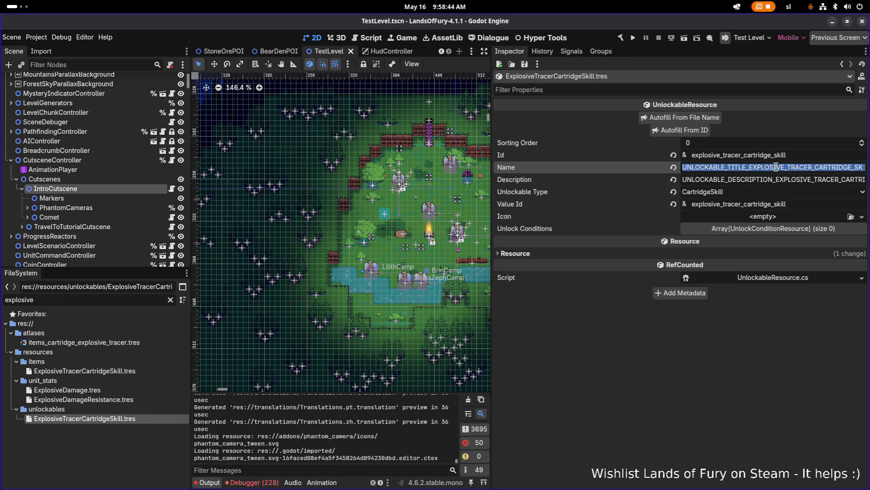
Copy the unlockable Name key and go back to the Translations spreadsheet.
key(super)
click(221, 240)
scroll(219, 236, up, 20)
scroll(219, 236, down, 14)
scroll(199, 232, up, 2)
click(152, 194)
Add the tracer's UNLOCKABLE_TITLE key in A150 and UNLOCKABLE_DESCRIPTION key in A151.
scroll(159, 195, up, 8)
scroll(167, 200, up, 20)
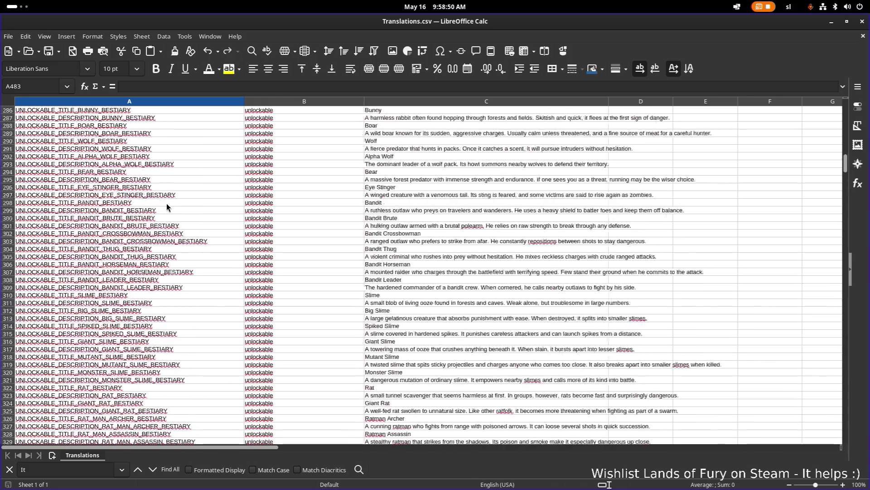
scroll(167, 203, up, 20)
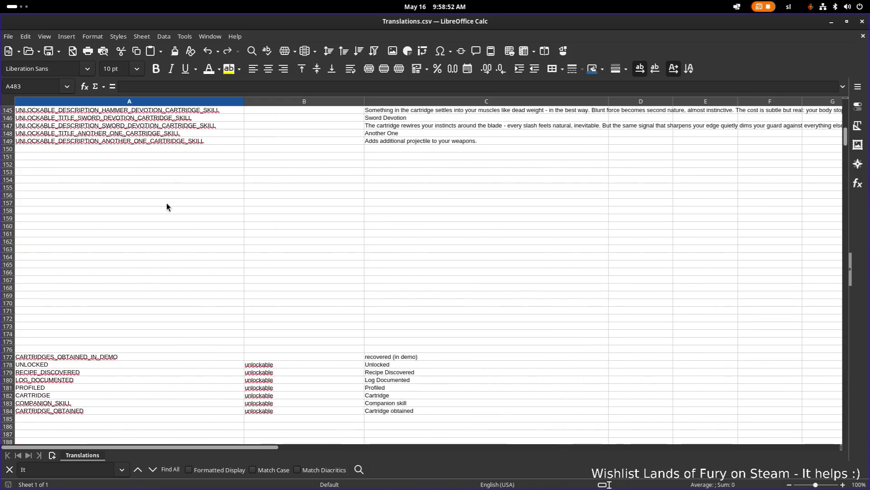
scroll(167, 203, down, 5)
click(149, 240)
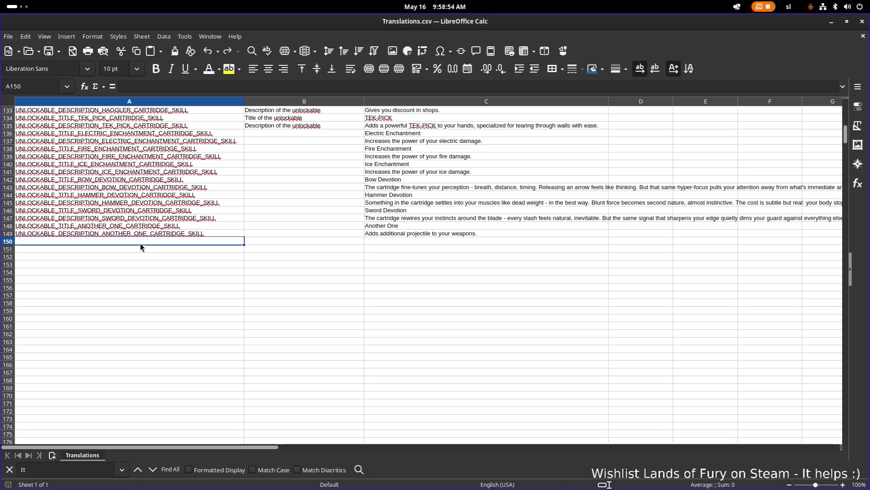
key(ctrl+v)
key(Return)
key(ctrl+v)
double_click(66, 249)
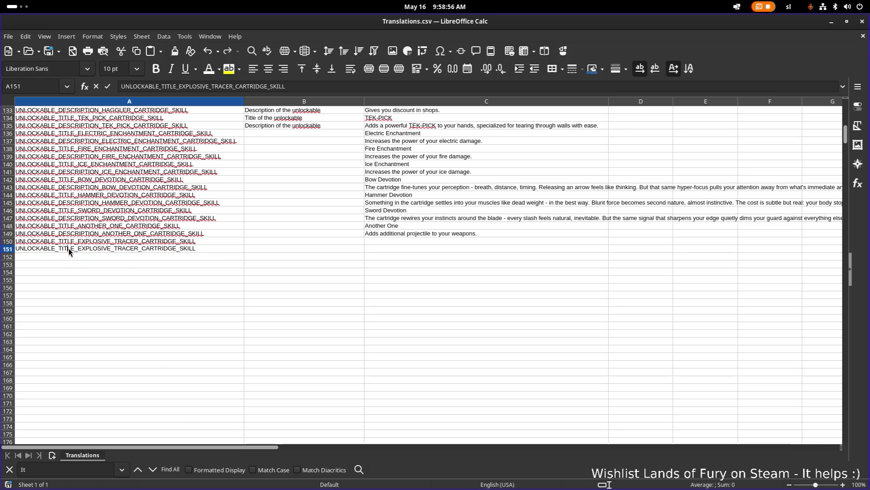
text(DE)
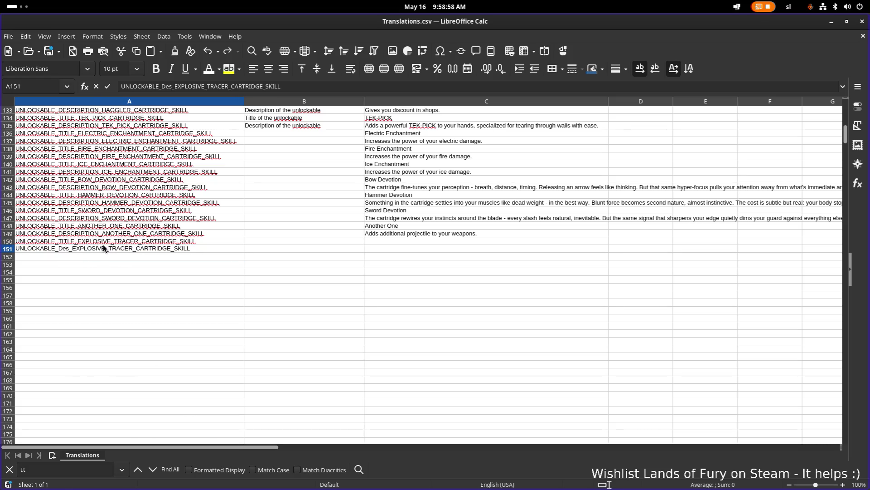
text(SCRIPTION)
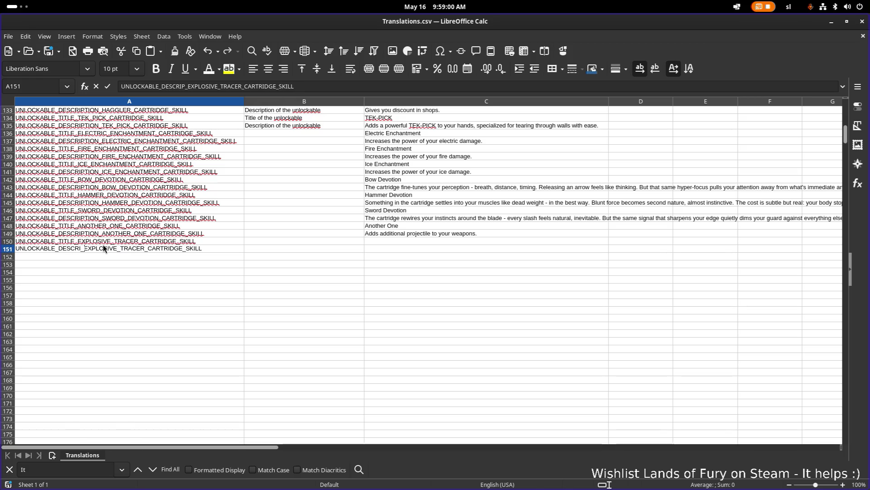
Enter 'Explosive Tracer' as the unlockable title in C150.
click(420, 241)
text(Explosive Tracer)
key(Return)
text(EN)
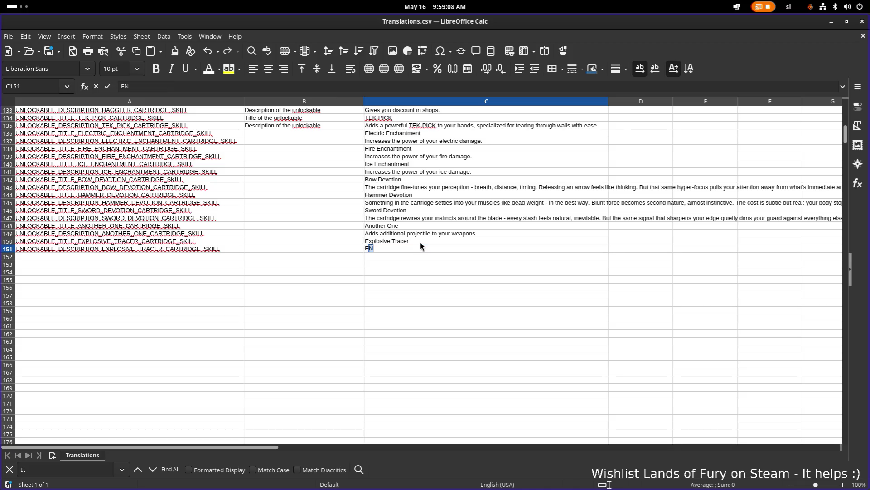
text(epl)
Copy 'Explosive Tracer' over C151, confirm the overwrite, and minimize Calc.
click(421, 242)
key(ctrl+c)
click(406, 249)
key(ctrl+v)
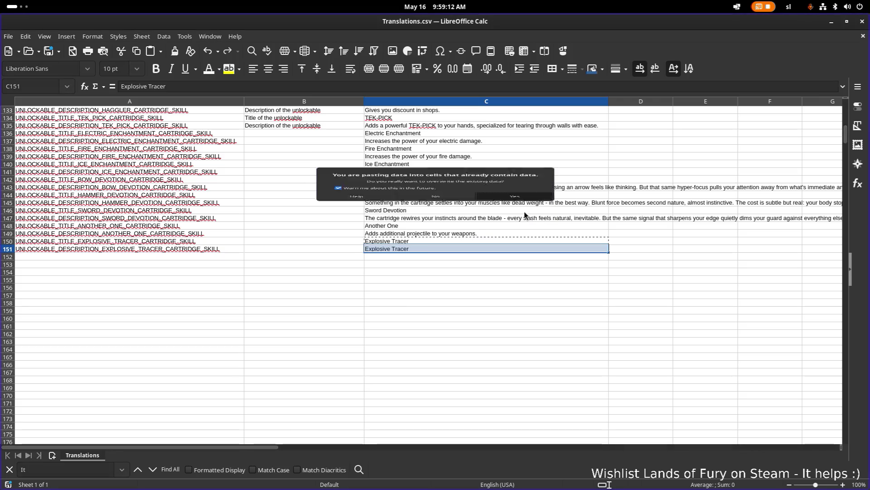
click(447, 241)
key(ctrl+c)
key(Down)
key(Down)
key(Right)
click(830, 23)
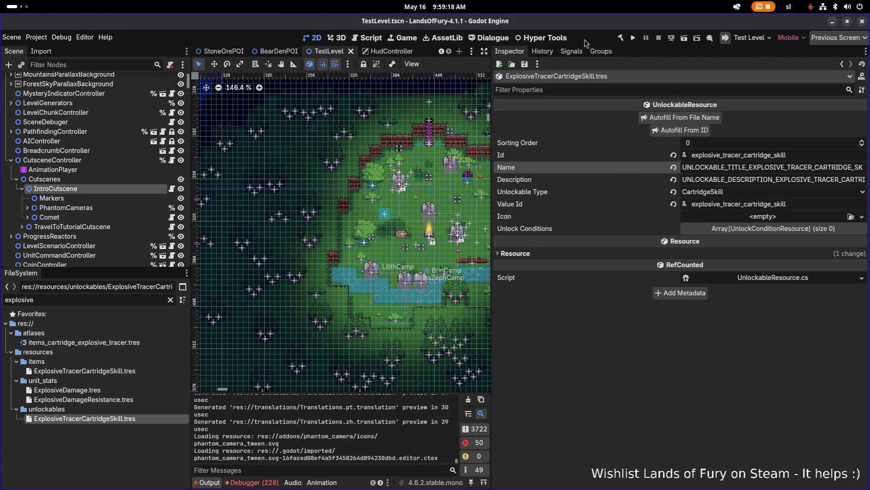
Filter the project files for 'unlockab' and open Unlockables.tres.
click(104, 301)
key(ctrl+a)
text(allo)
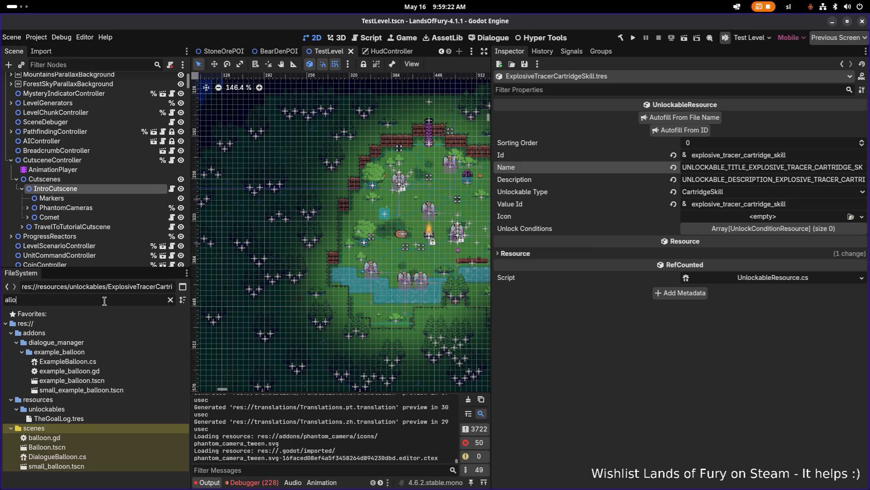
key(BackSpace)
key(BackSpace)
key(BackSpace)
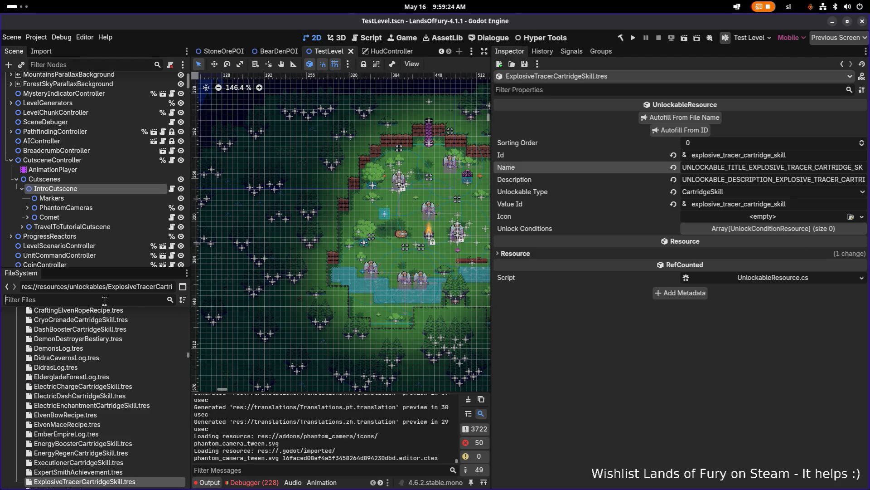
text(unlo)
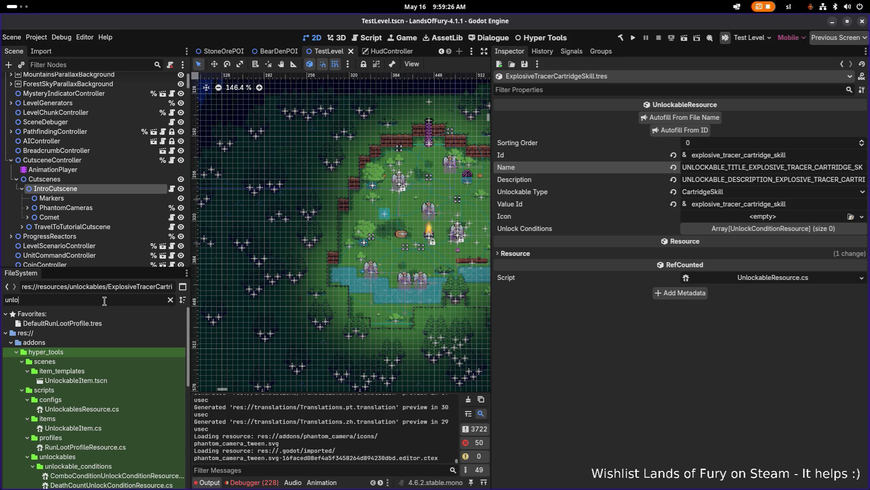
text(ckab)
scroll(115, 408, down, 3)
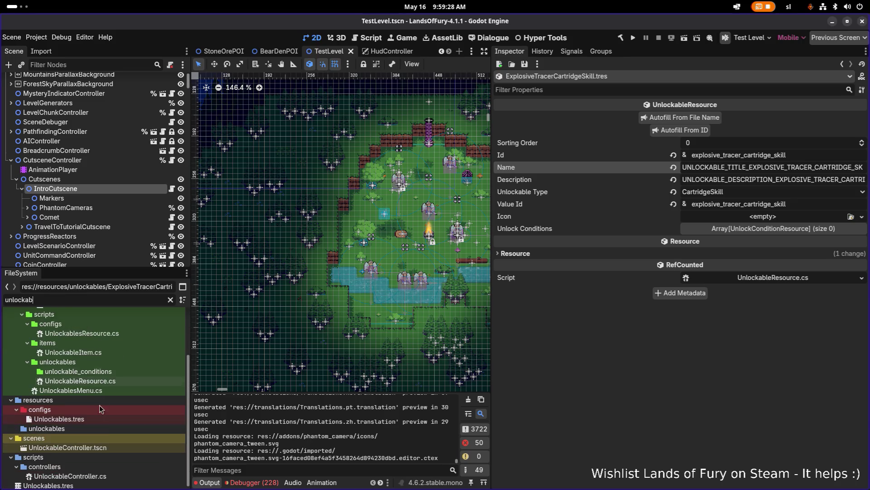
click(114, 415)
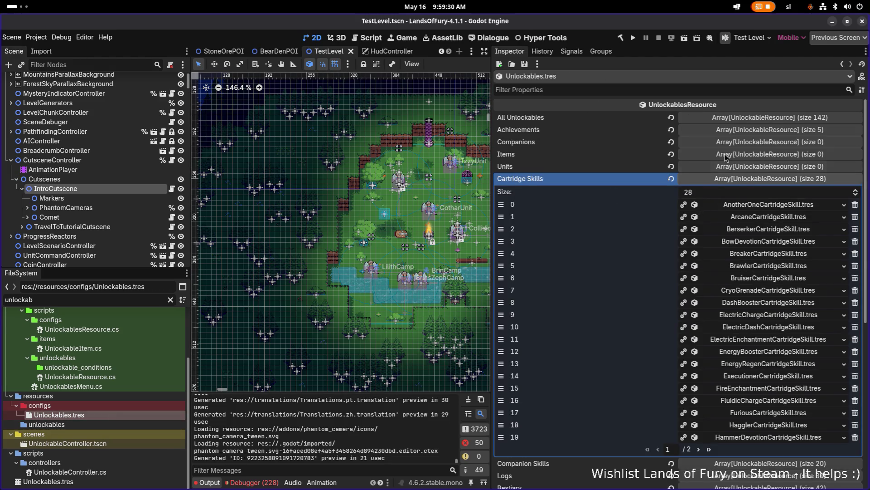
Import unlockables so Cartridge Skills holds 29 entries, then run the game.
scroll(726, 164, down, 10)
click(697, 373)
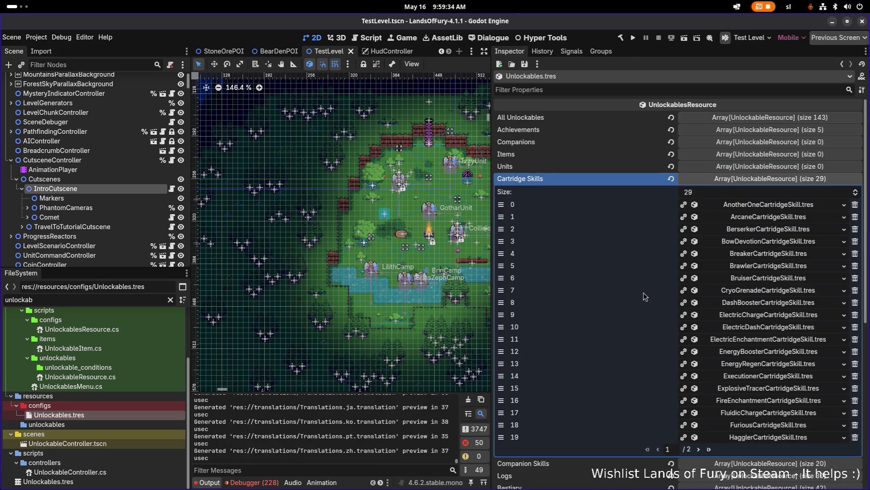
click(633, 40)
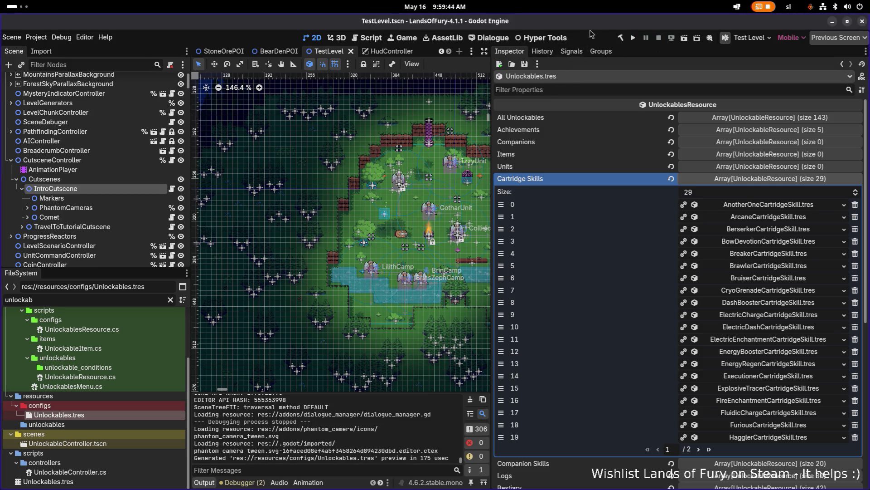
Relaunch the game and load the first save profile.
click(632, 38)
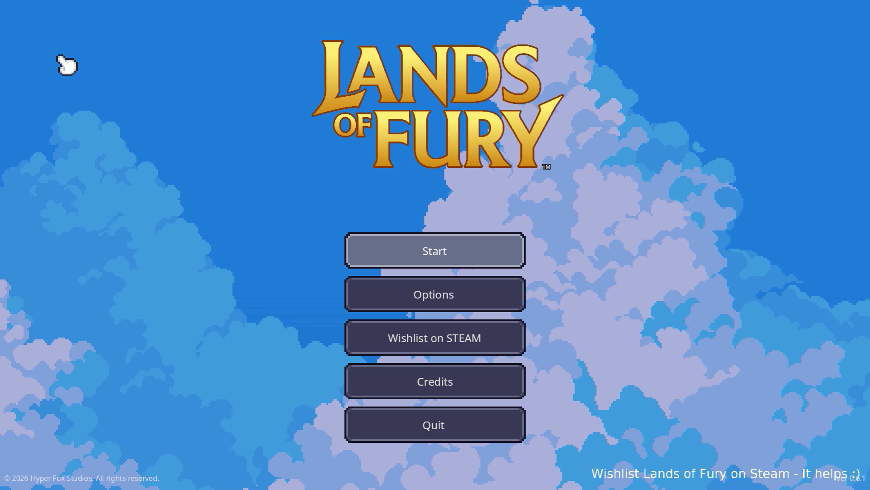
click(416, 247)
click(410, 251)
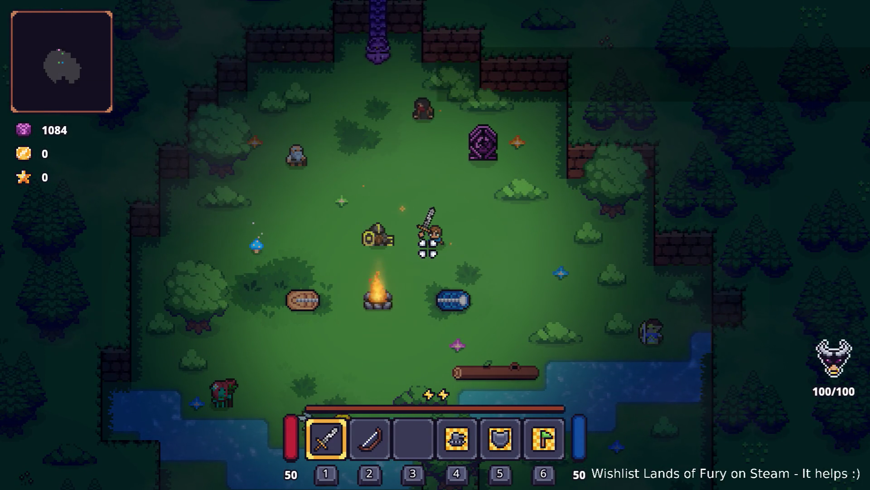
key(i)
key(i)
key(w)
Buy the Explosive Tracer from the Cartridge Seller for 3 and open the ALMA cartridge slots.
key(e)
key(e)
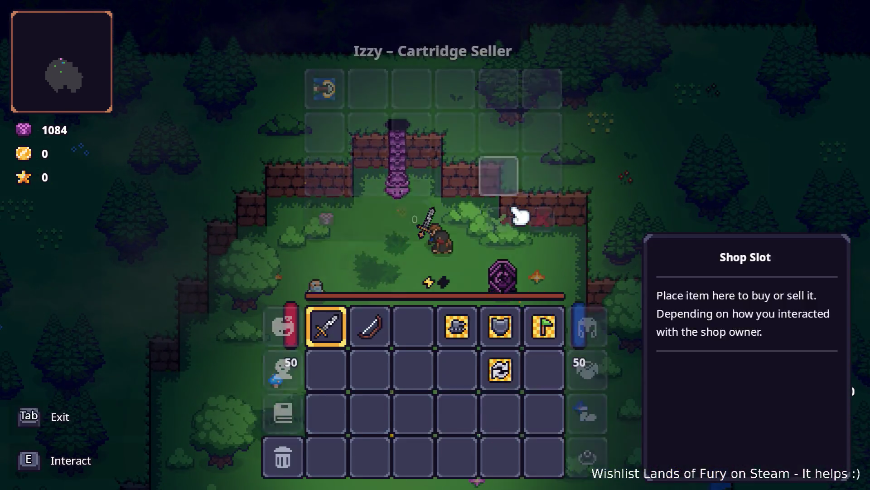
mouse_move(341, 97)
drag(341, 111, 416, 338)
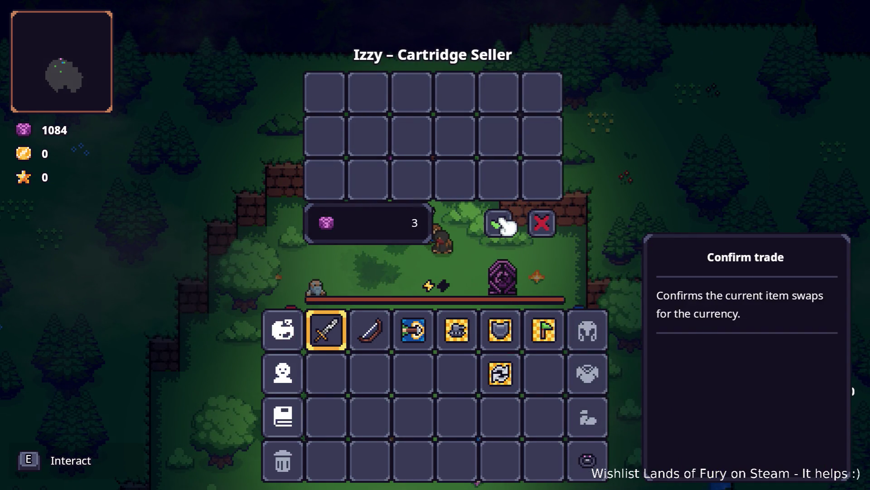
click(503, 224)
key(i)
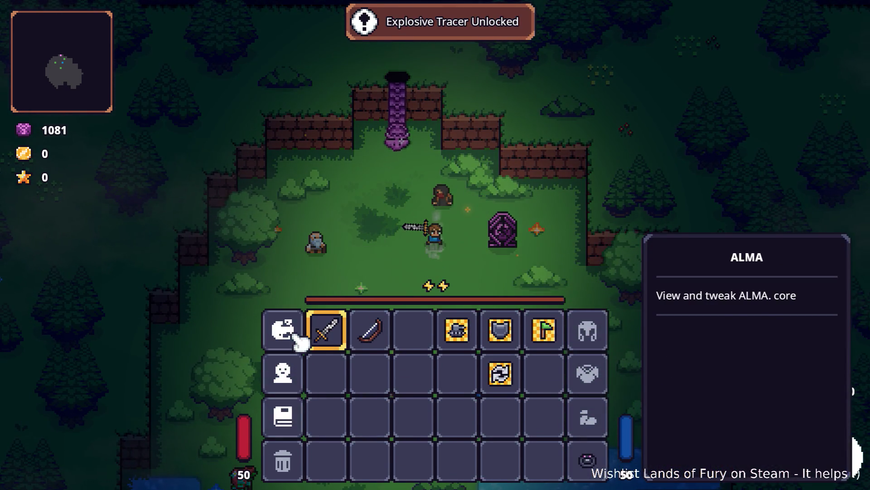
click(283, 329)
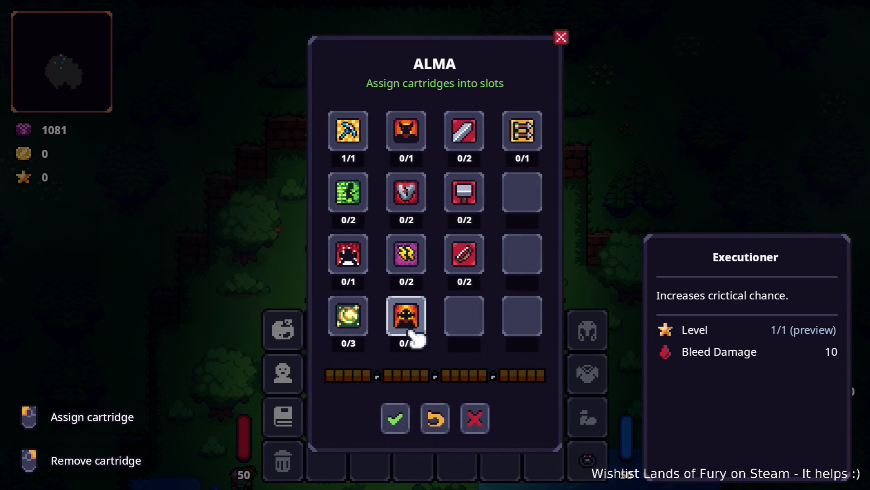
Switch to the Translations.csv spreadsheet in LibreOffice Calc.
key(alt+Tab)
key(Tab)
key(Tab)
key(Escape)
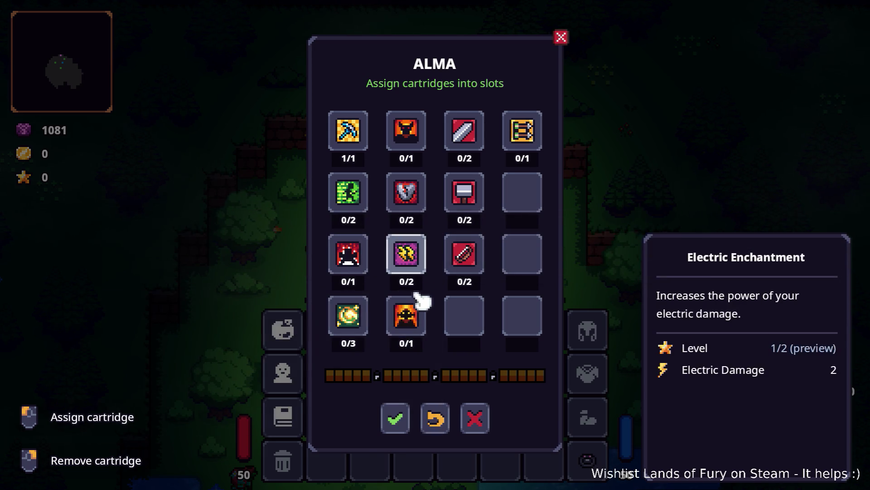
key(alt+Tab)
key(Tab)
key(Tab)
key(Tab)
key(shift+Tab)
key(shift+Tab)
key(Tab)
key(Tab)
key(Tab)
key(Tab)
key(Tab)
click(383, 266)
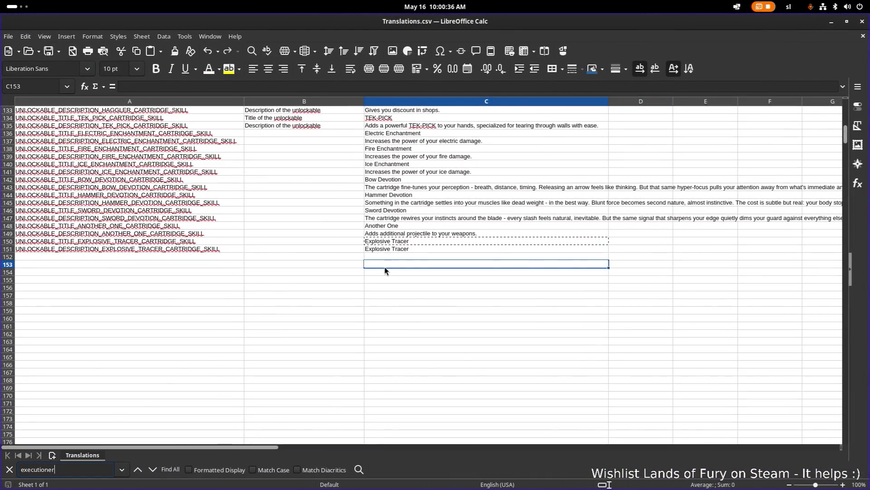
Search for 'executioner' and select the Executioner skill description text in C233.
text(r)
key(Return)
click(410, 281)
triple_click(418, 281)
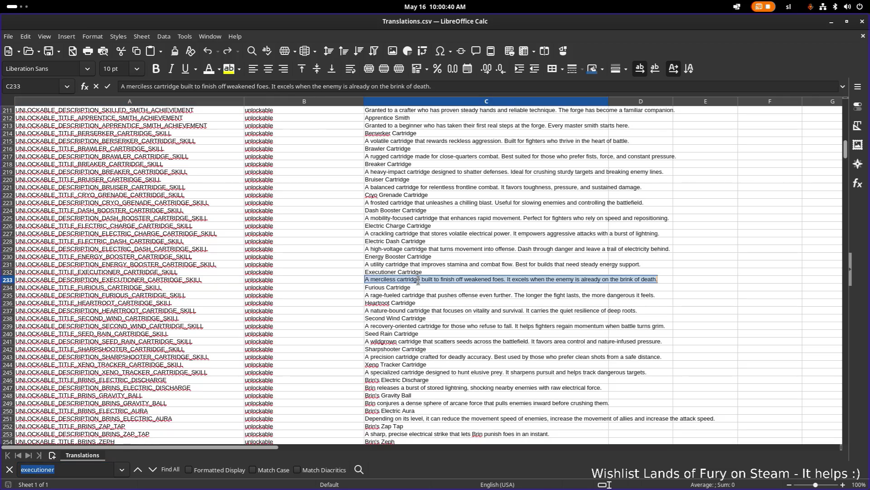
Paste that text unformatted into ITEM_DESCRIPTION_EXECUTIONER_CARTRIDGE (C1148), then minimize Calc.
click(135, 472)
click(136, 472)
click(136, 472)
click(426, 271)
double_click(425, 271)
key(ctrl+shift+v)
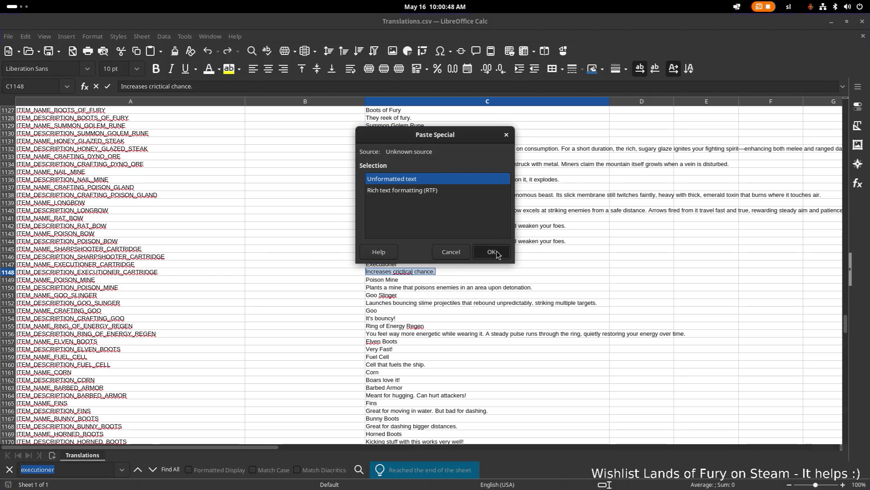
click(492, 252)
click(526, 256)
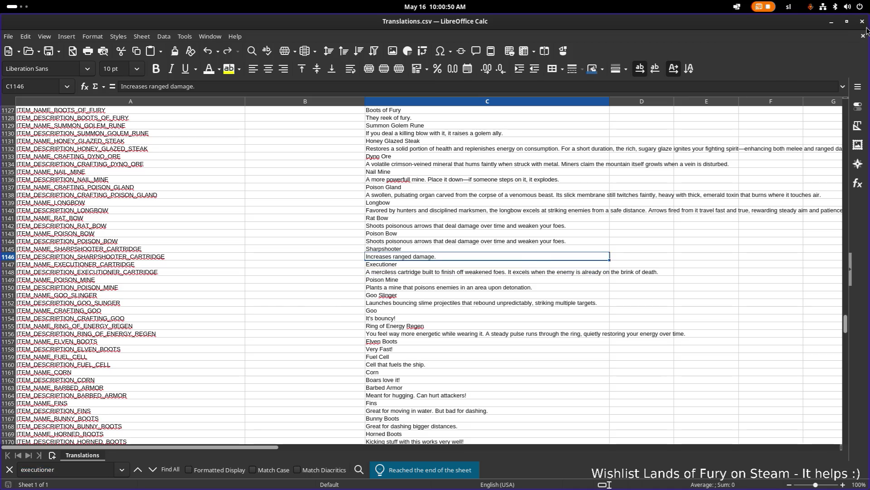
click(832, 24)
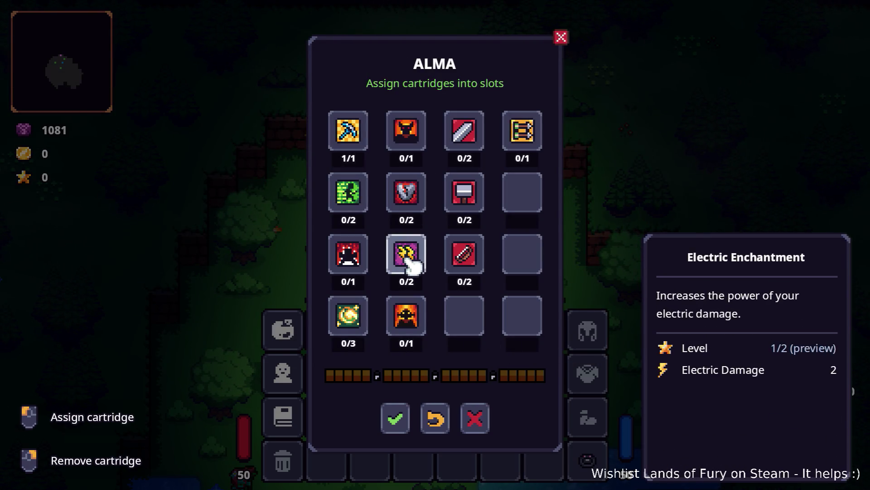
Equip the Explosive Tracer cartridge in an empty ALMA slot and confirm.
click(416, 135)
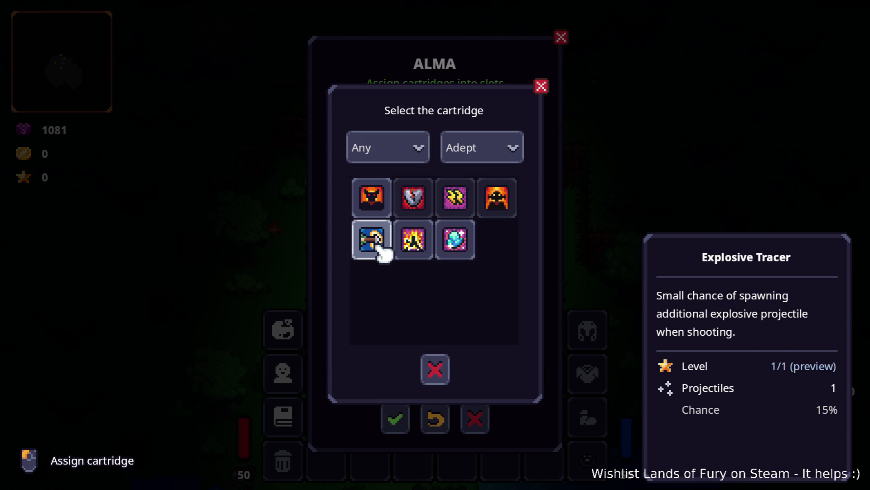
click(379, 242)
click(395, 420)
Walk to the purple portal pillar and travel into Elderglade Forest.
key(Tab)
key(w)
click(446, 214)
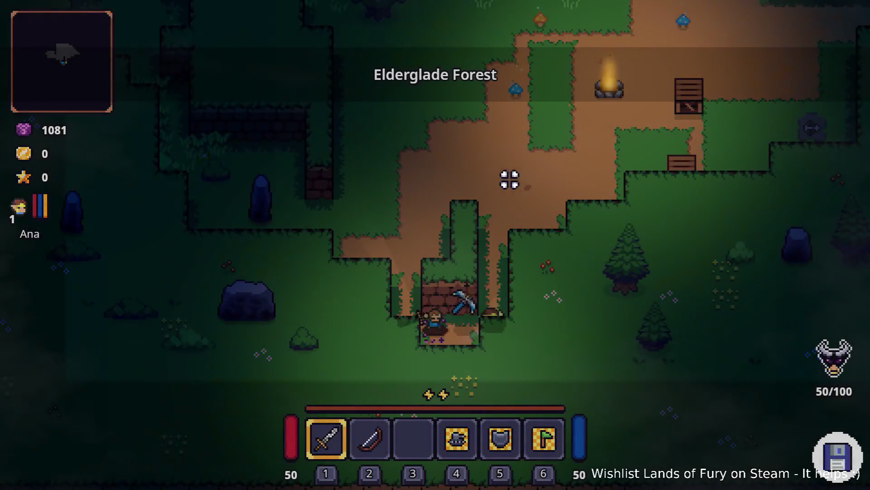
Grant the player 15 levels with the console command Player.AddLevels(15).
key(grave)
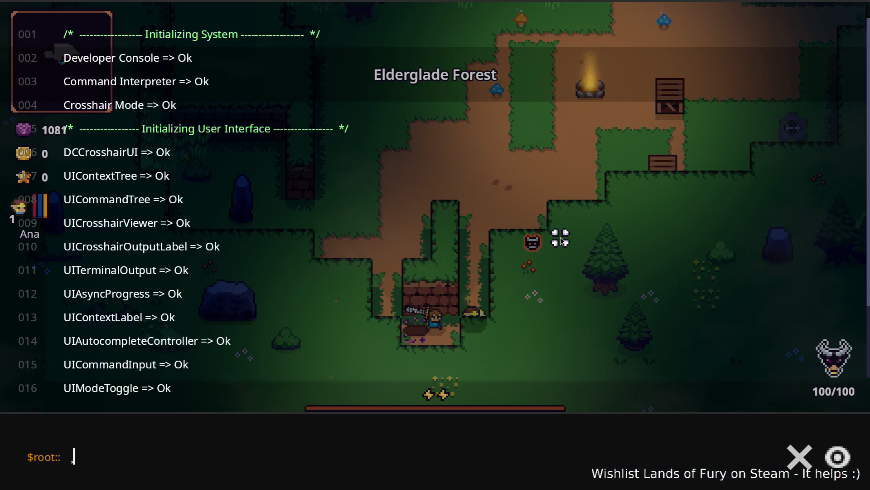
text(Player)
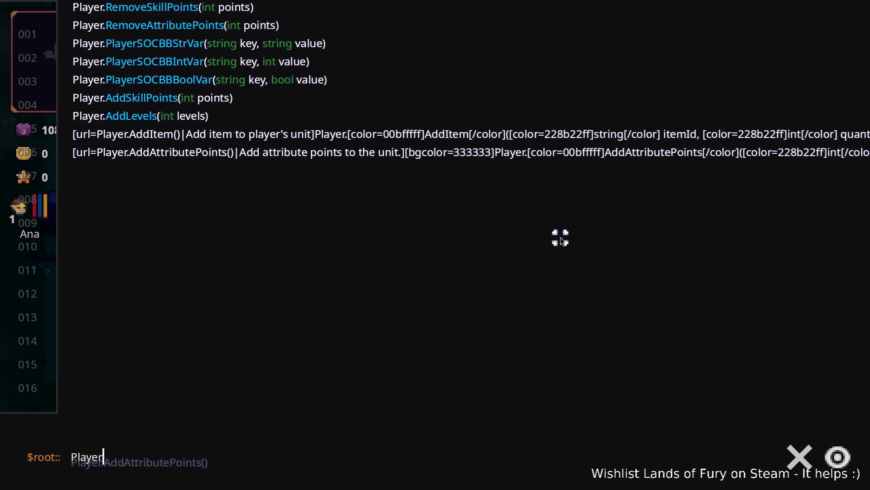
text(.AddLevels(1)
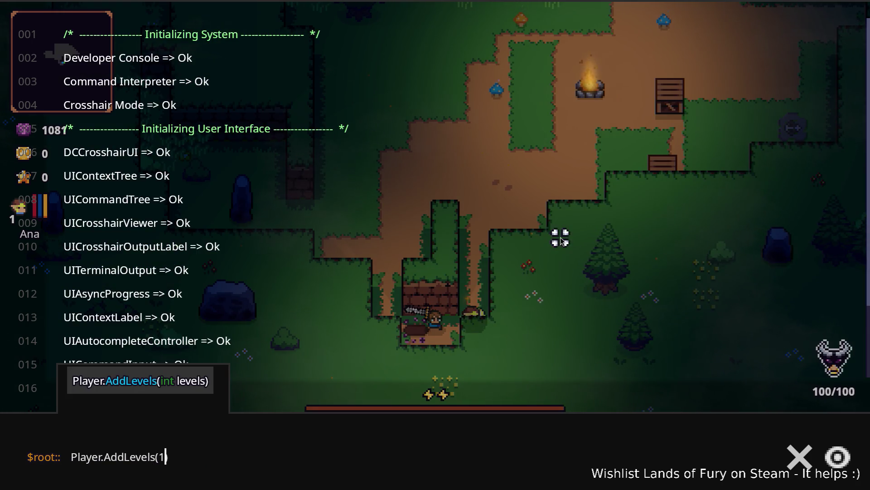
text(5)
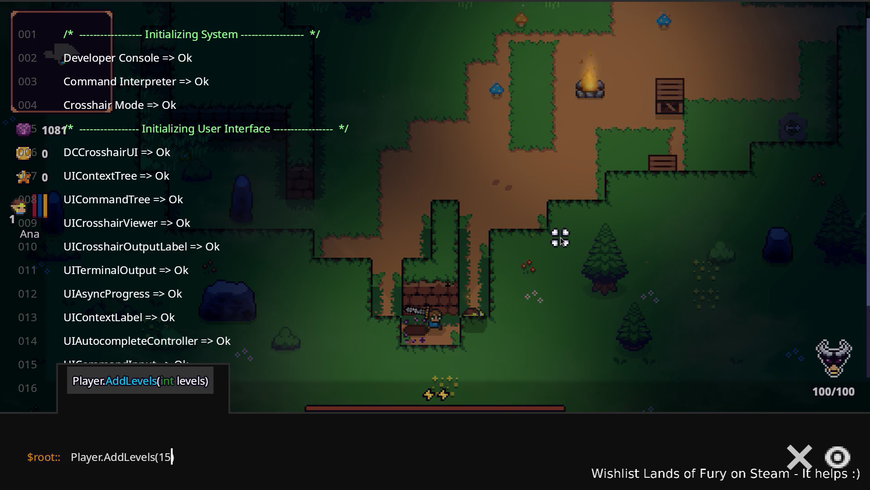
key(Return)
key(Escape)
key(Tab)
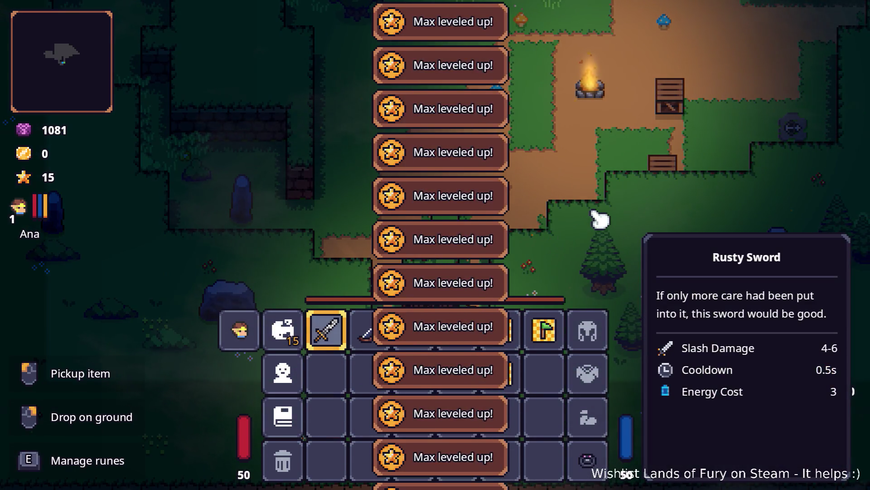
key(Tab)
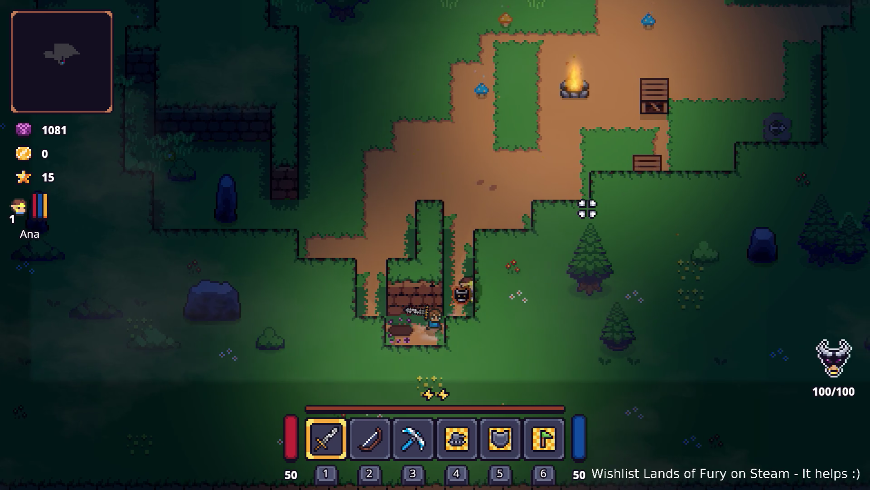
key(Tab)
In the Alma skill tree, add Dash Booster 2, Bruiser 1, Electric Dash 3/3, Explosive Tracer 1/1, and apply.
click(294, 331)
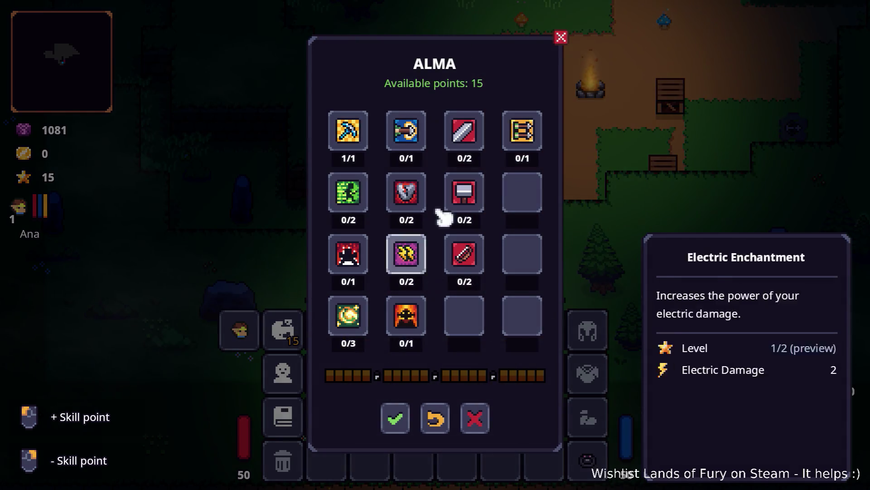
click(415, 131)
click(365, 186)
click(365, 188)
click(357, 254)
click(357, 318)
click(358, 320)
click(349, 313)
click(408, 128)
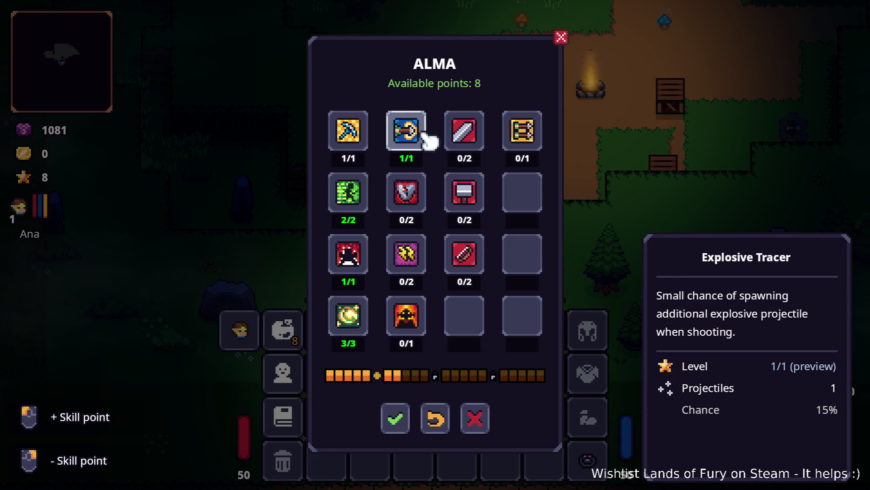
click(412, 418)
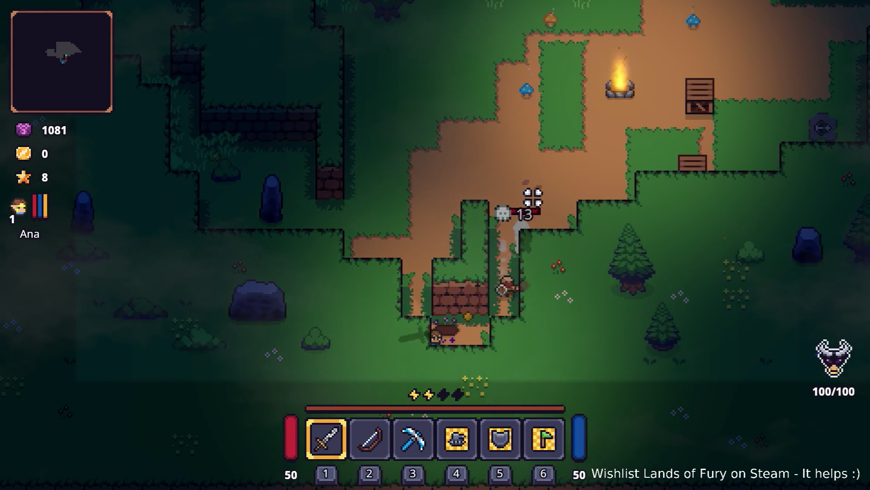
Equip the bow and shoot the enemies near the crate and campfire.
key(w)
key(d)
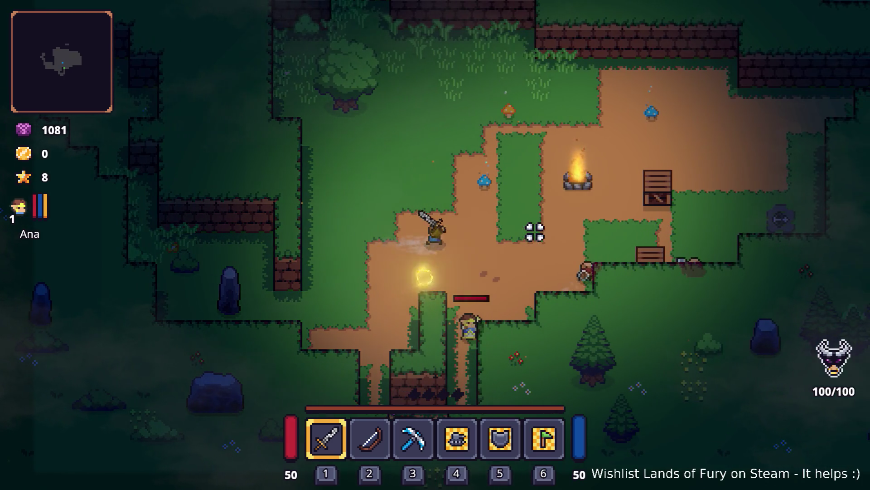
key(2)
click(617, 247)
click(575, 248)
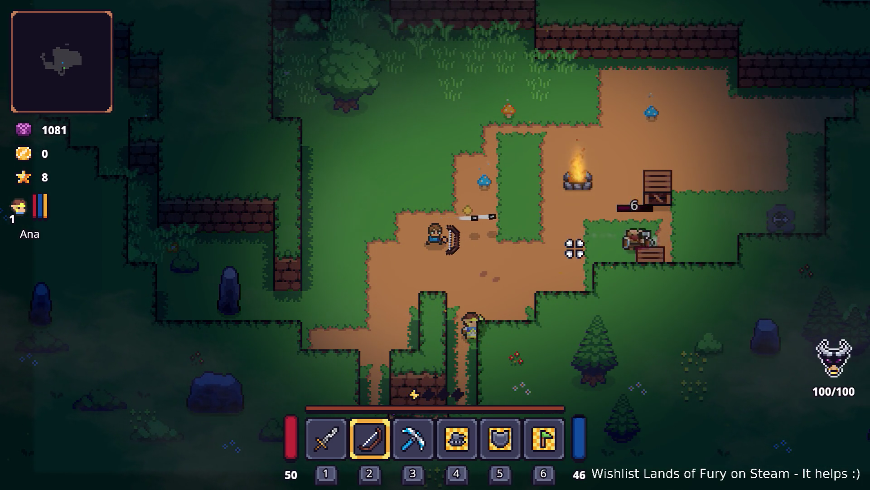
click(580, 250)
click(586, 250)
click(589, 249)
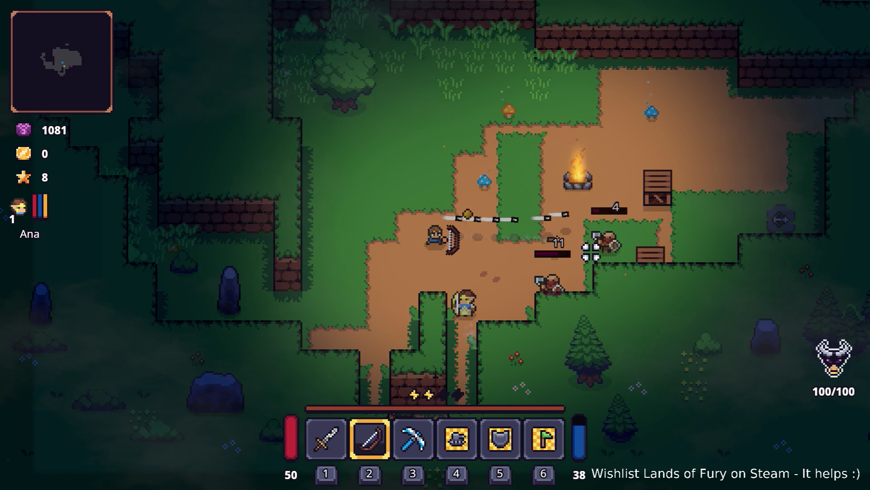
click(592, 250)
key(a)
click(607, 253)
click(553, 297)
click(568, 296)
click(576, 294)
Move right past the campfire, dash past the wall, and briefly check the Godot editor.
key(d)
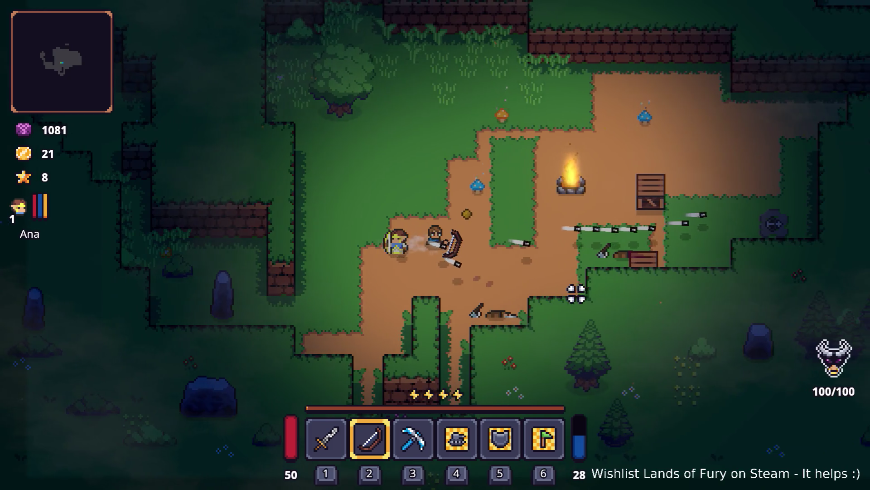
key(d)
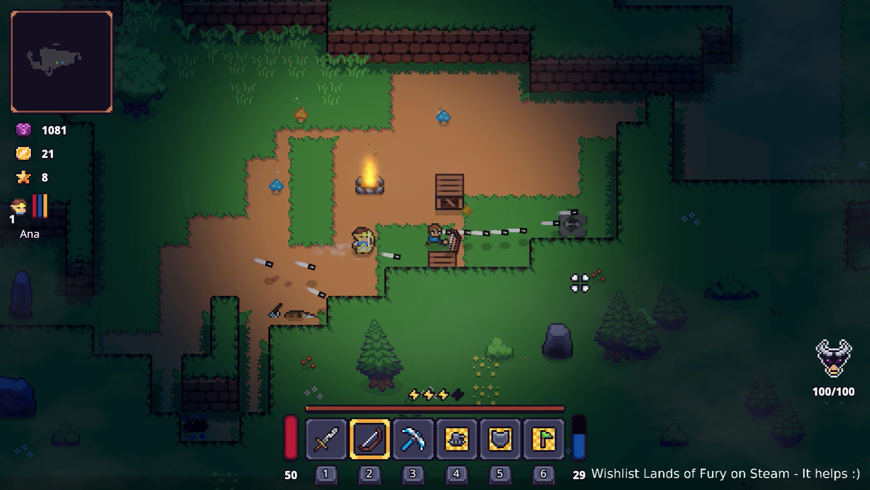
key(d)
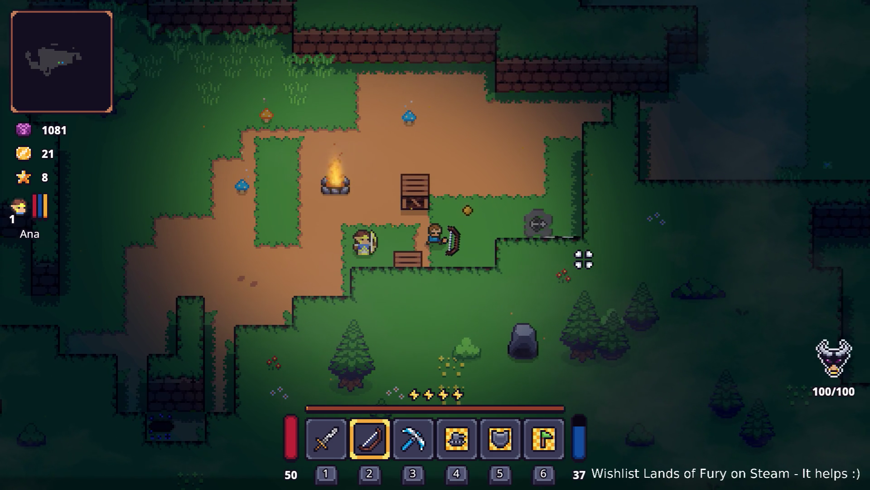
key(w)
key(d)
key(space)
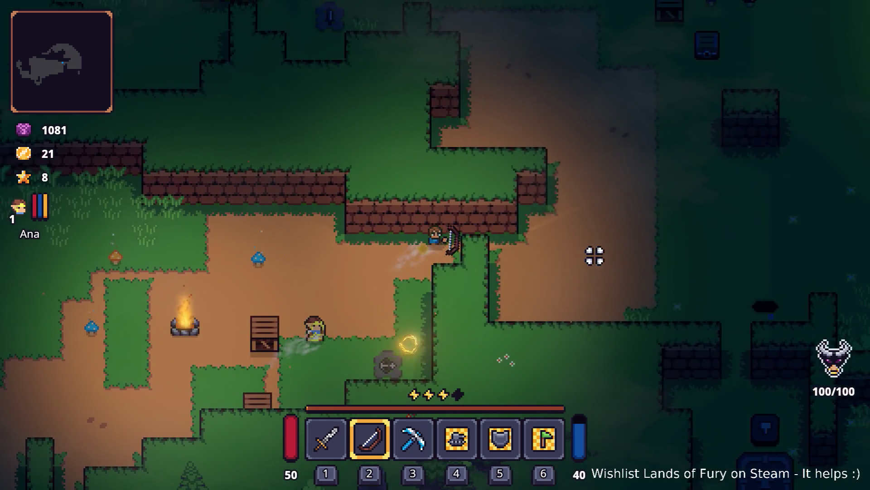
key(F8)
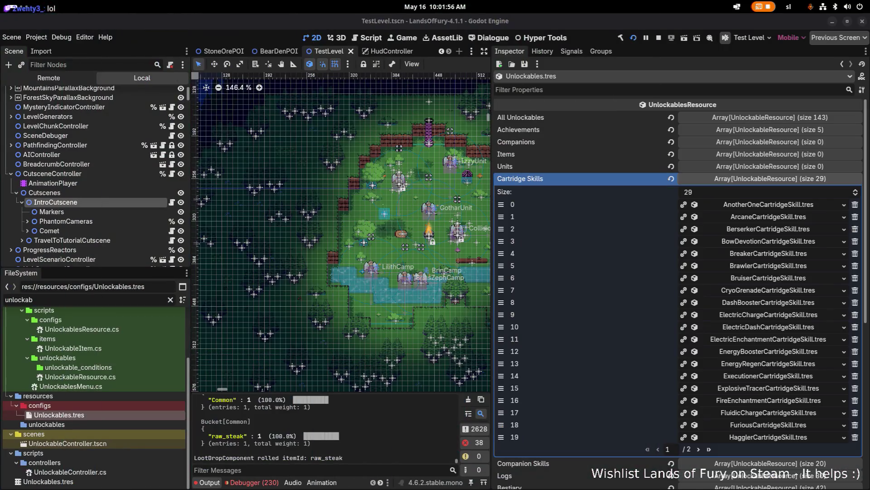
key(alt+Tab)
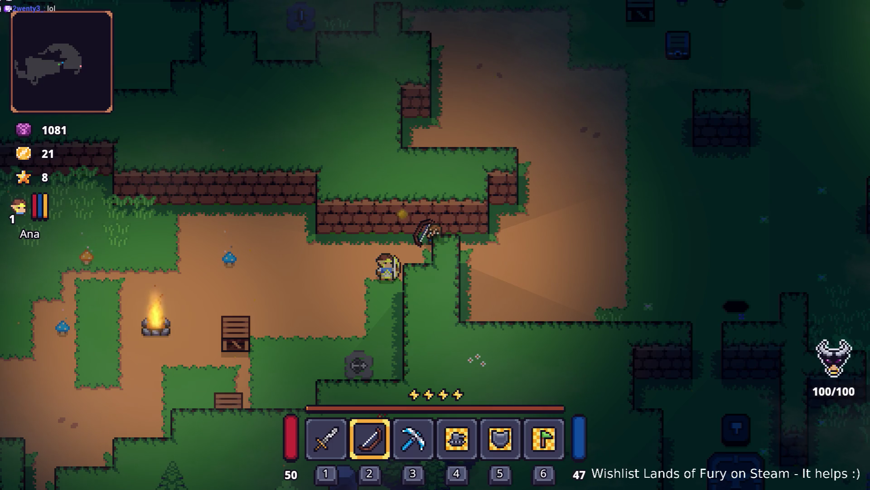
key(d)
key(space)
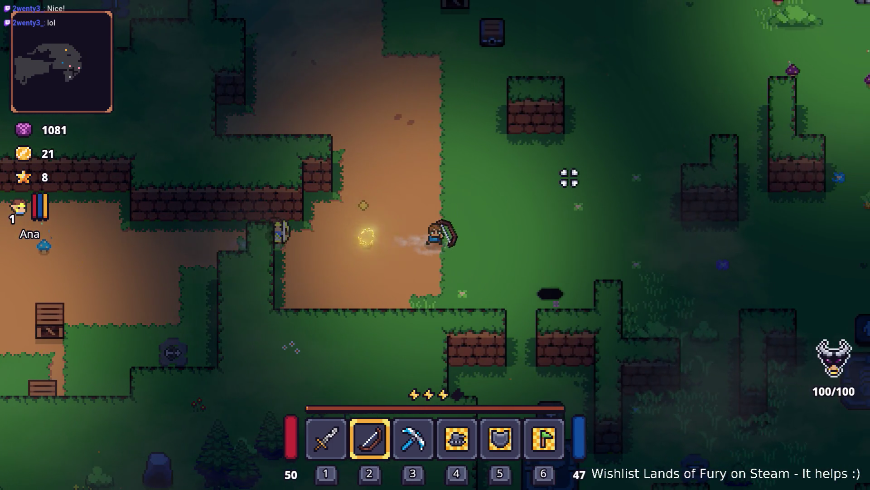
Shoot the remaining forest bandits with arrows, then open the inventory.
click(408, 130)
click(569, 155)
click(400, 159)
click(410, 163)
click(350, 189)
key(d)
key(w)
click(534, 235)
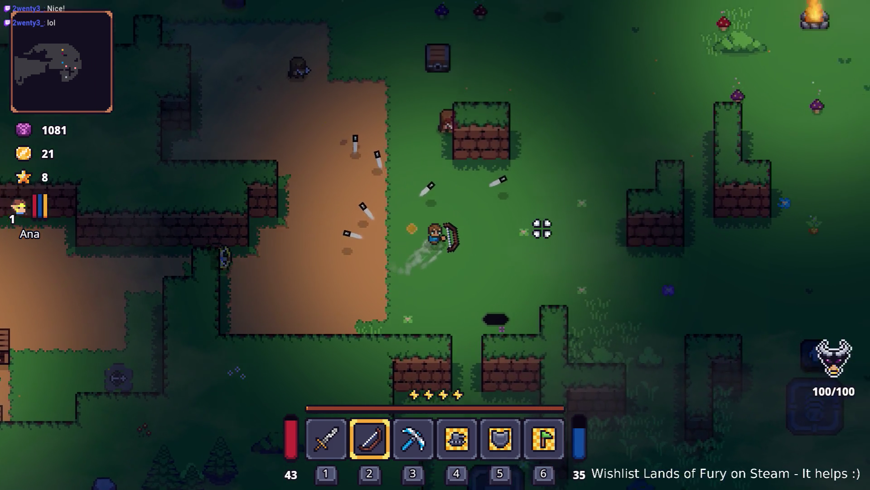
key(d)
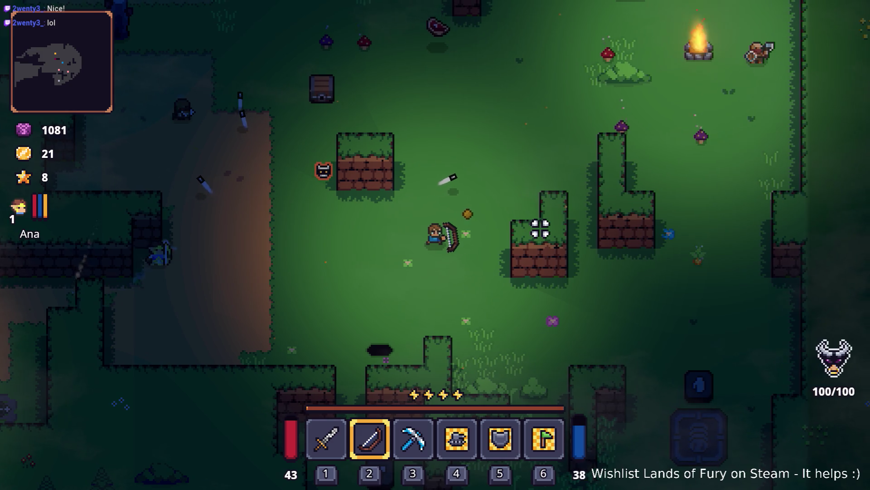
key(a)
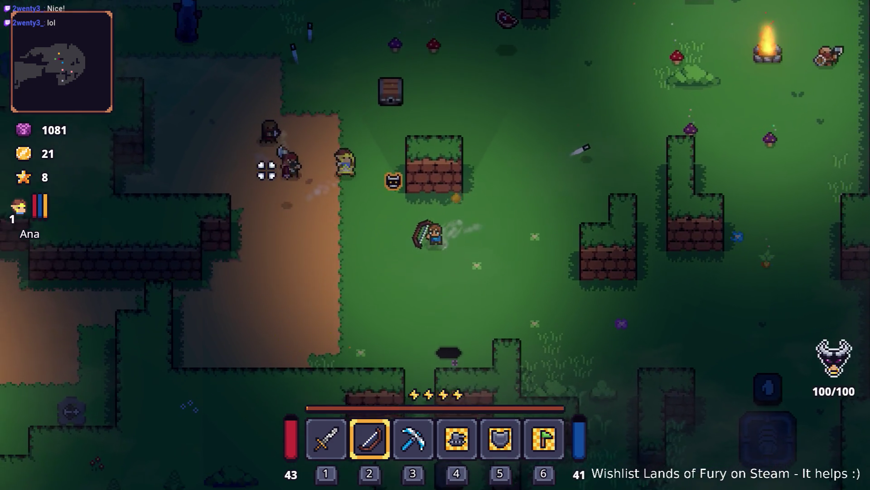
click(302, 136)
click(304, 138)
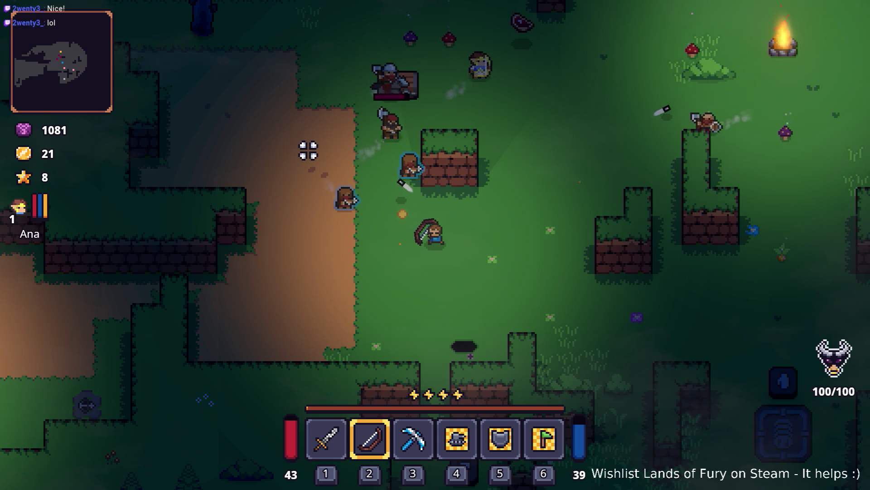
key(a)
click(306, 191)
click(359, 183)
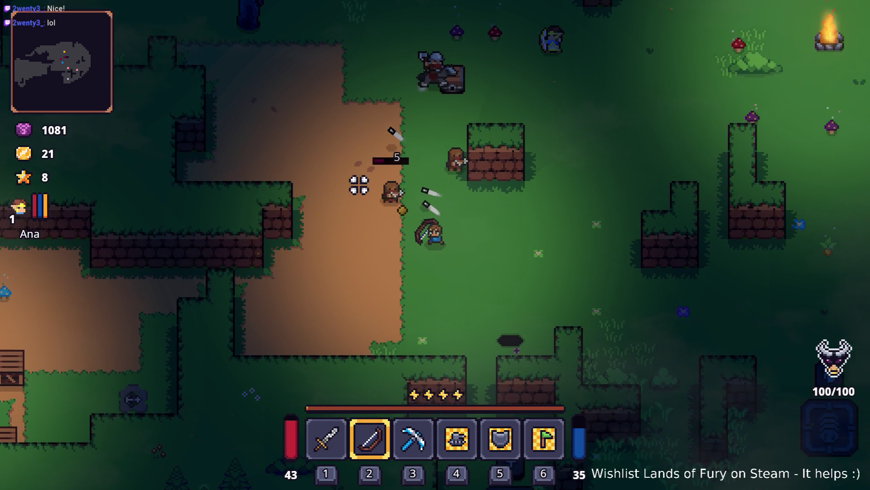
click(341, 196)
click(341, 195)
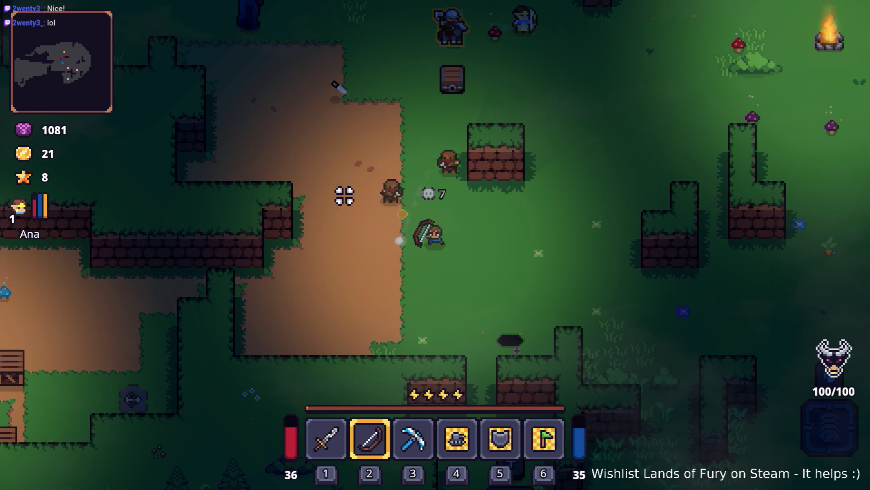
key(w)
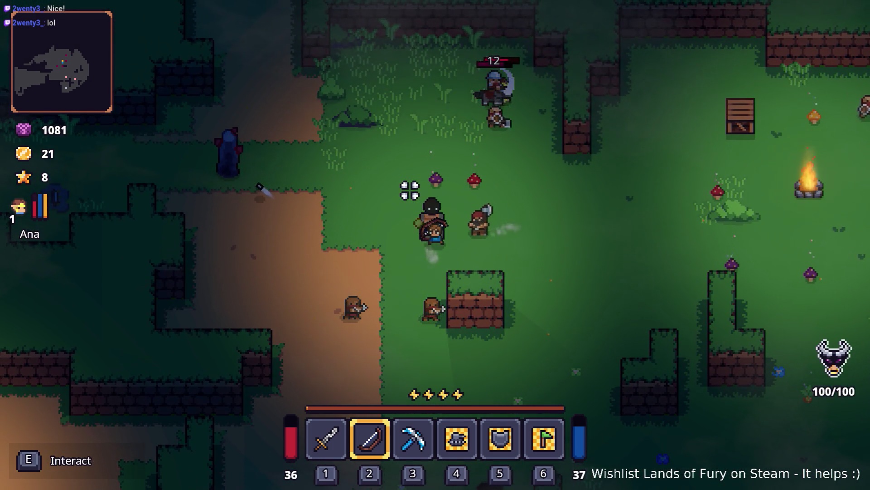
key(a)
key(Tab)
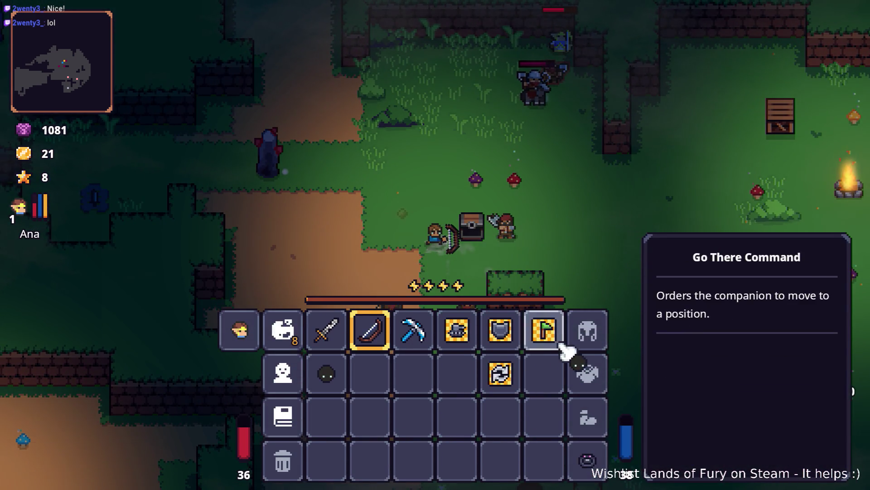
Close the inventory and fire bow arrows at the enemies to the left and up-left.
key(Tab)
key(d)
key(w)
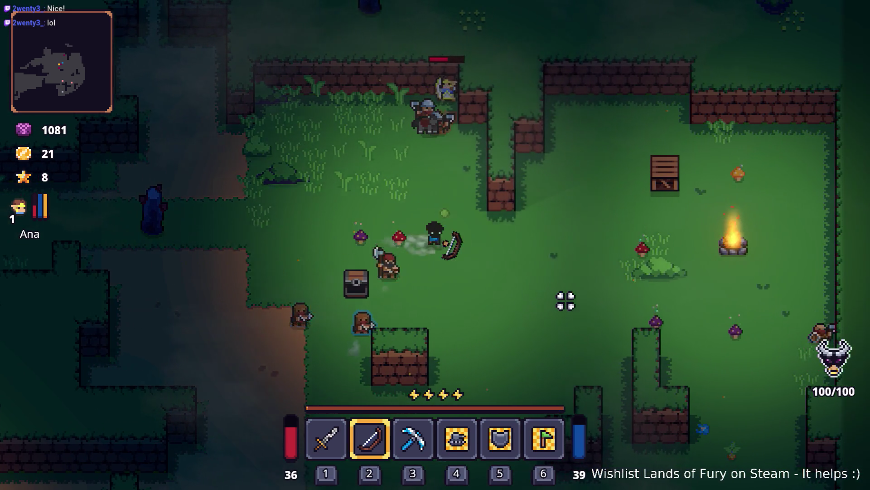
key(d)
click(278, 288)
click(345, 263)
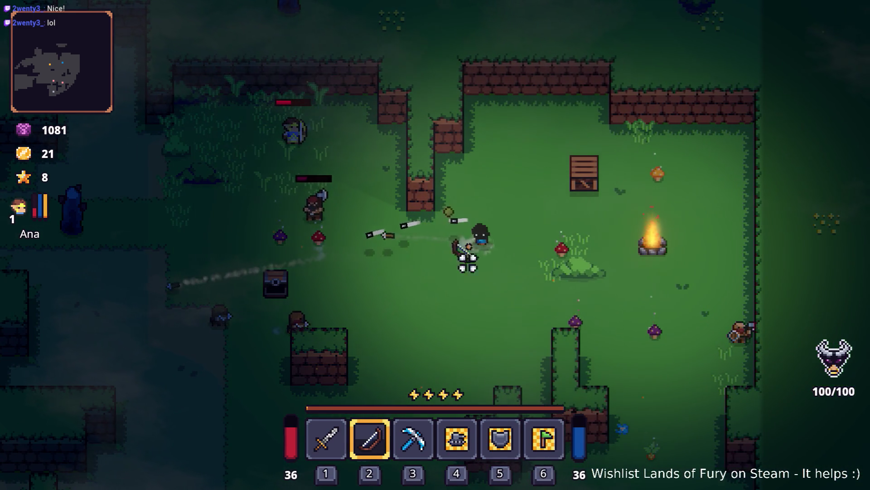
key(s)
click(422, 268)
click(354, 278)
click(377, 249)
click(421, 223)
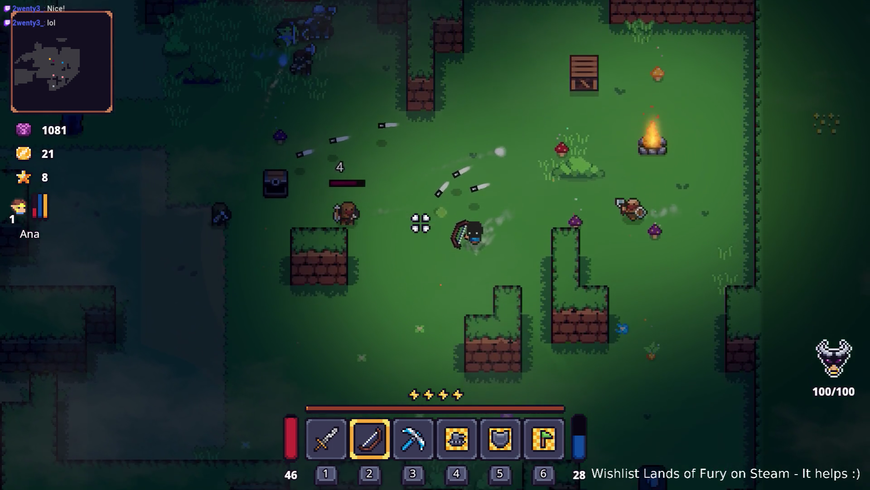
Shoot down the axe-wielding enemy with several more arrows.
key(a)
click(521, 187)
click(549, 184)
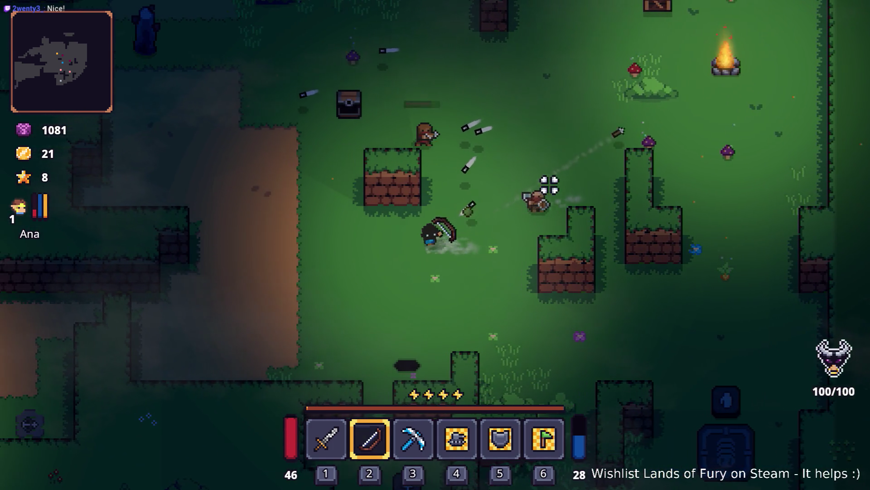
click(505, 263)
click(478, 265)
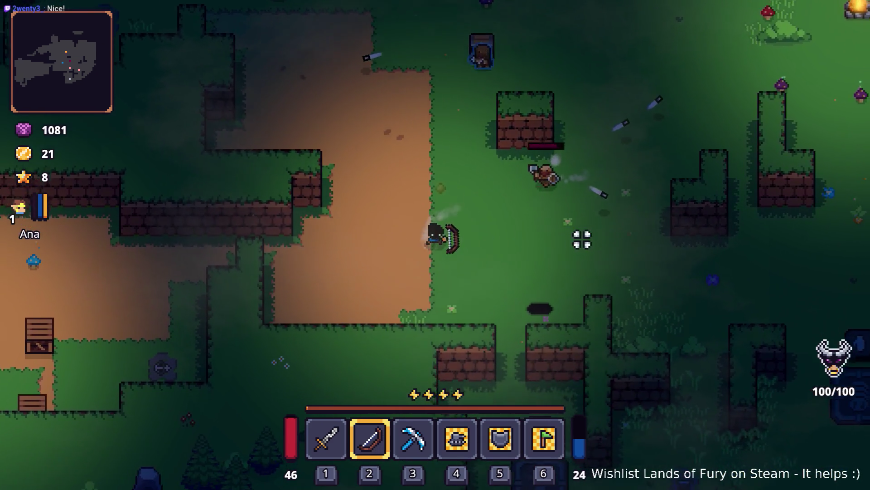
Switch to the sword and slash at the nearby enemies while moving up-right.
key(d)
key(1)
click(466, 174)
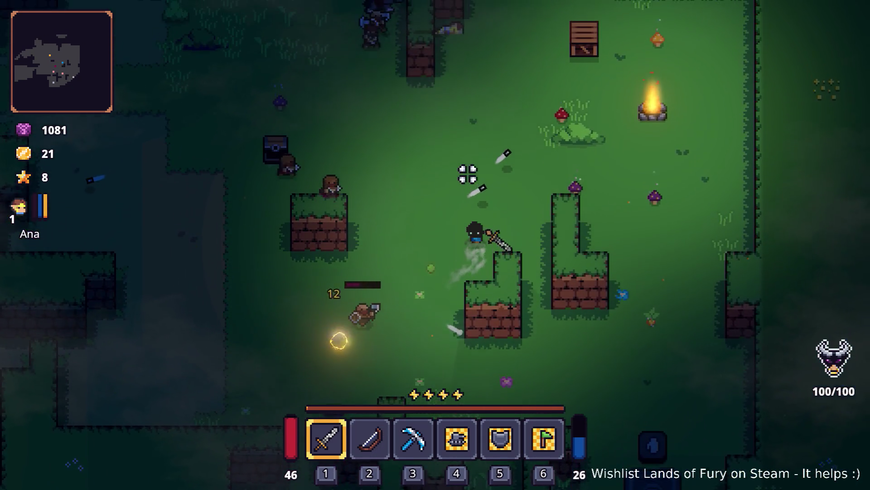
key(w)
click(501, 201)
key(w)
key(d)
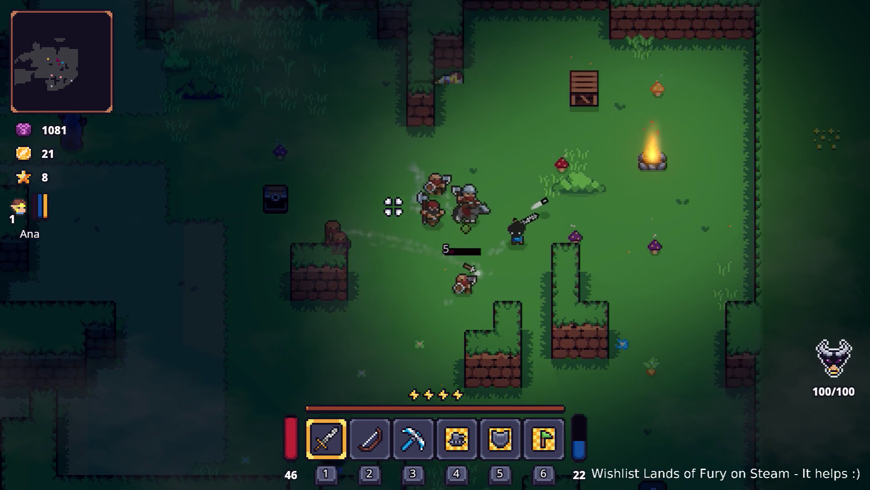
Switch back to the bow and shoot the approaching enemies.
key(s)
click(455, 226)
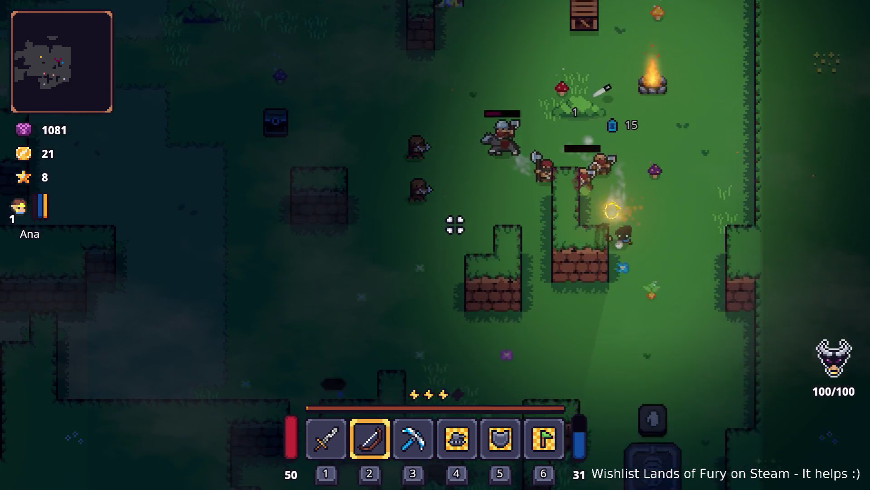
key(a)
key(w)
key(a)
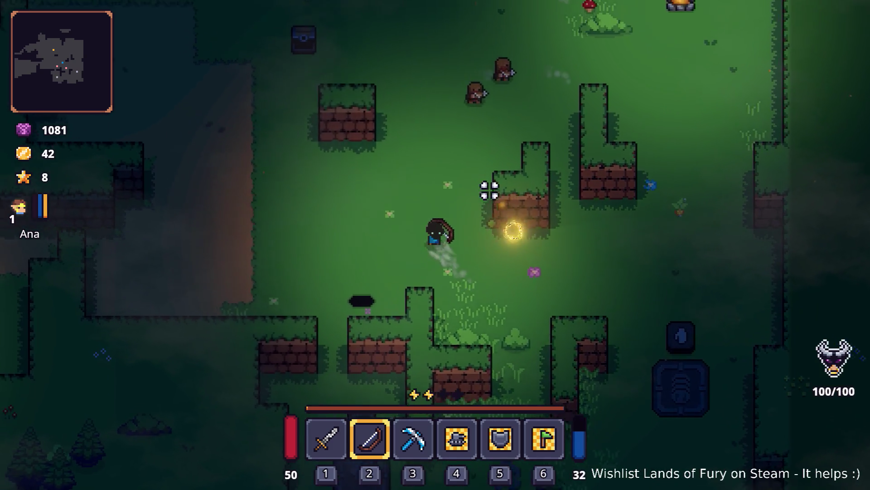
click(567, 109)
key(a)
click(567, 102)
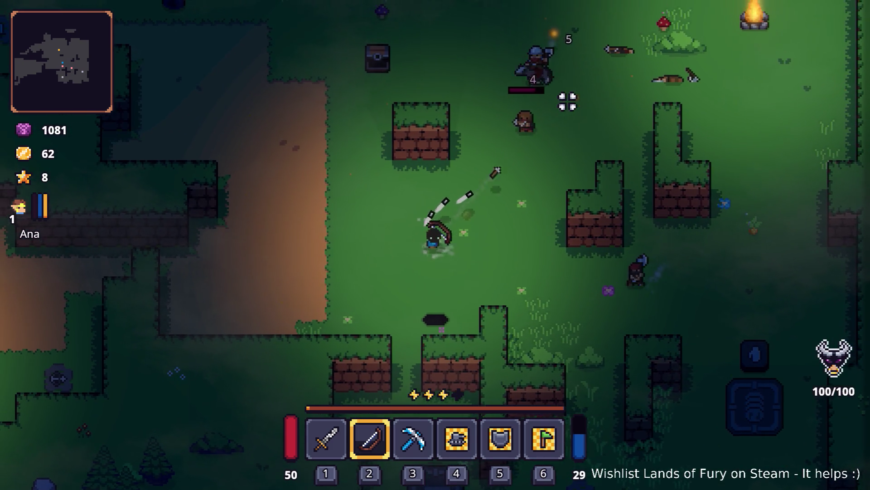
Switch to the pickaxe, dash left away from enemies, and strike the skeleton.
key(3)
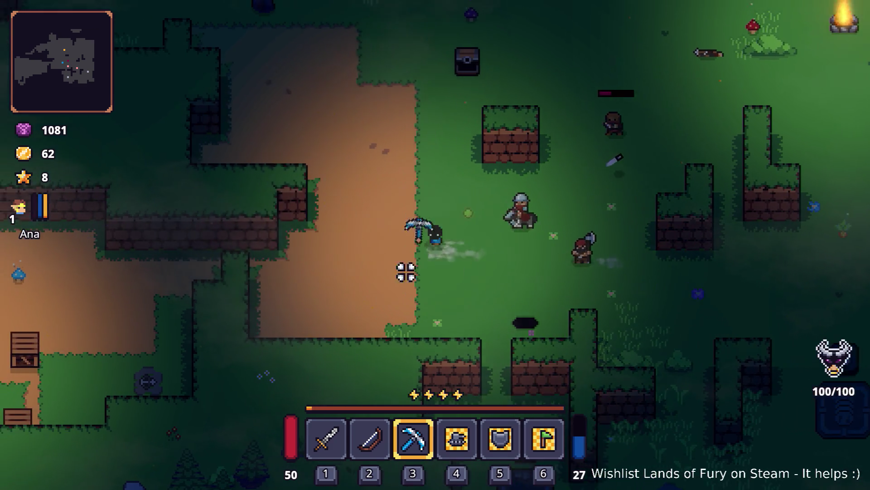
key(w)
key(a)
key(w)
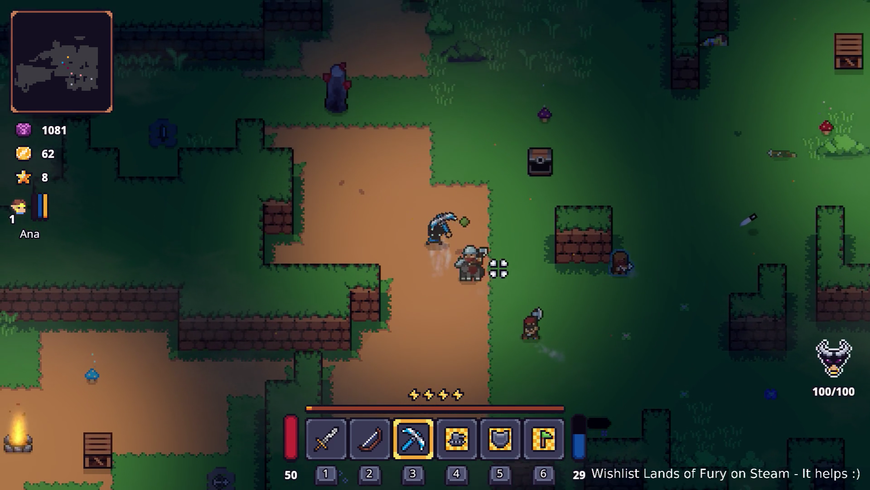
key(a)
key(space)
key(a)
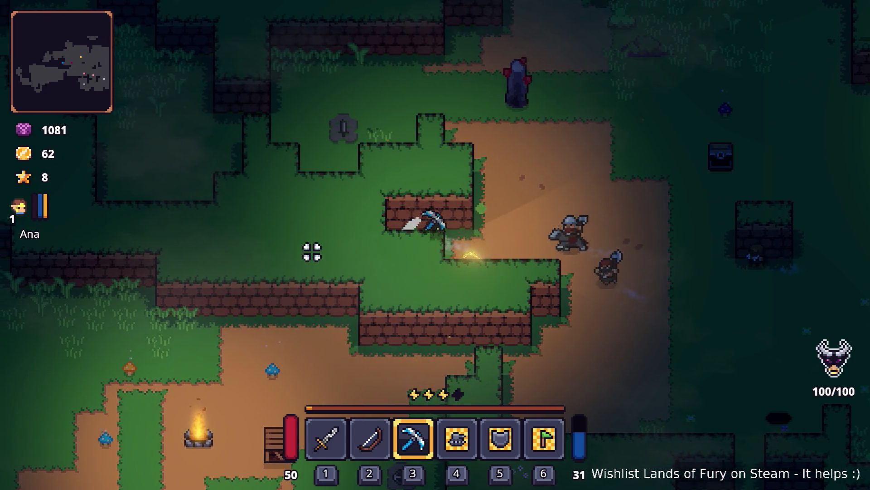
key(w)
key(a)
click(285, 244)
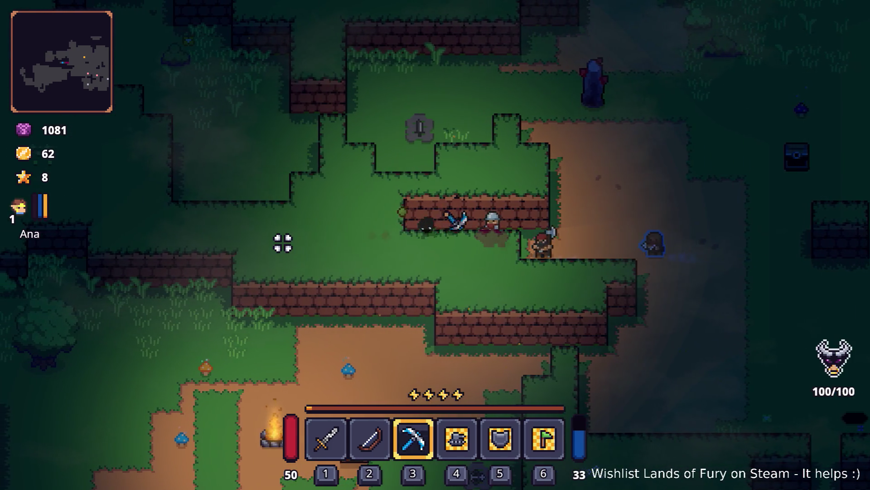
Switch back to the bow and reposition to dodge the attackers.
key(w)
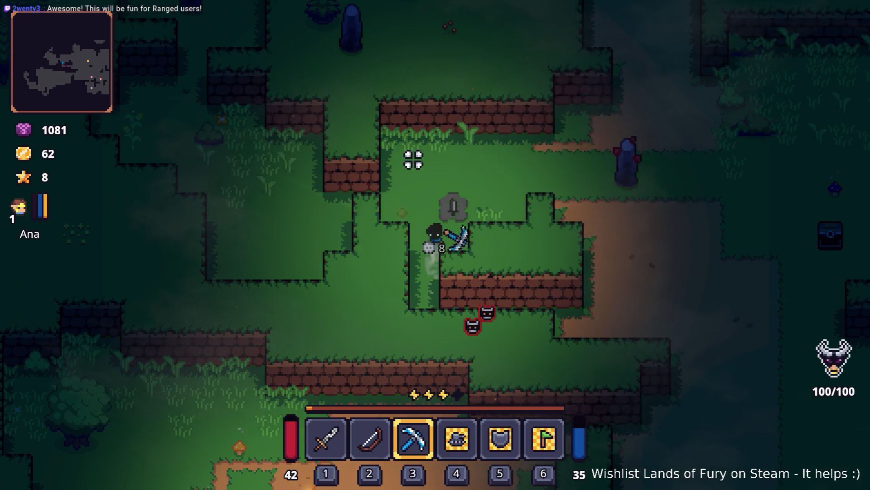
key(d)
key(2)
key(d)
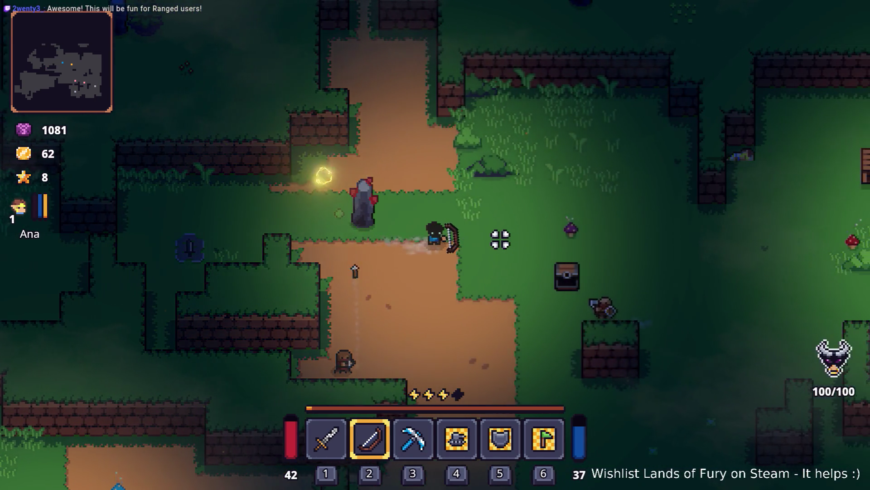
key(s)
key(w)
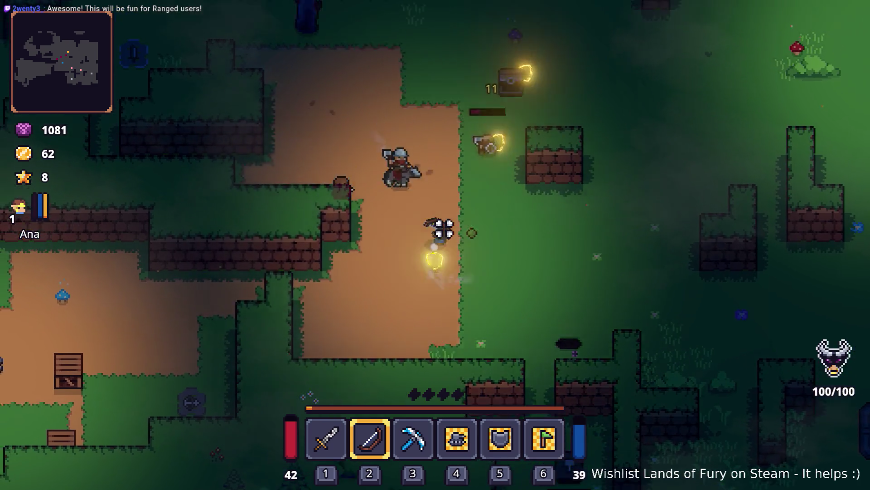
key(w)
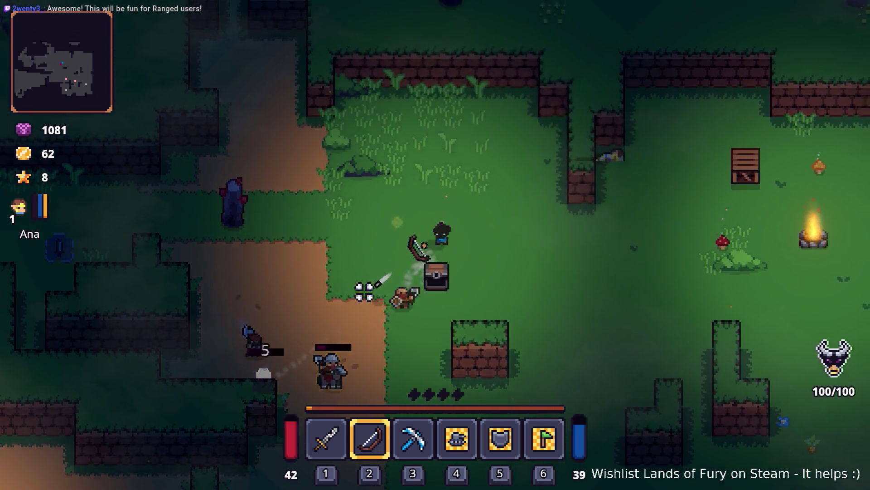
key(d)
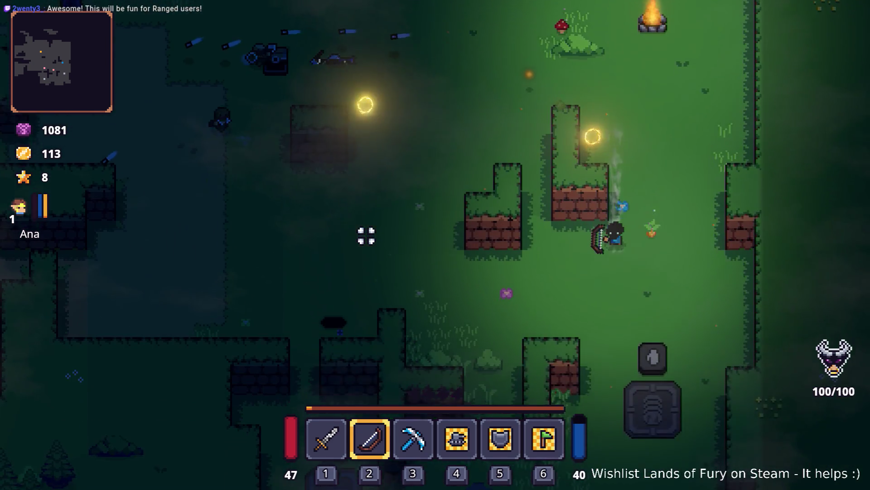
Collect the dropped gold and shoot an arrow at the approaching enemy.
key(a)
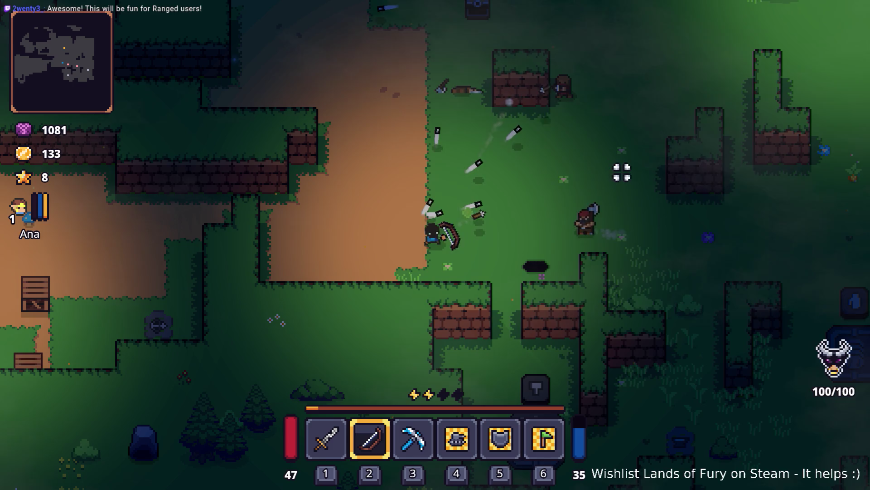
key(w)
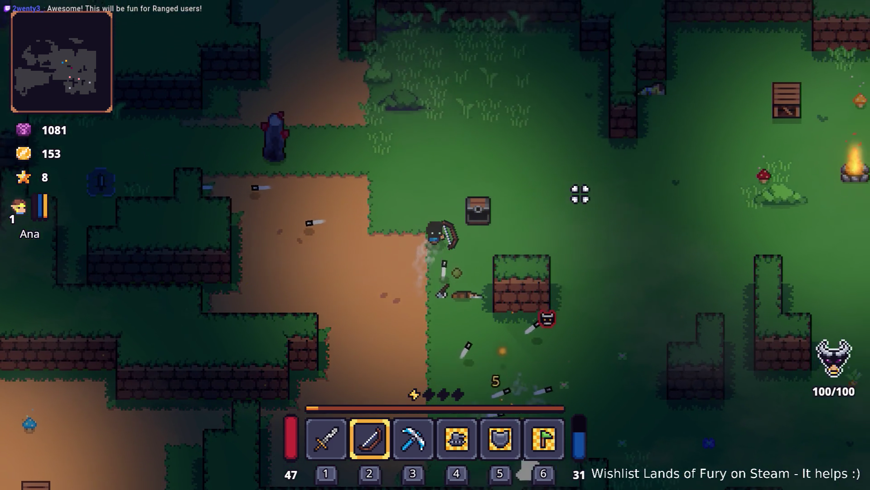
key(d)
key(s)
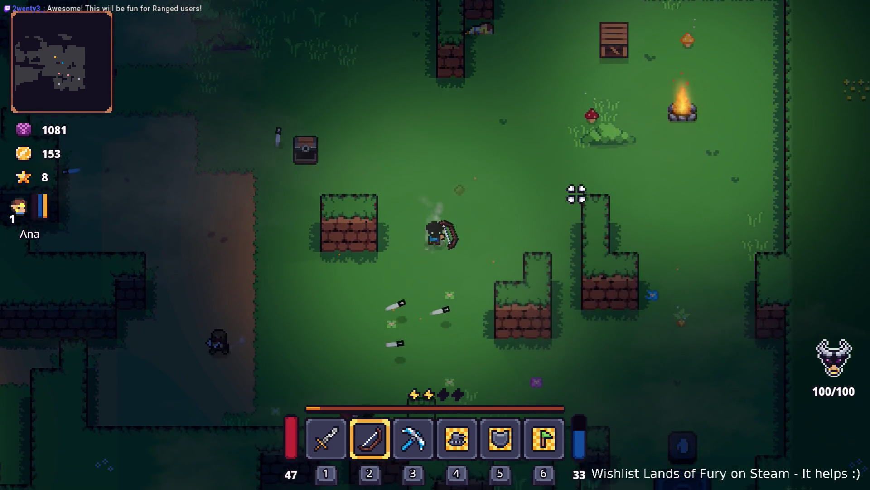
key(a)
click(225, 194)
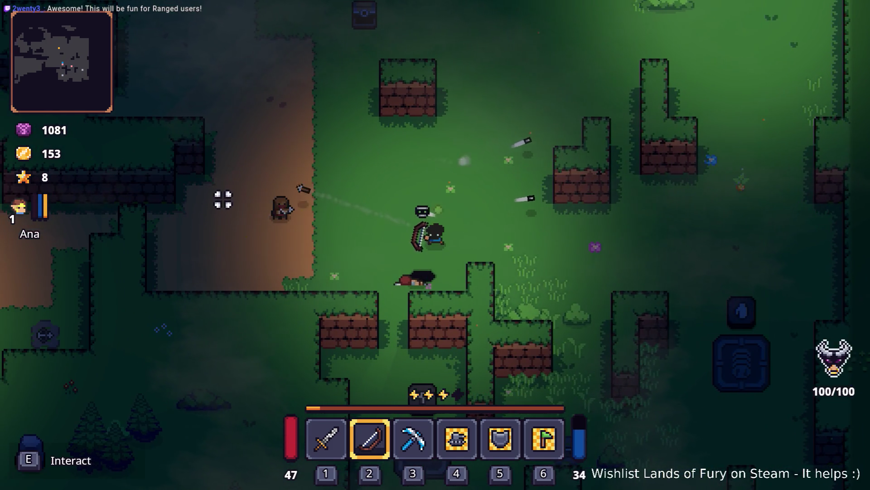
Dash west along the path away from danger.
key(w)
key(a)
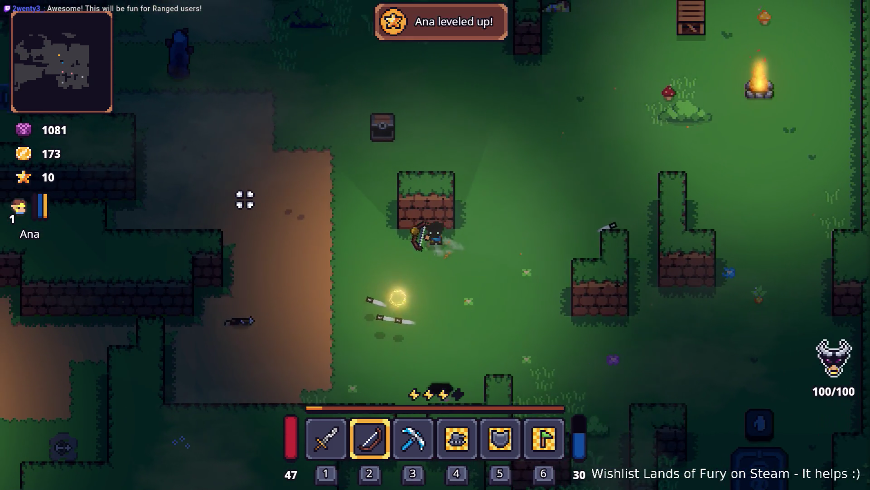
key(space)
key(w)
key(a)
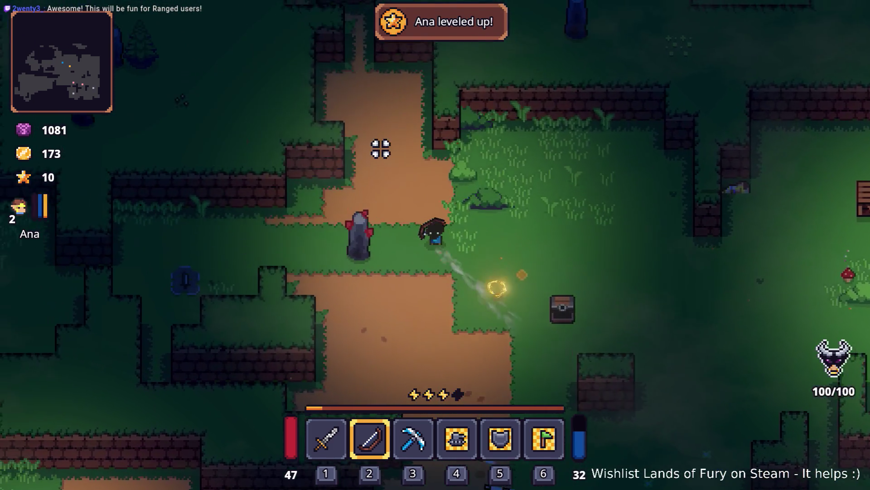
key(s)
key(a)
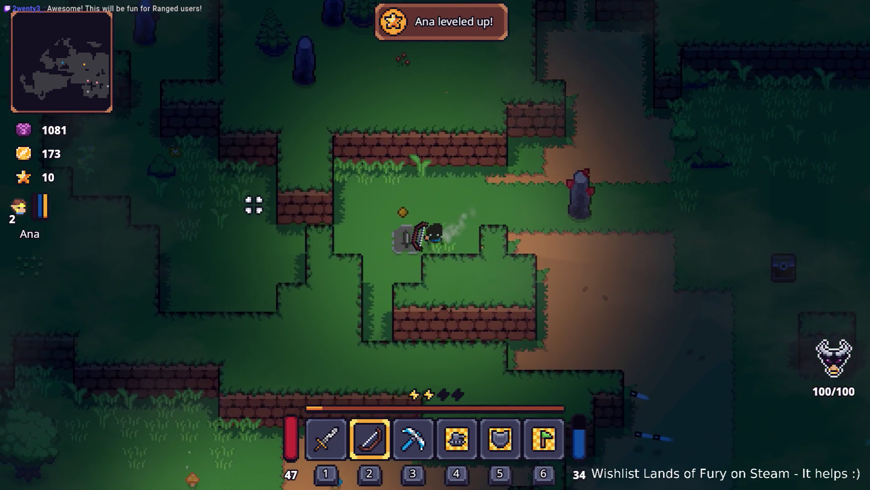
key(space)
Pick up the corn and head up-right along the dirt path toward the stash.
key(a)
key(w)
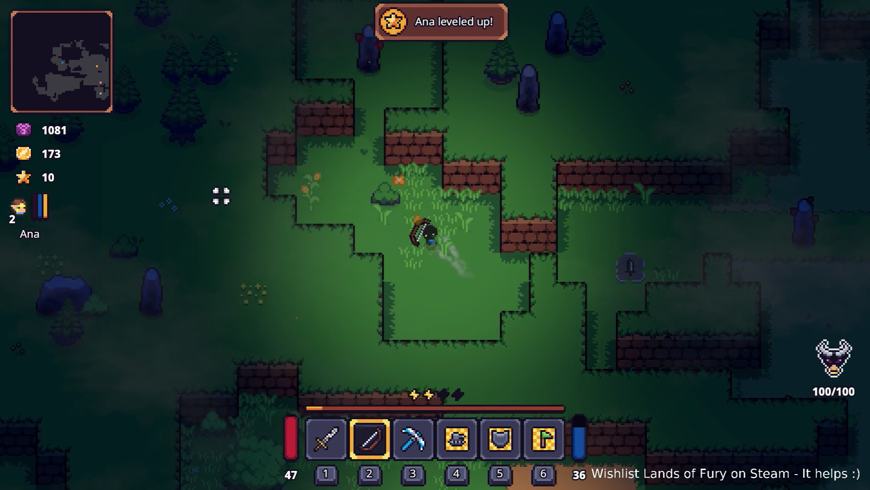
key(w)
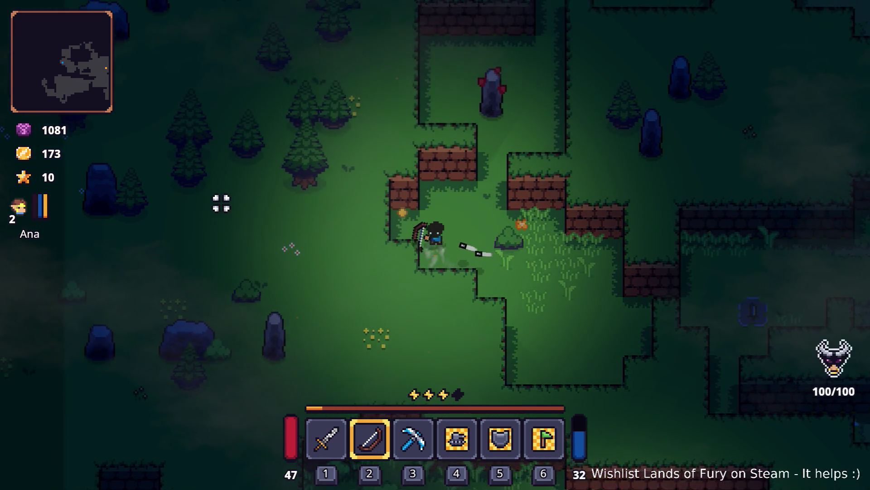
key(d)
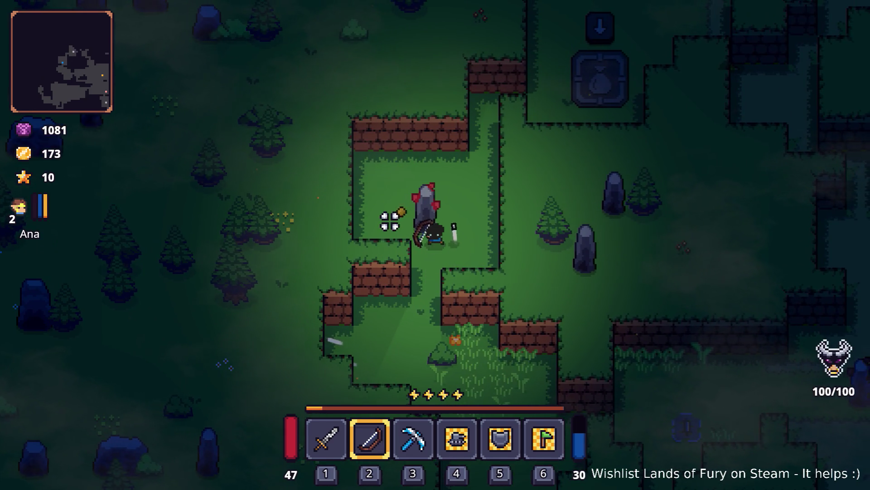
key(w)
key(d)
key(w)
key(d)
key(space)
key(space)
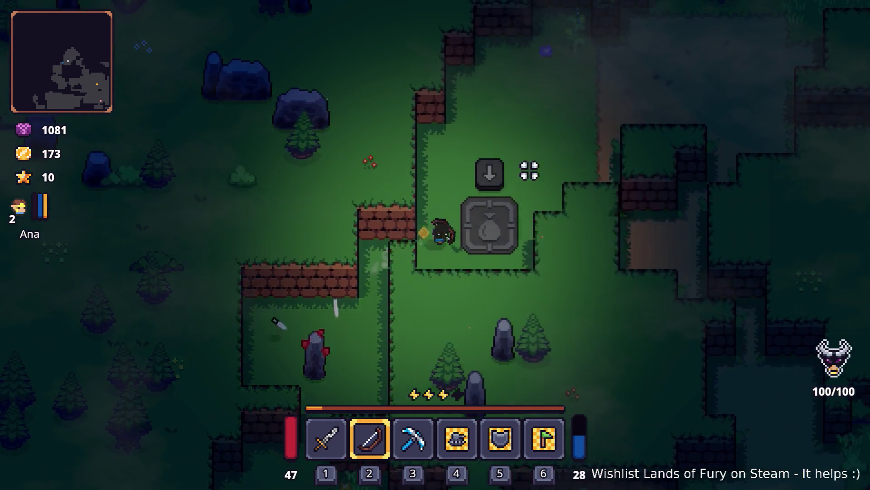
Walk up-right, open the inventory, and move the corn item out of its slot.
key(w)
key(d)
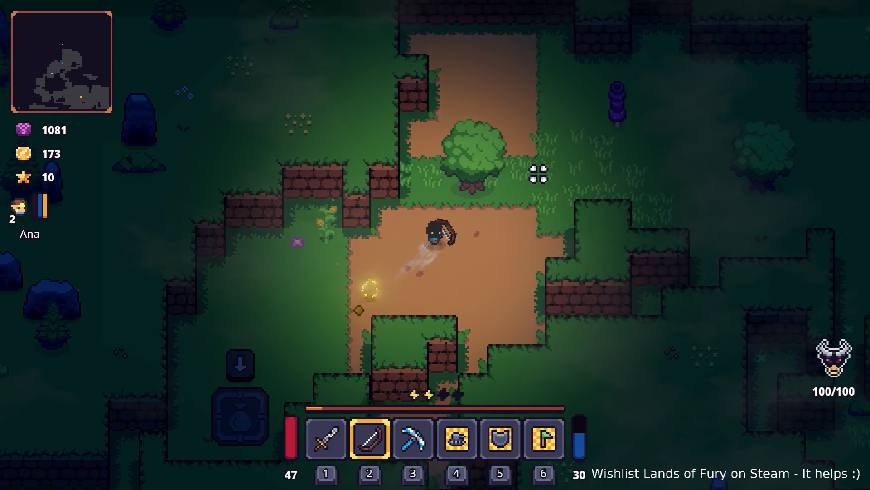
key(i)
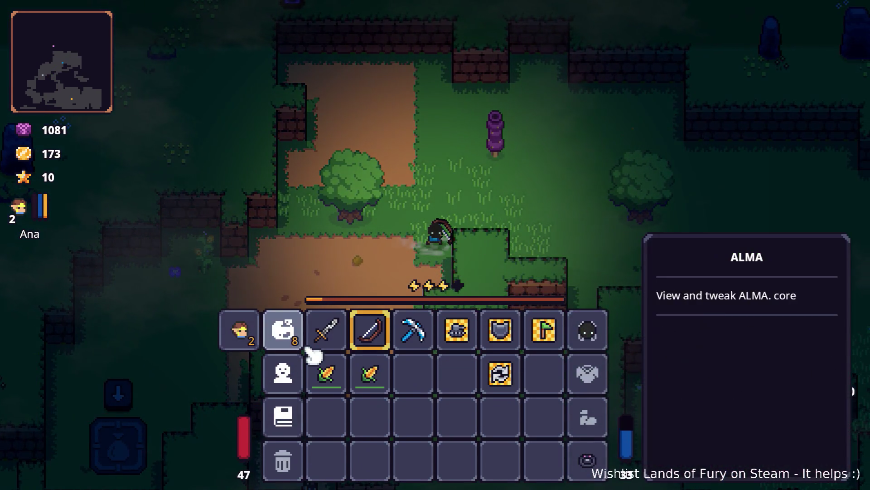
key(i)
key(i)
drag(327, 374, 333, 313)
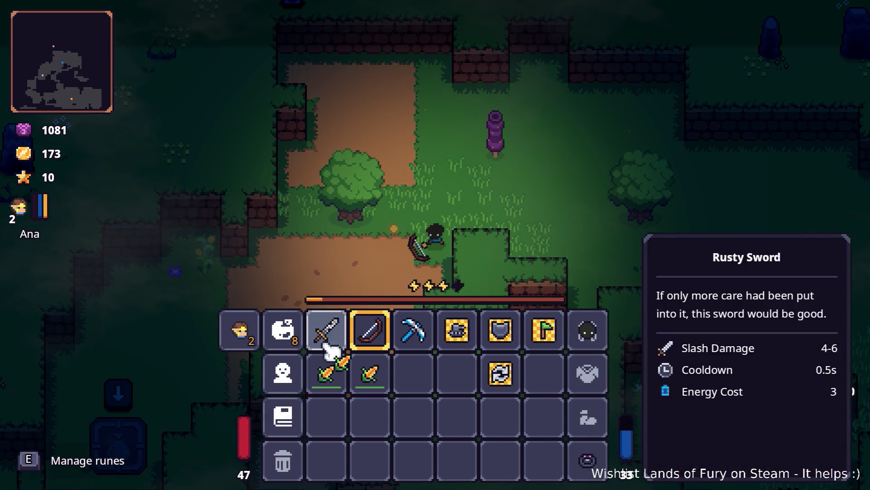
In the ALMA skill tree, add points to Breaker and a devotion skill.
click(286, 340)
click(521, 132)
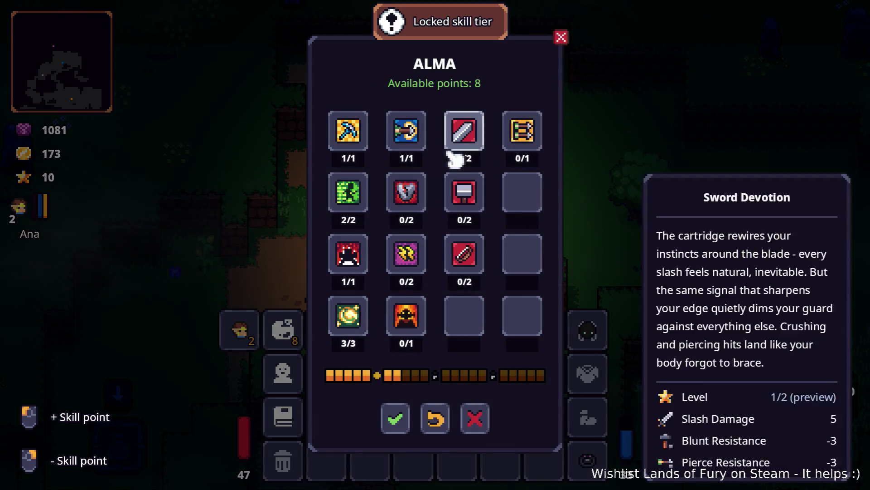
click(467, 133)
click(467, 133)
click(407, 204)
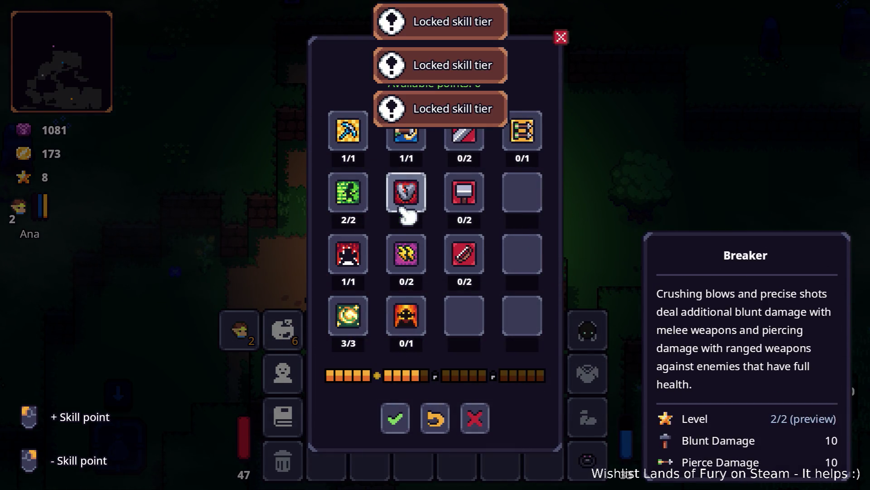
click(464, 206)
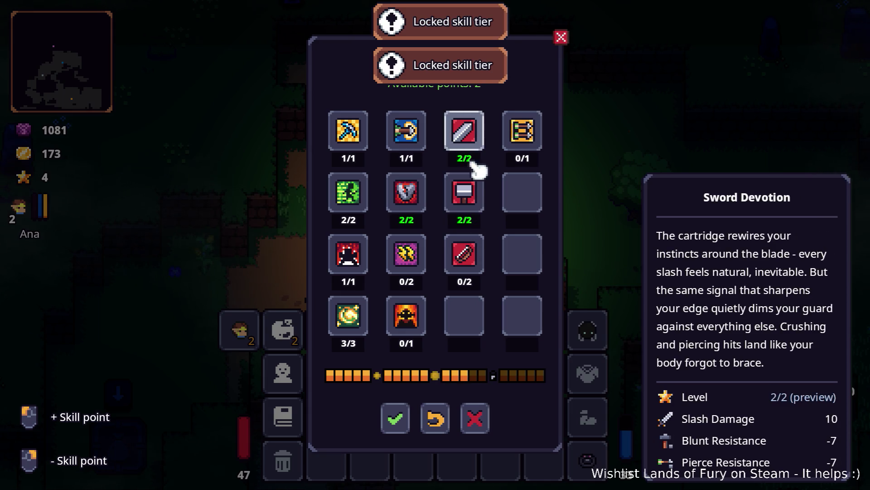
click(471, 250)
click(470, 251)
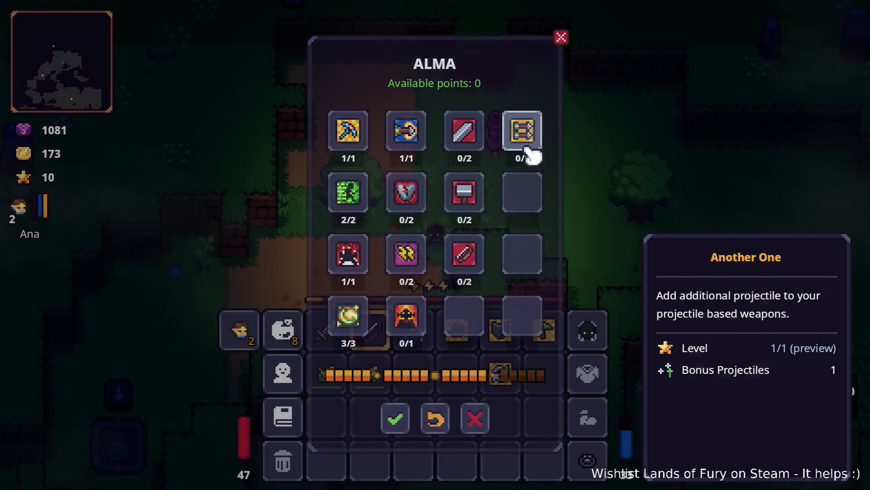
key(Escape)
Spend points on Breaker, Sword Devotion, Hammer Devotion and Another One, then apply.
key(i)
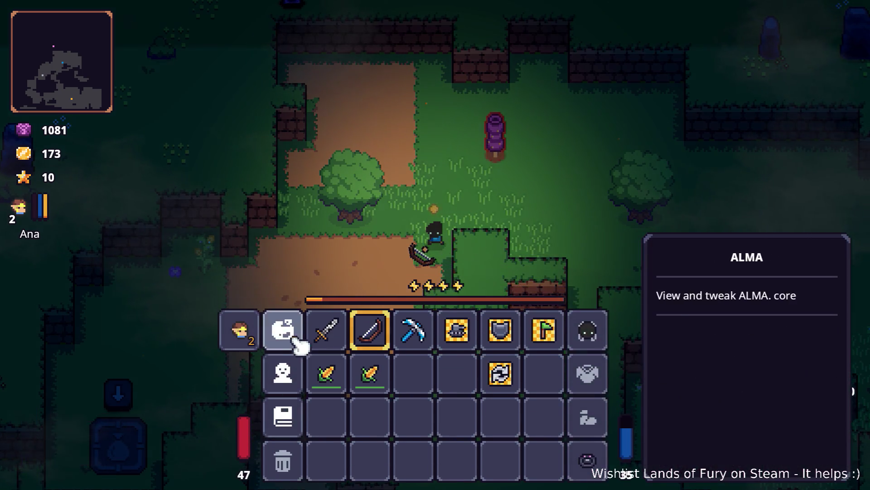
click(281, 329)
click(410, 204)
click(410, 204)
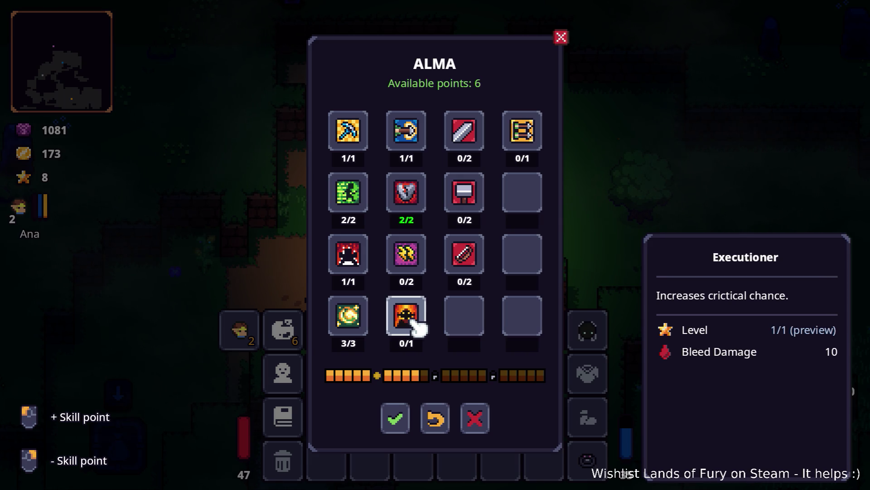
click(483, 148)
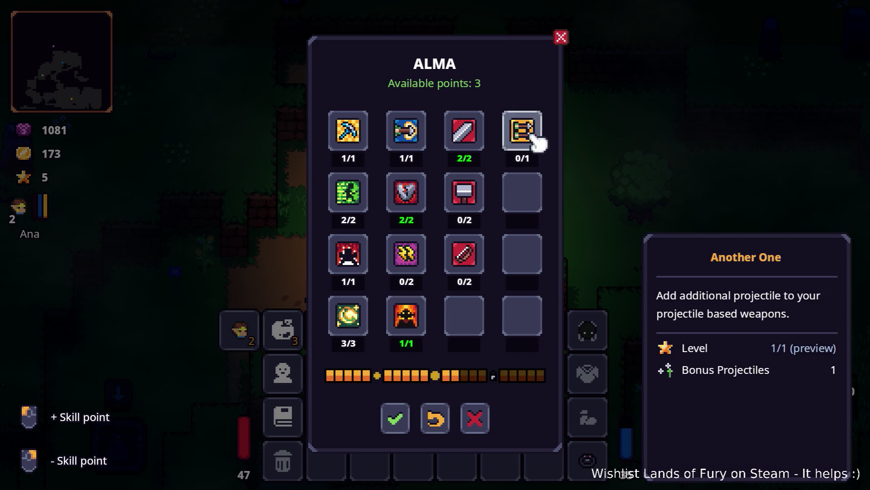
click(529, 136)
click(474, 212)
click(530, 142)
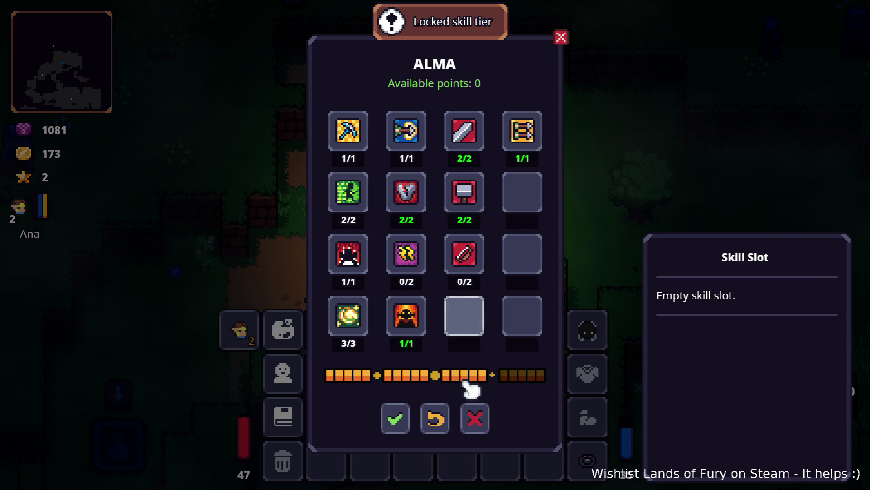
click(408, 416)
key(Escape)
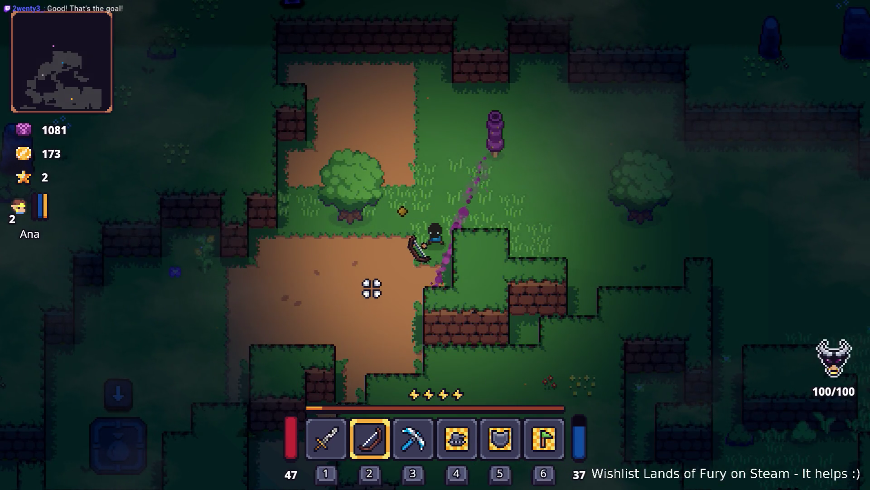
Walk down to the enemy, attack it, and switch to the sword.
key(a)
key(s)
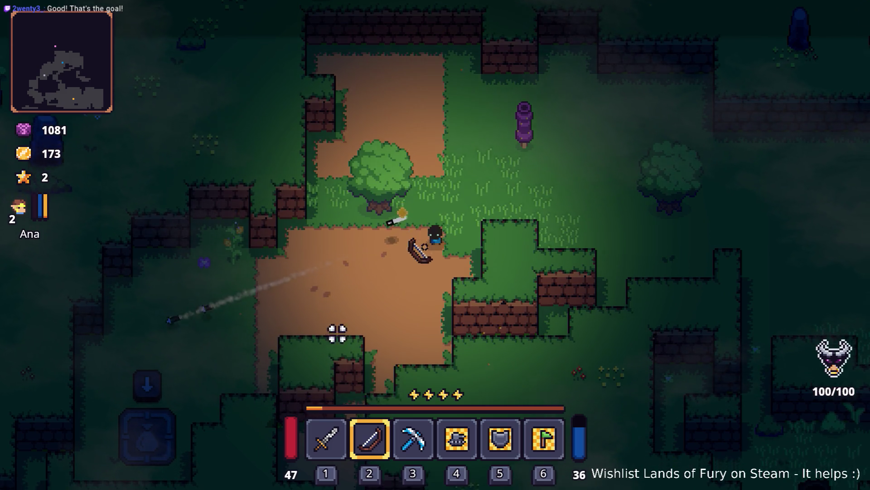
key(s)
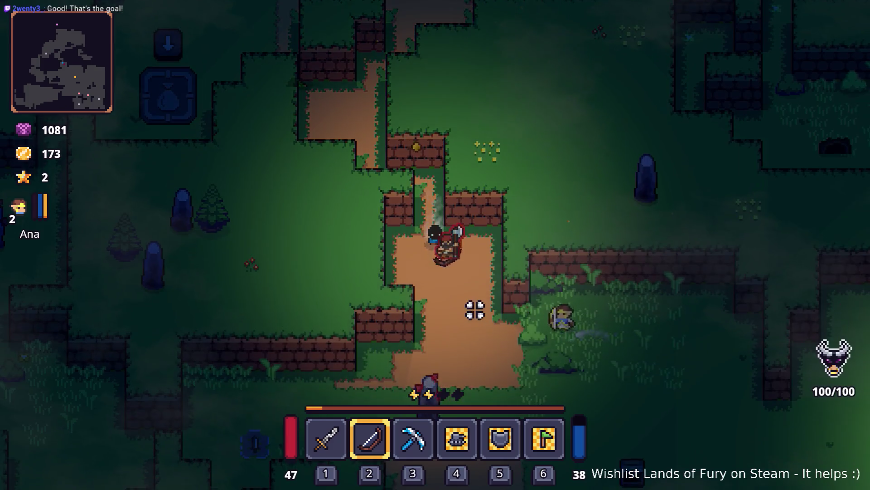
click(450, 206)
click(460, 179)
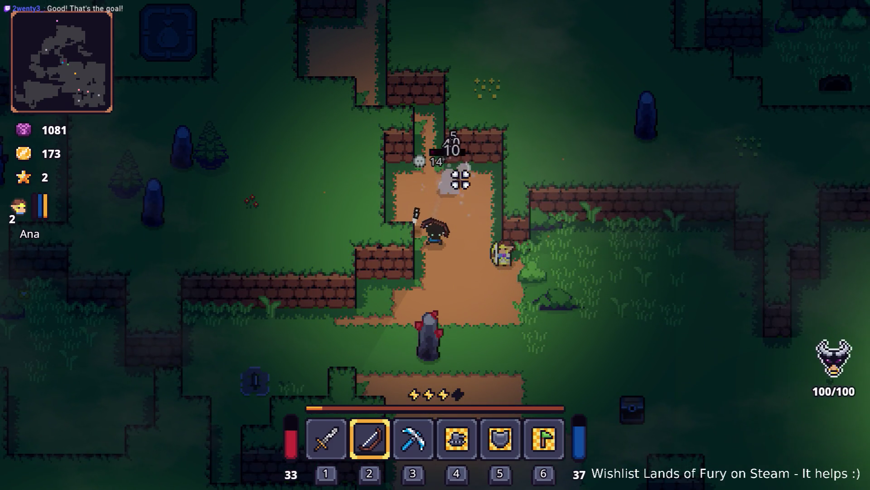
key(d)
key(s)
click(460, 172)
key(1)
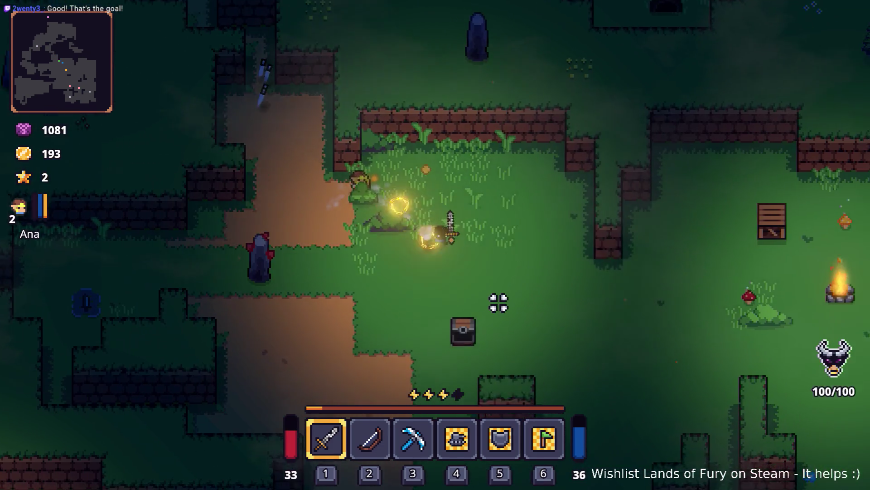
Move through the area, briefly checking the inventory along the way.
key(d)
key(i)
key(i)
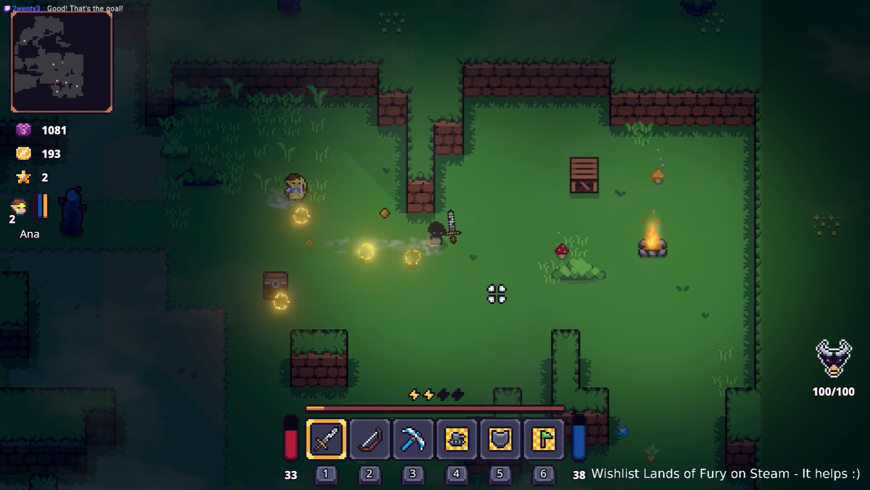
key(s)
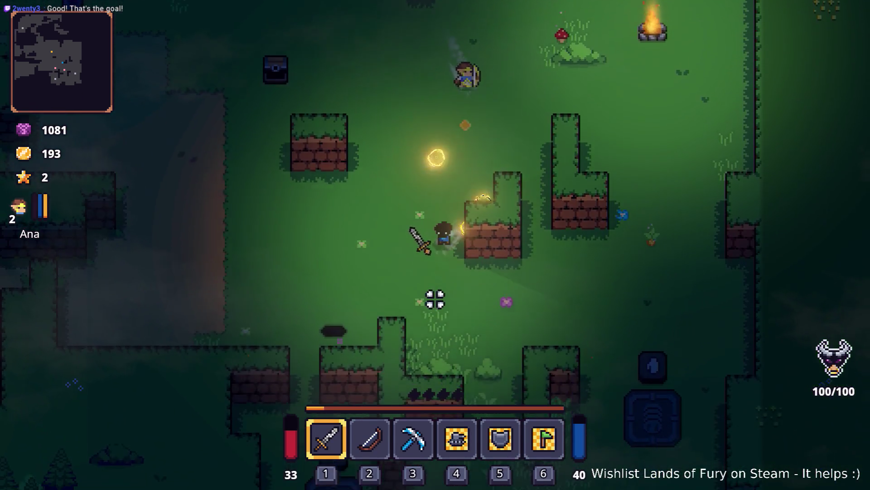
key(a)
key(a)
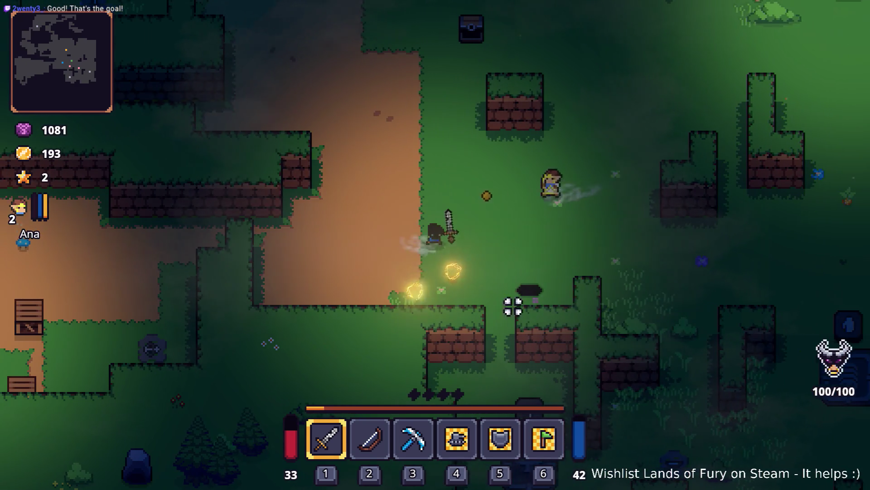
key(d)
key(s)
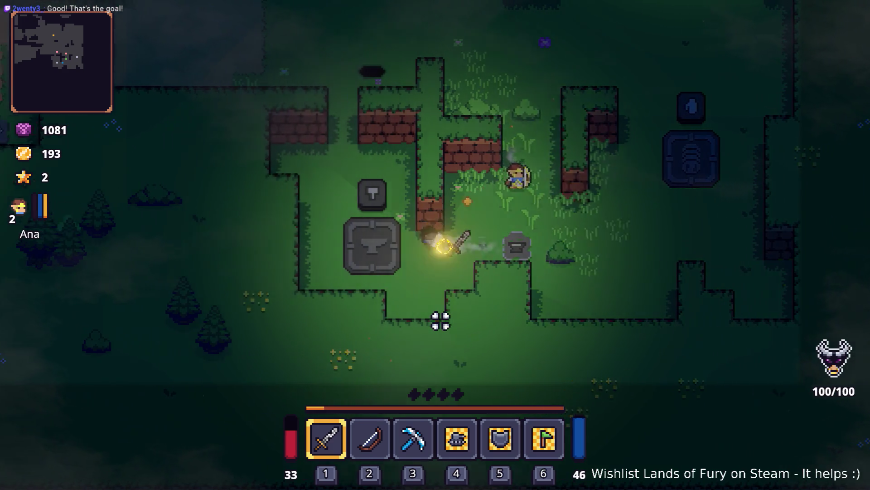
key(i)
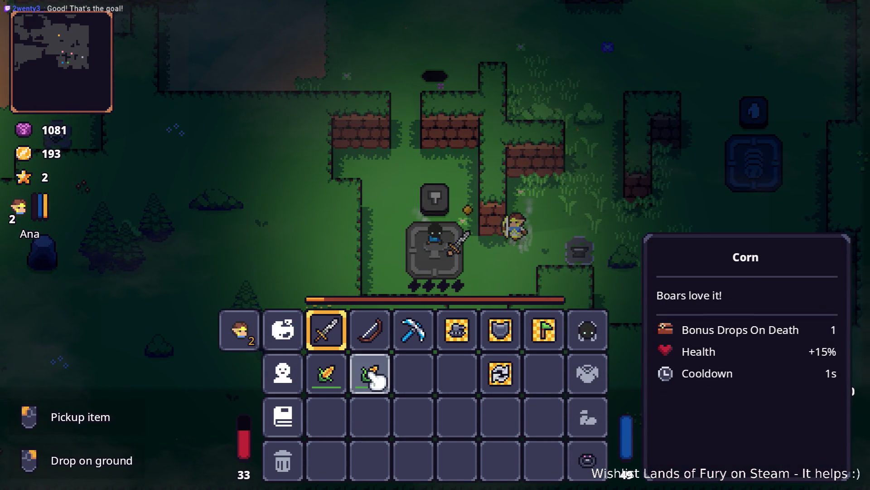
key(i)
Reach the campfire to heal and break the bush and mushroom beside it.
key(w)
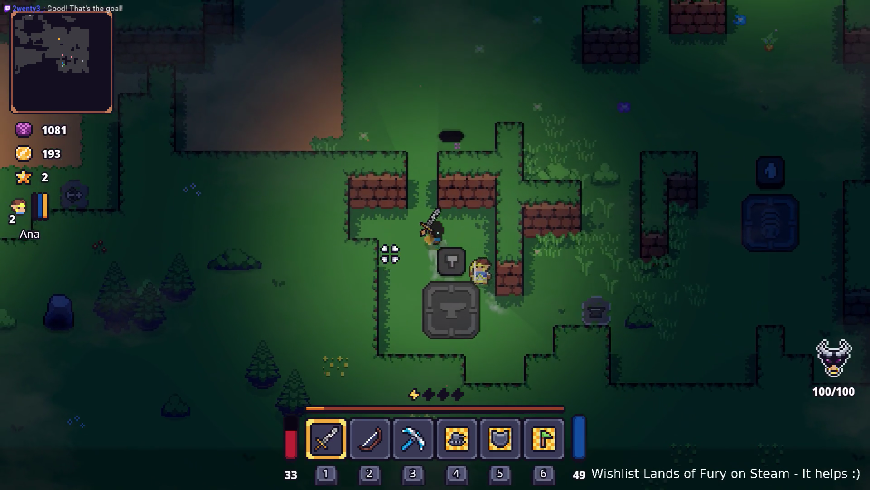
key(d)
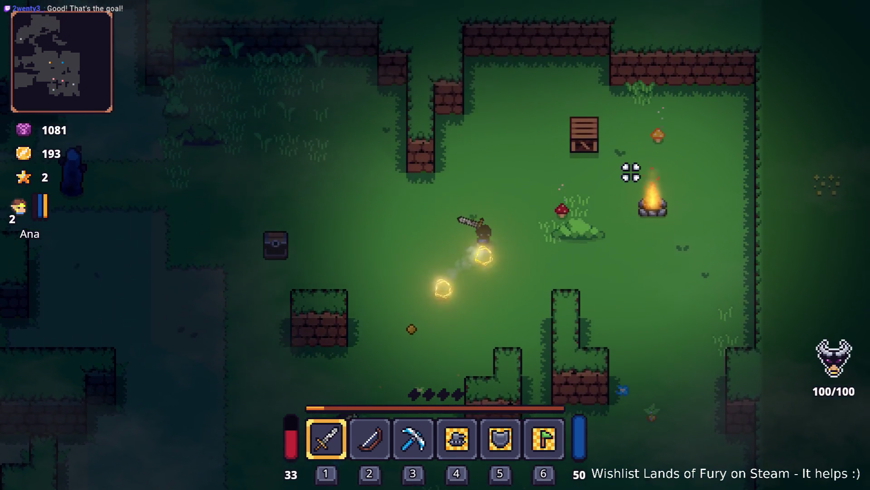
key(d)
click(656, 200)
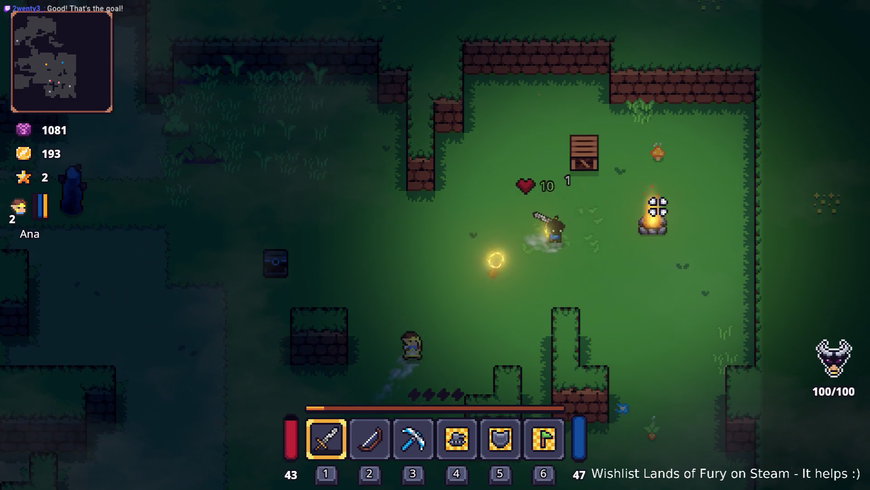
key(s)
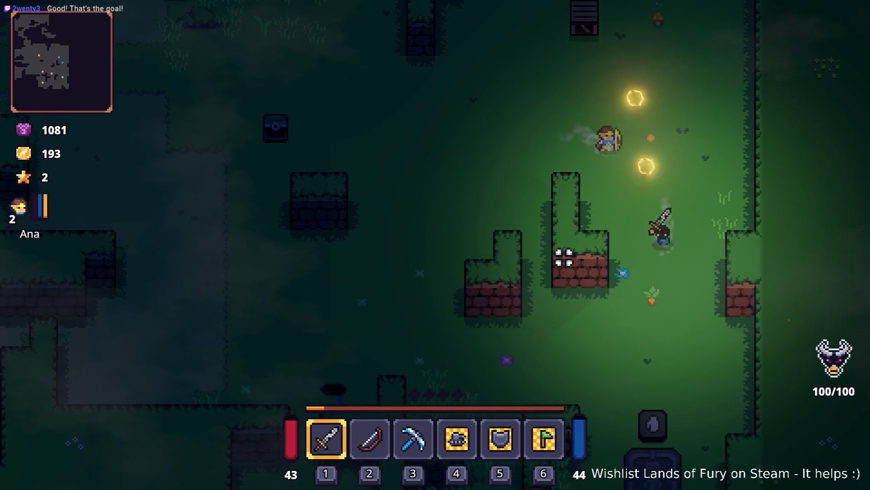
Place the Burning Stick on the anvil pedestal and head north through the hedge gap.
key(s)
key(a)
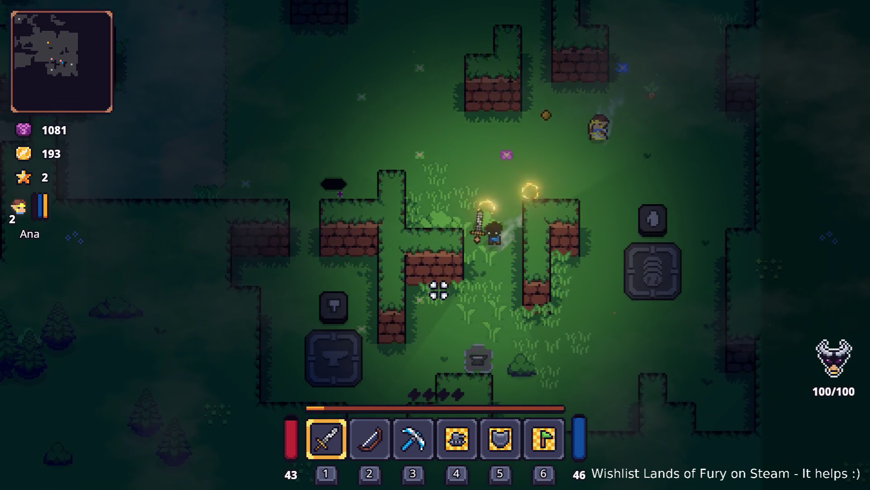
key(a)
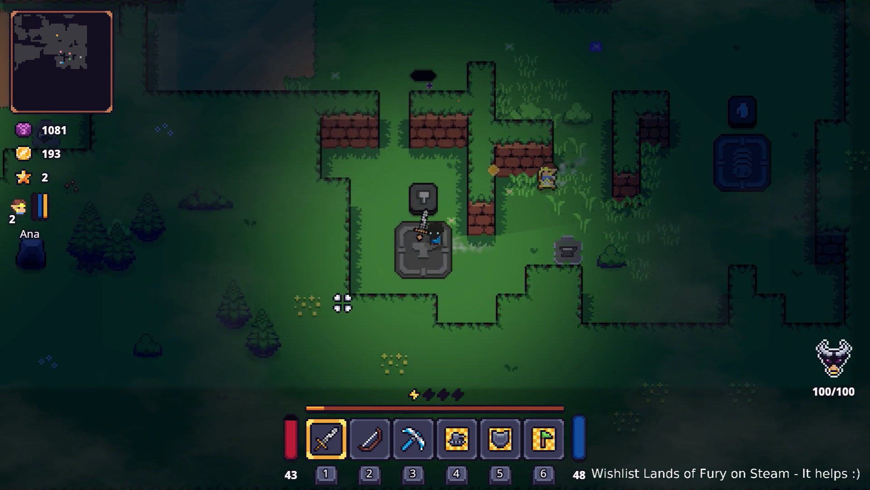
key(i)
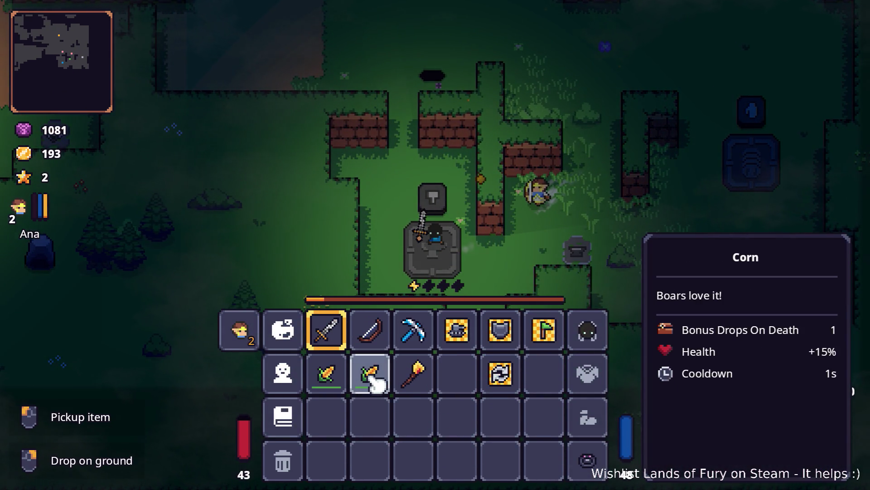
click(412, 374)
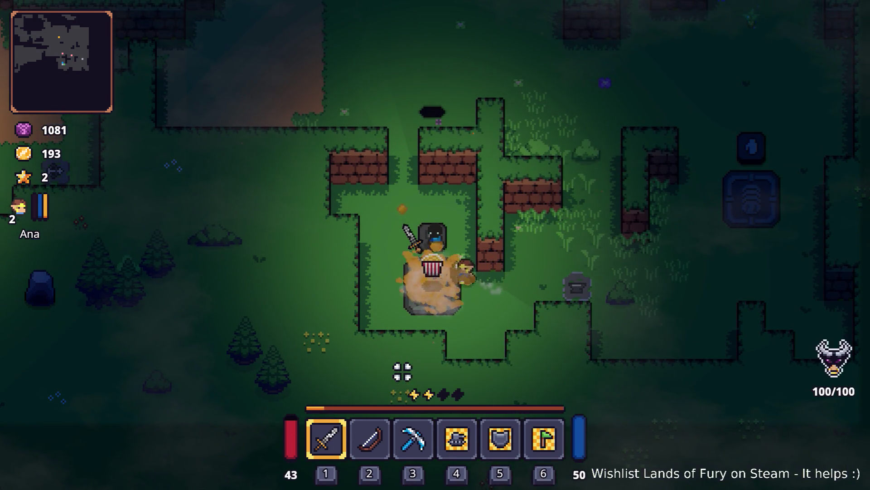
key(s)
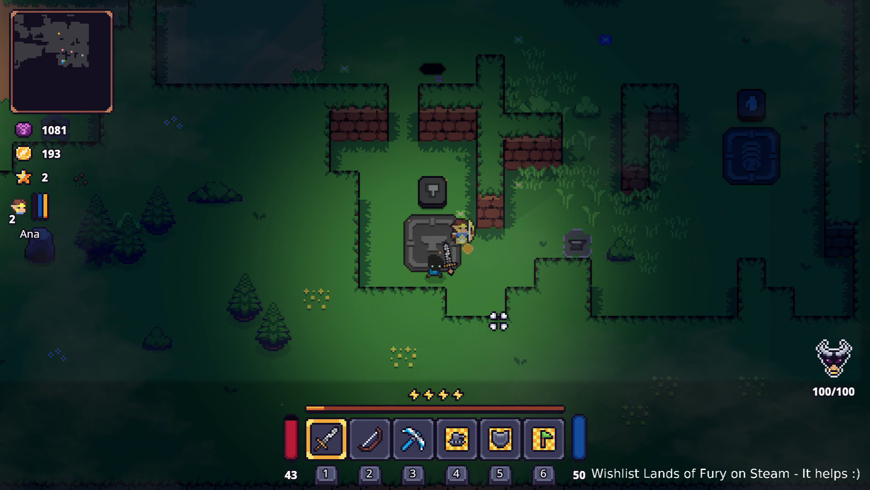
key(w)
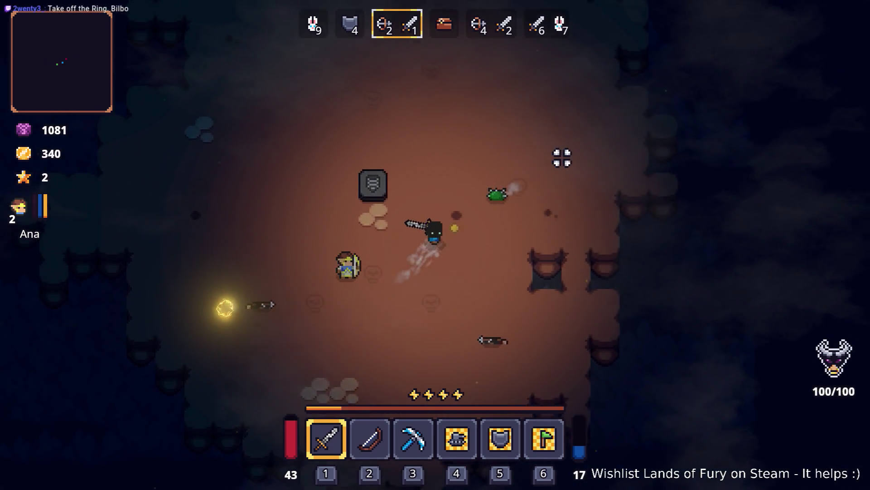
Check the equipment in the inventory, then open Snap's shop and cancel the trade.
key(i)
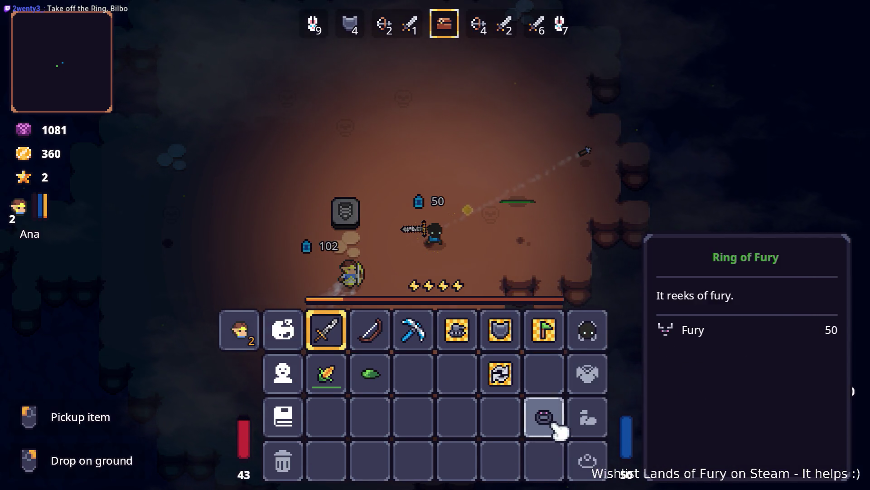
key(i)
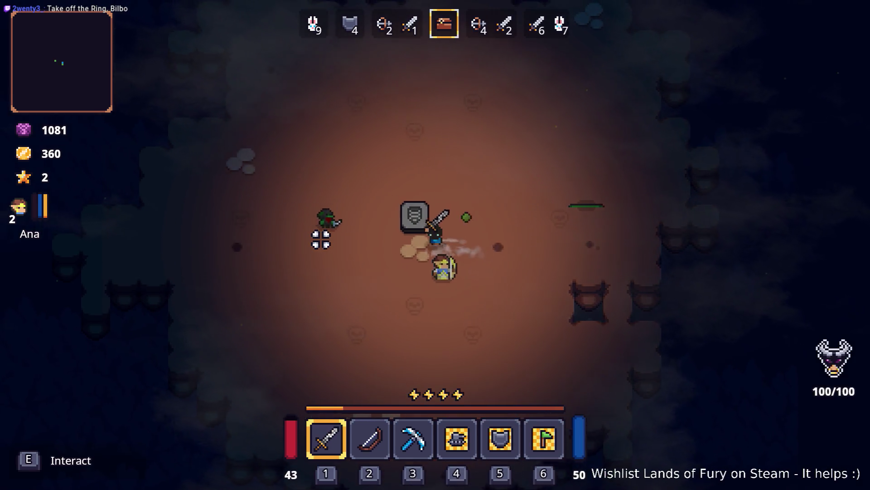
key(e)
key(e)
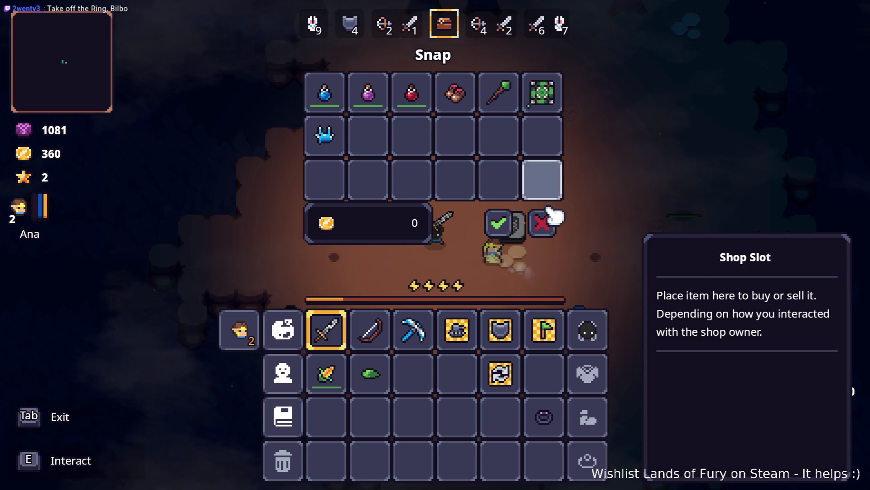
click(554, 231)
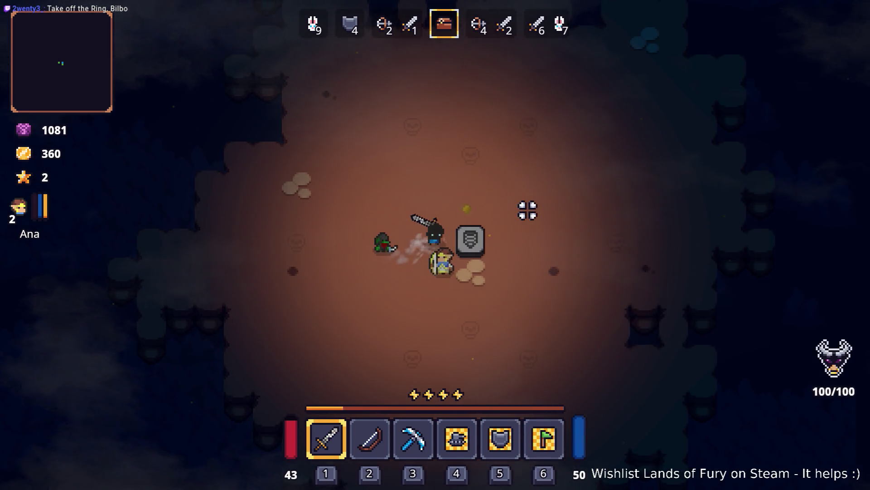
Buy the Shrapnel Shot Rune from Snap for 176 gold.
key(e)
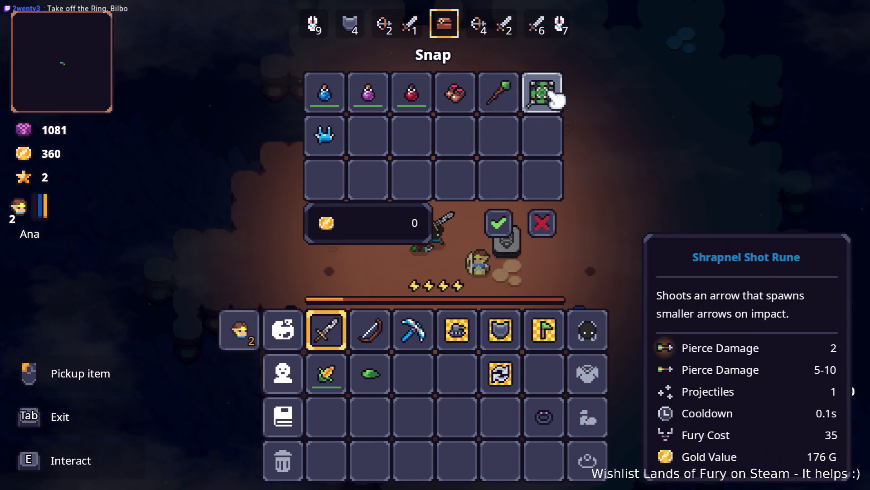
click(537, 235)
key(e)
key(e)
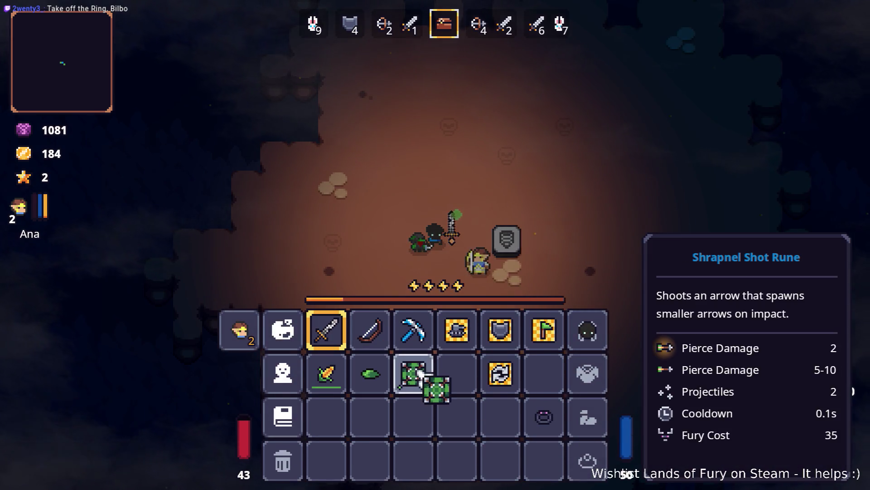
key(e)
Socket the Shrapnel Shot Rune into the sword and close the inventory.
click(374, 256)
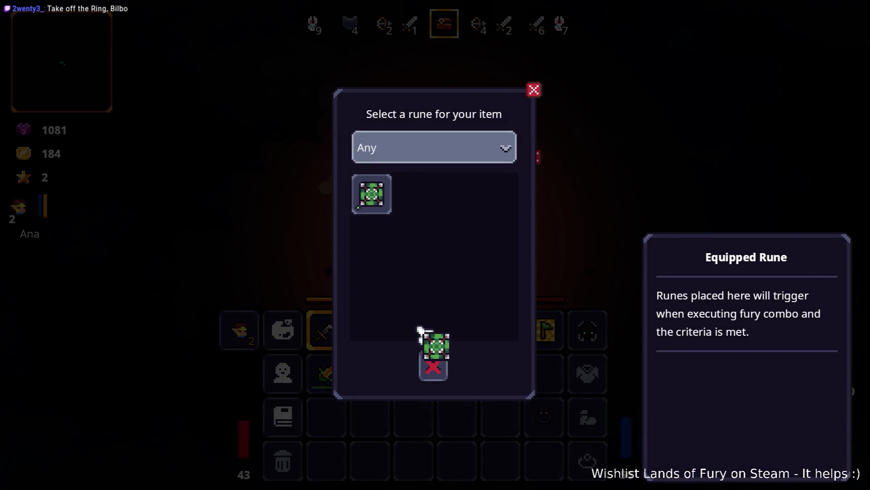
click(428, 356)
click(385, 256)
click(385, 193)
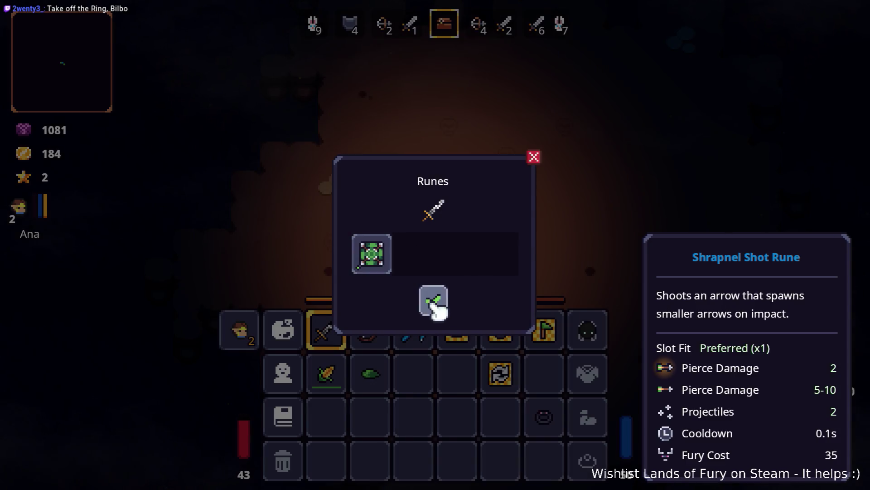
click(431, 298)
key(Escape)
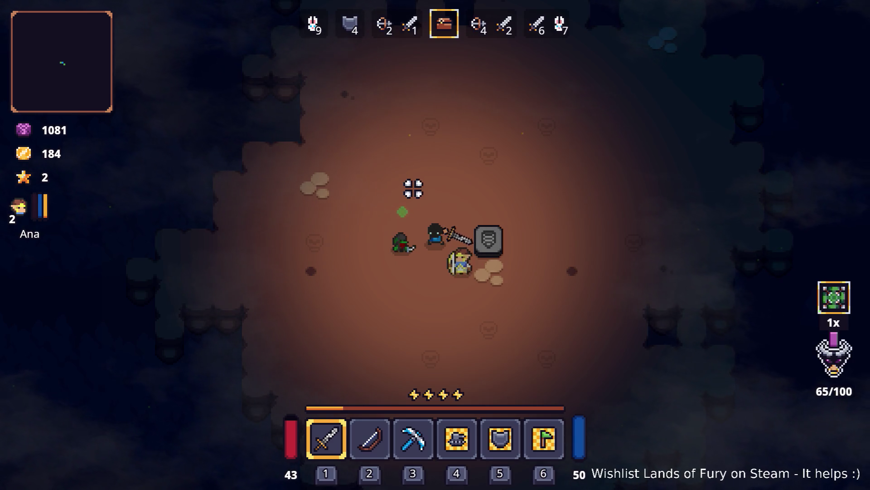
Move around the rune stone and fight through wave 4 until wave 5 starts with 304 gold.
key(d)
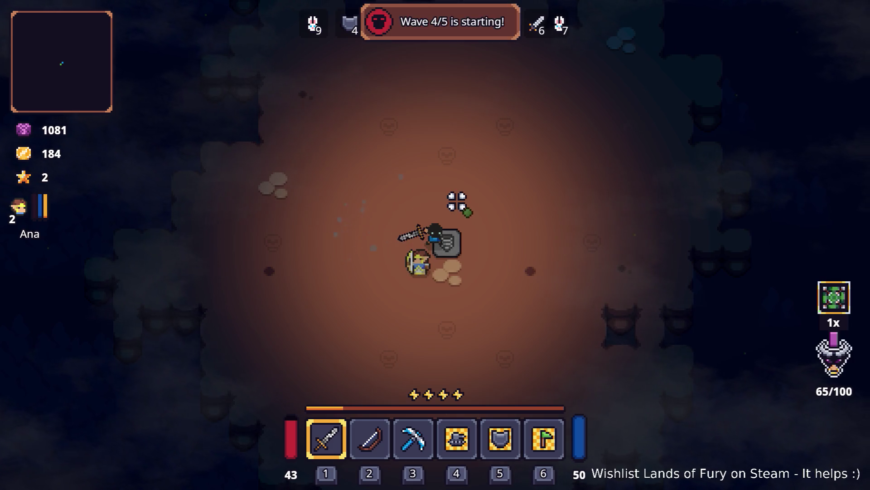
key(a)
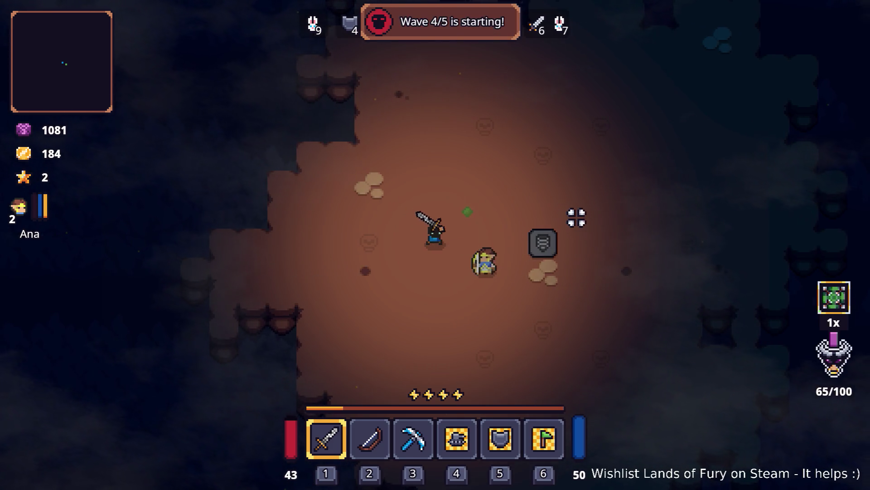
key(s)
key(w)
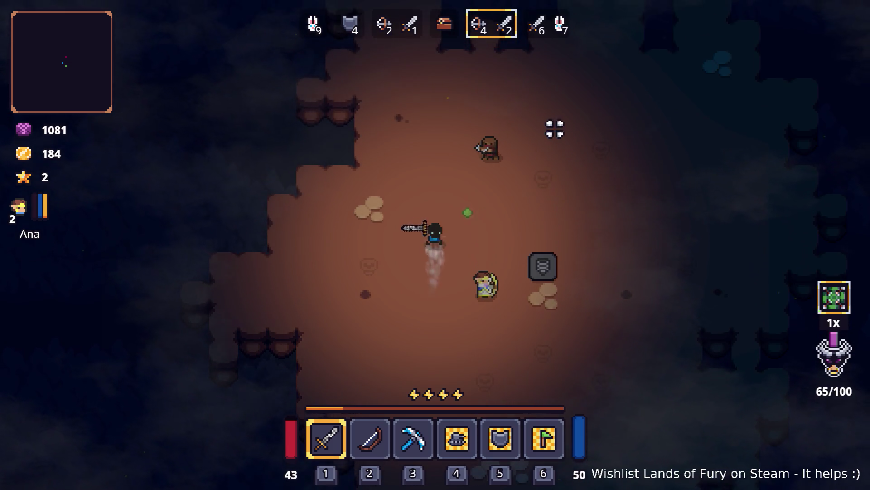
key(a)
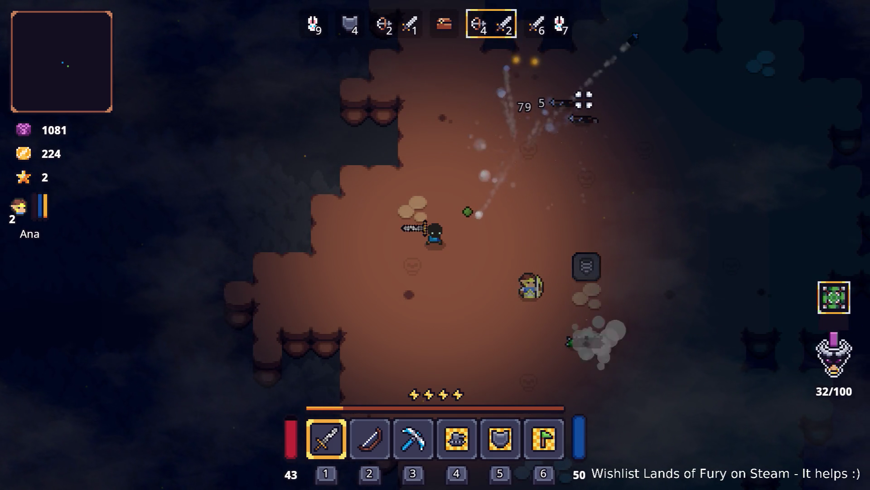
key(s)
key(d)
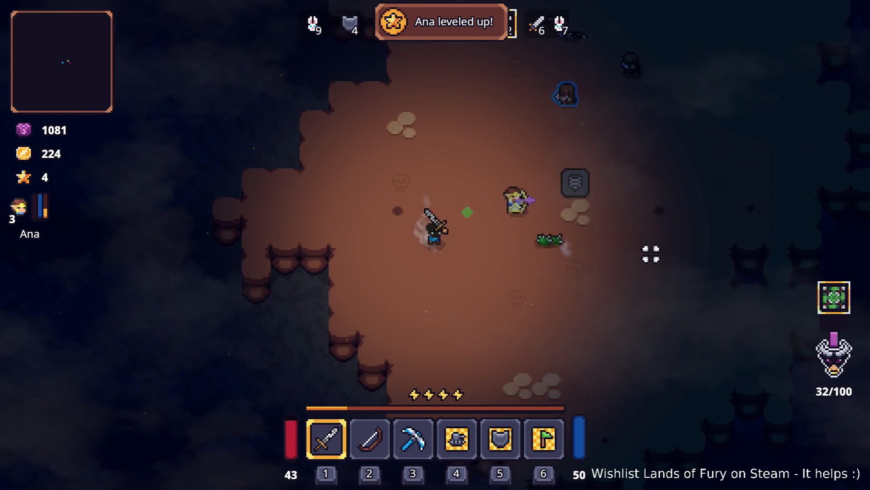
key(w)
key(w)
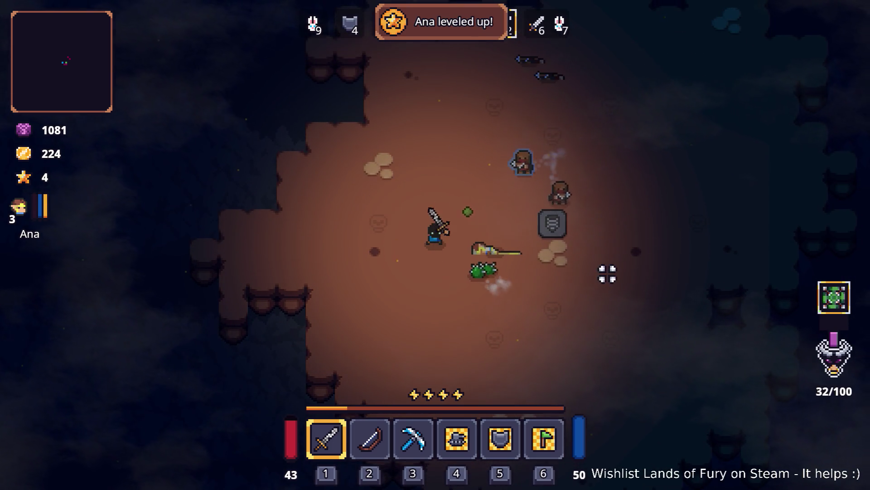
key(s)
key(d)
click(579, 258)
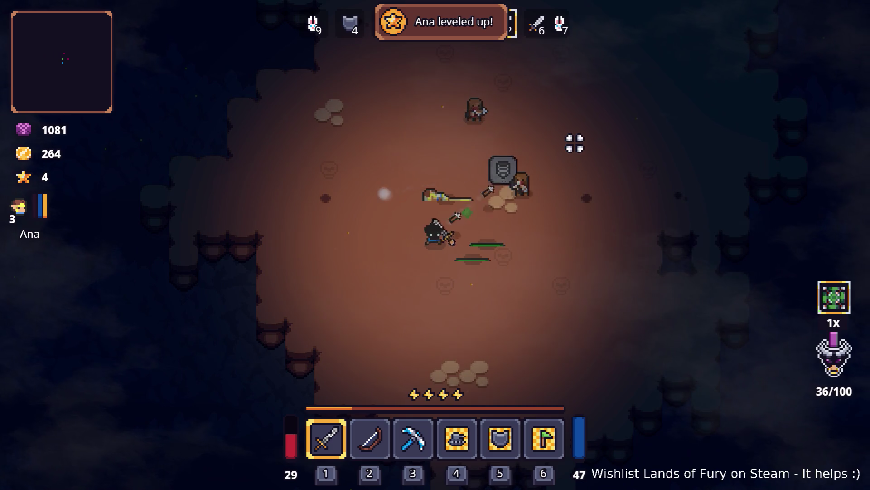
Step away from the enemies as wave 5 starts and briefly check the inventory.
key(d)
key(w)
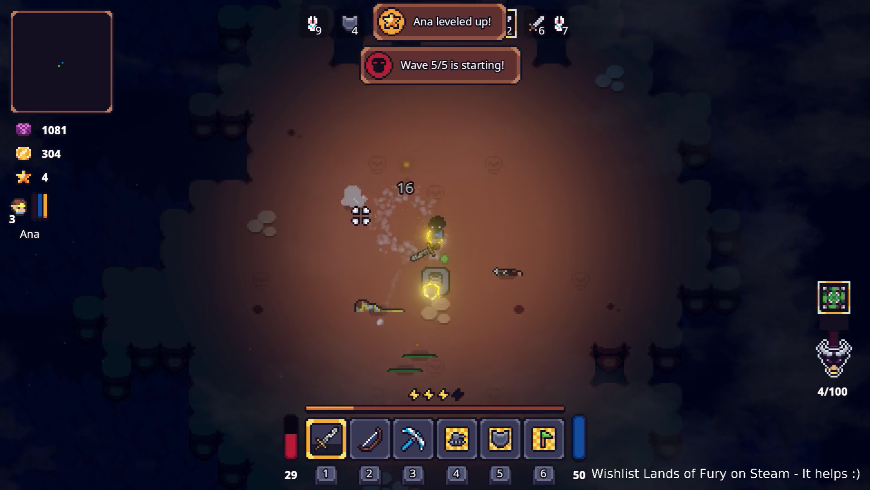
key(a)
key(i)
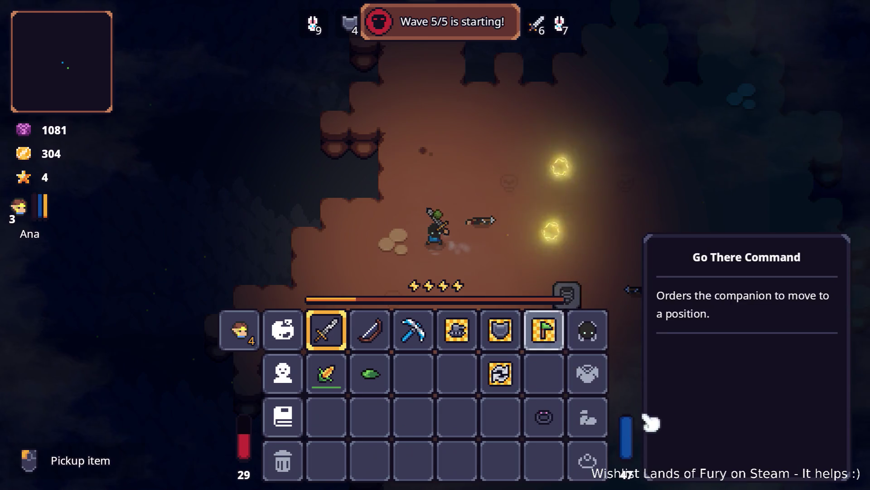
key(i)
Add a barrage_ring with the console command Player.AddItem(barrage_ring) and confirm it in the inventory.
key(grave)
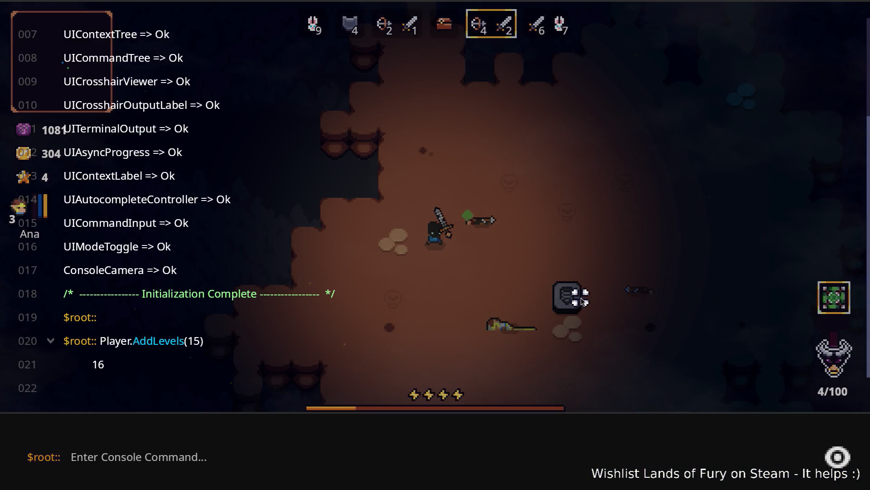
text(Player.AddItem(barrage_ring)
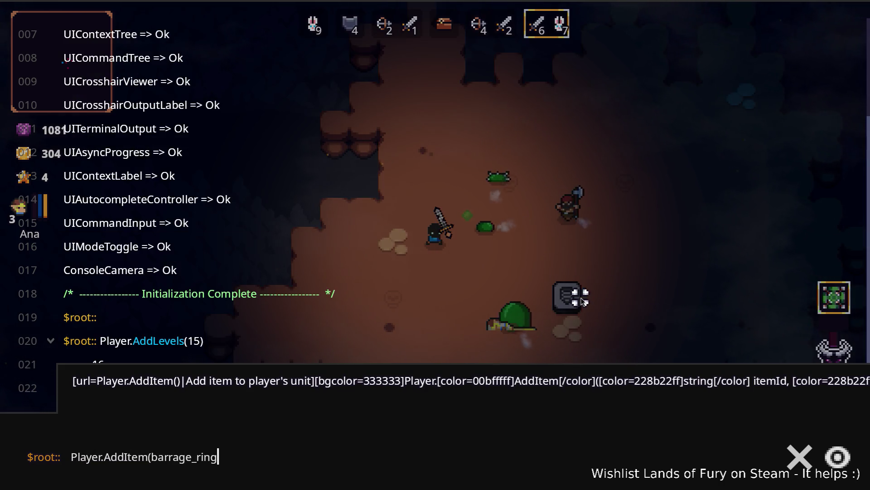
key(grave)
key(Tab)
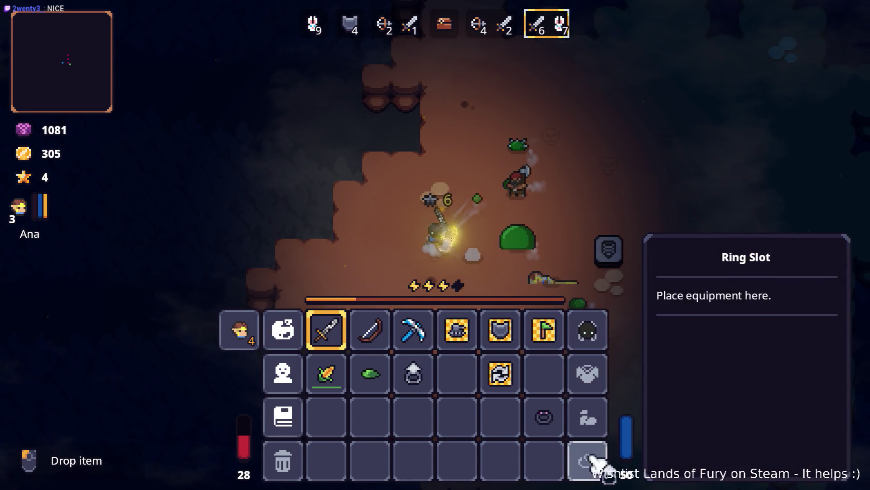
key(Tab)
Attack the slime and the enemy group at the start of wave 5.
key(s)
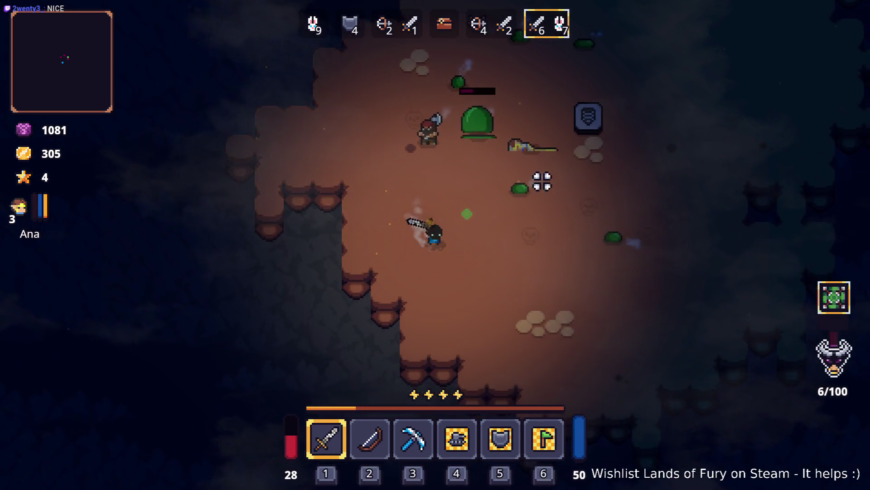
key(d)
click(443, 150)
click(509, 313)
click(364, 247)
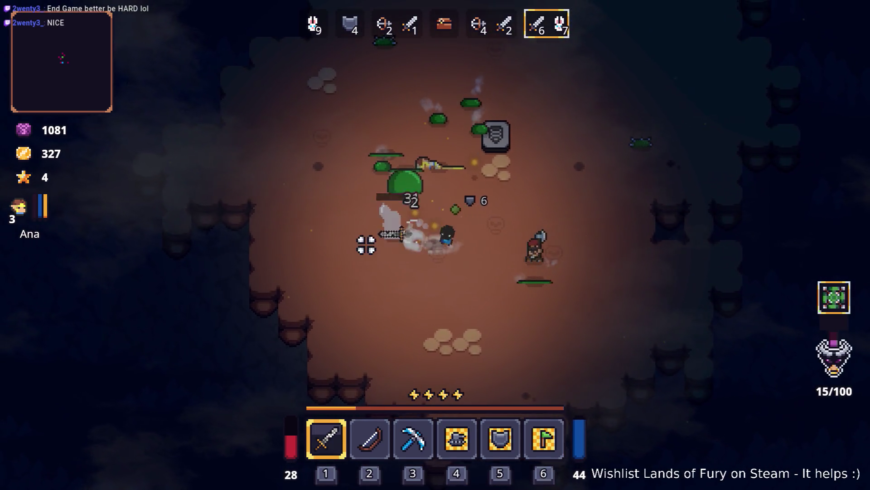
key(a)
click(369, 202)
click(482, 208)
click(501, 189)
click(486, 174)
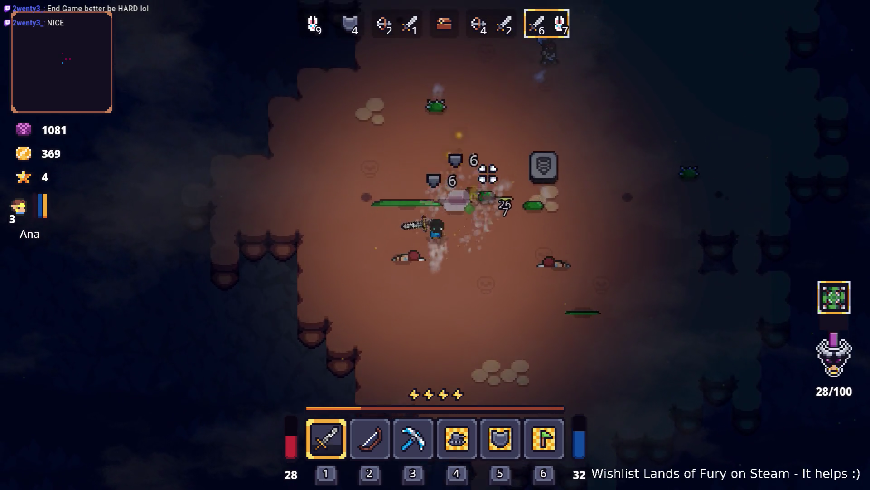
Dash clear, finish off the last wave 5 enemies and grab the mana potion, reaching 371 gold.
key(w)
click(528, 194)
click(517, 206)
click(418, 170)
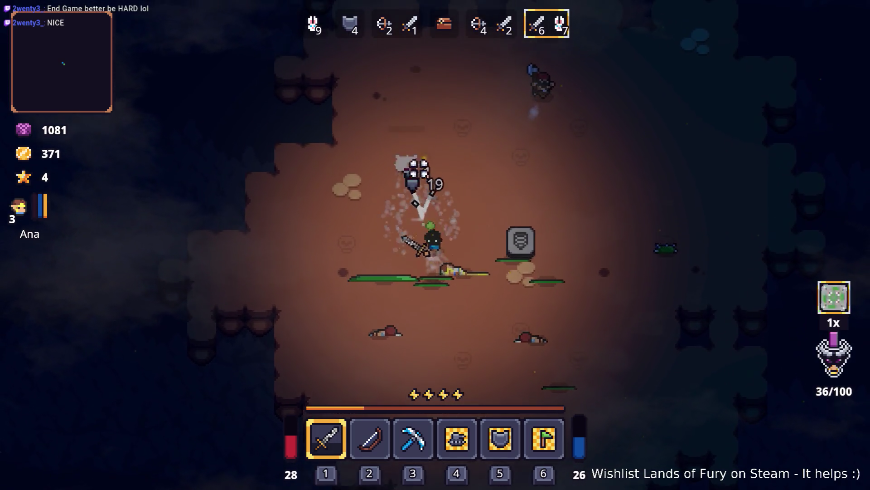
key(w)
key(space)
key(d)
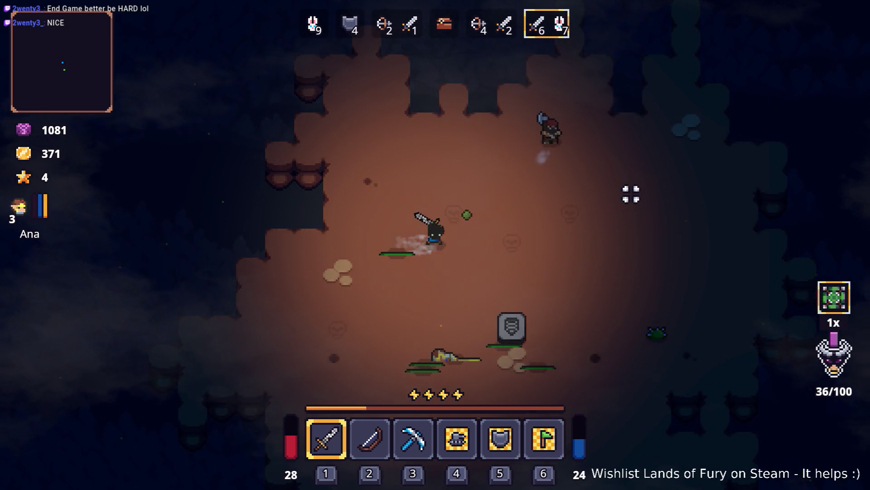
key(s)
click(495, 142)
key(s)
key(d)
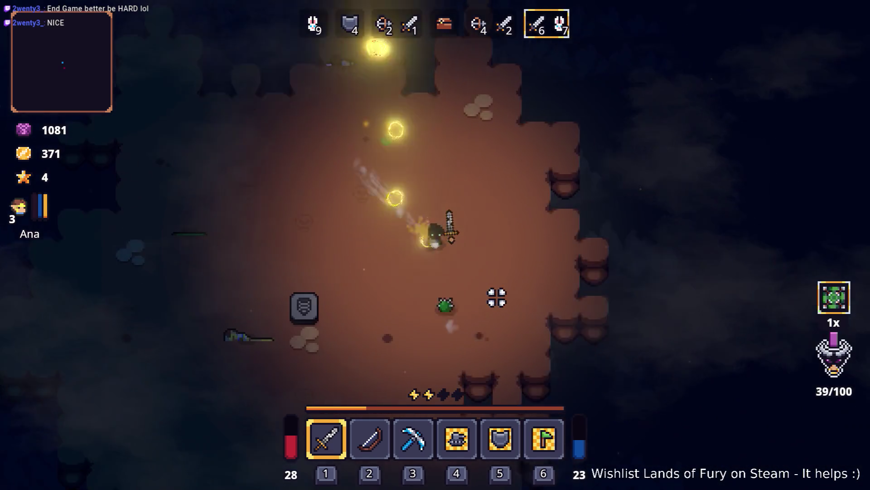
click(449, 295)
Walk past the Hitro Rune and exit the cavern onto Elderglade Forest's dirt path.
key(a)
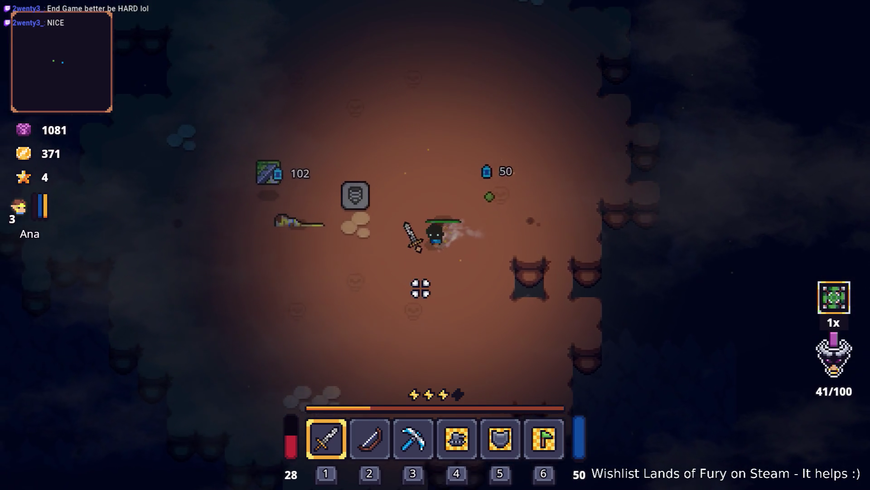
key(w)
key(a)
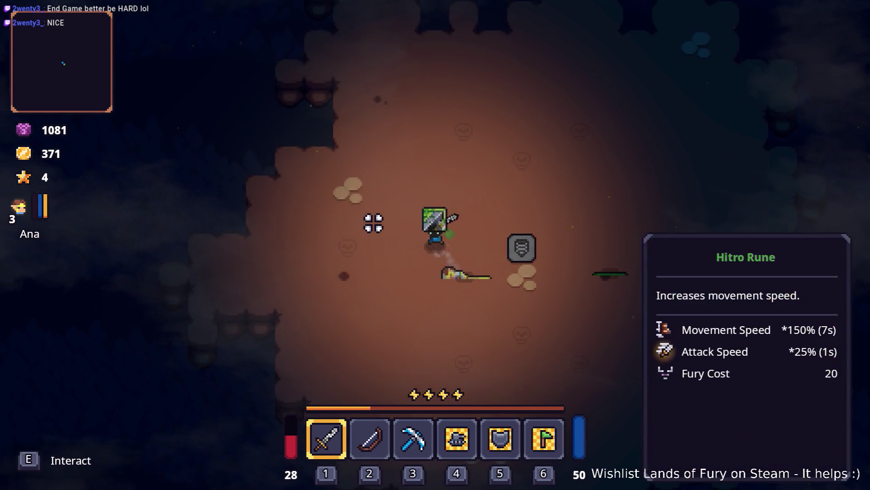
key(d)
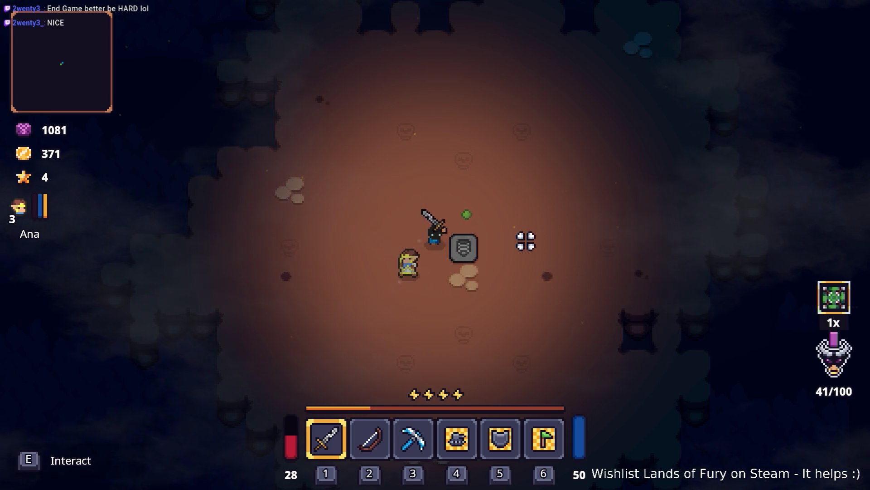
key(e)
key(a)
key(w)
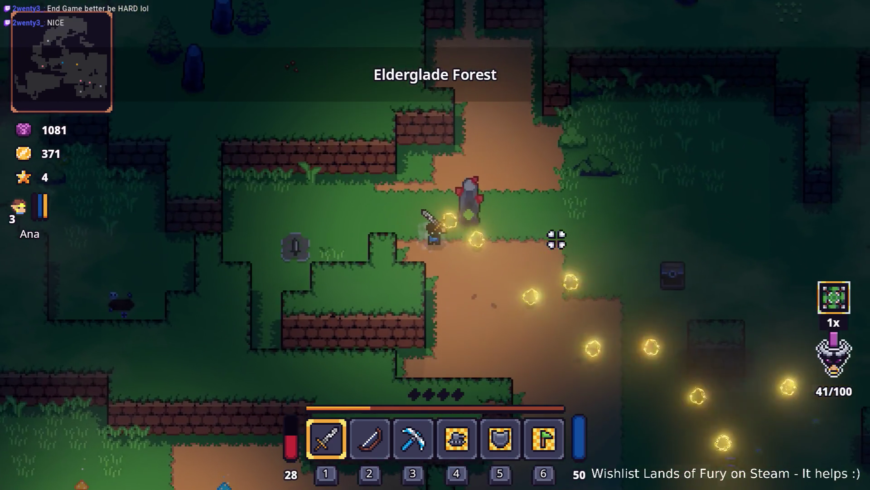
Walk and dash through Elderglade Forest to the hole and enter Prime Didra Cavern.
key(s)
key(d)
key(s)
key(d)
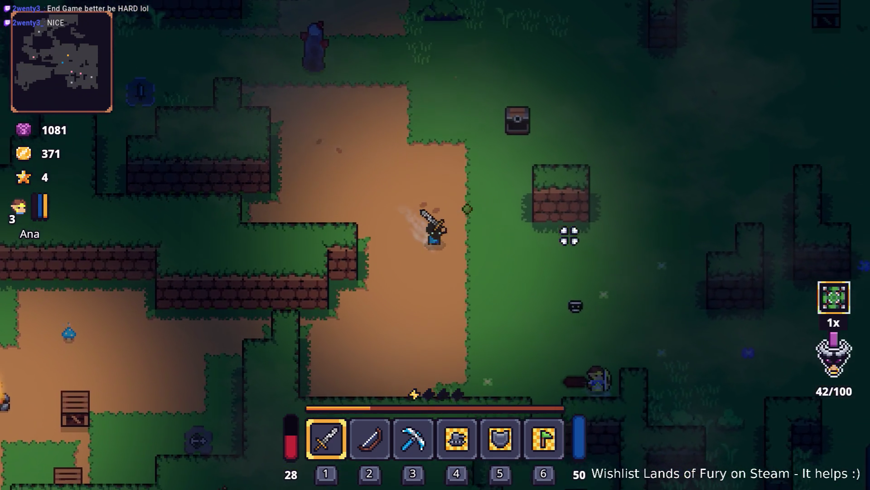
key(w)
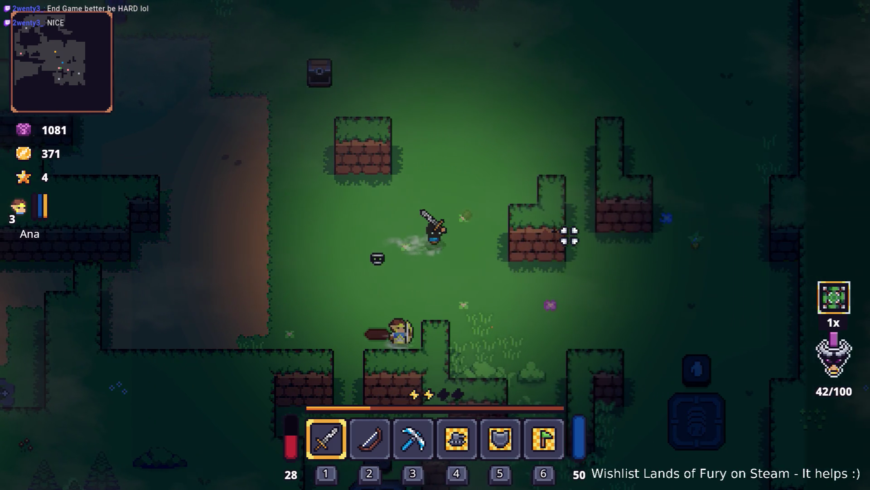
key(w)
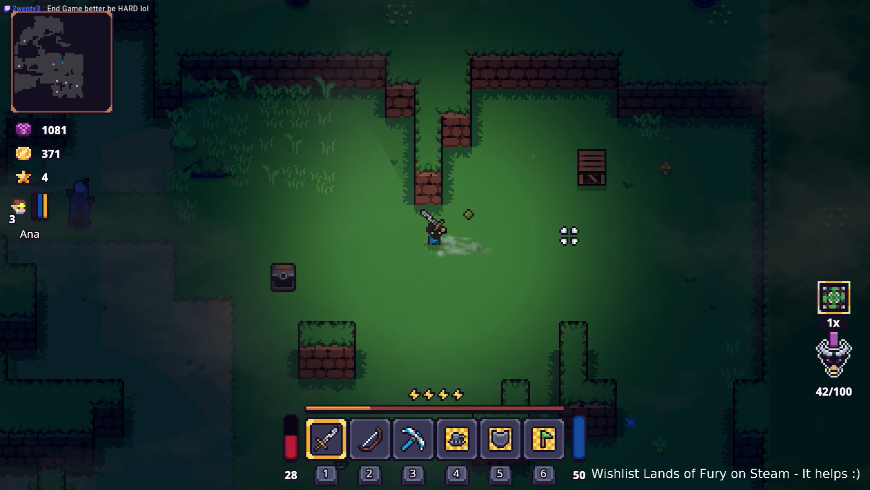
key(a)
key(space)
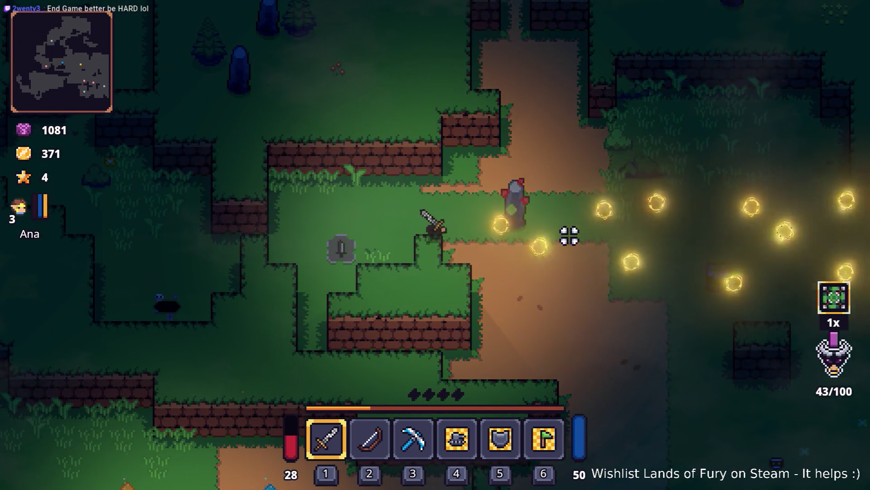
key(a)
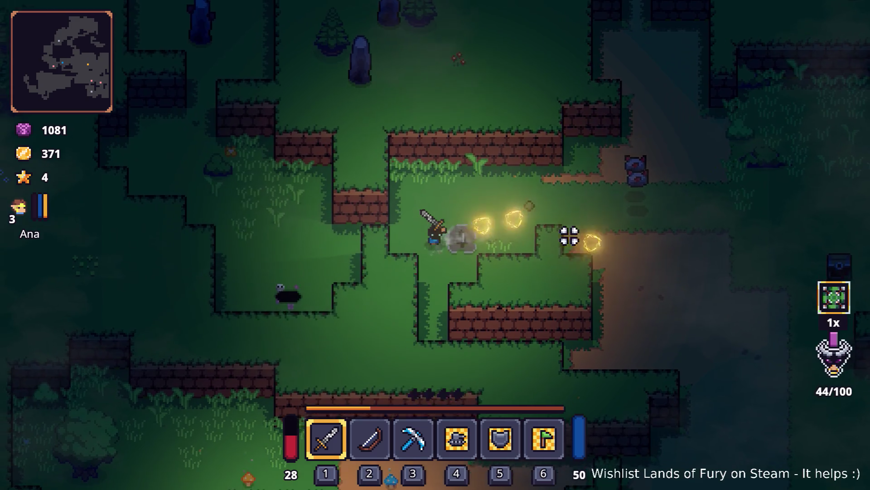
key(s)
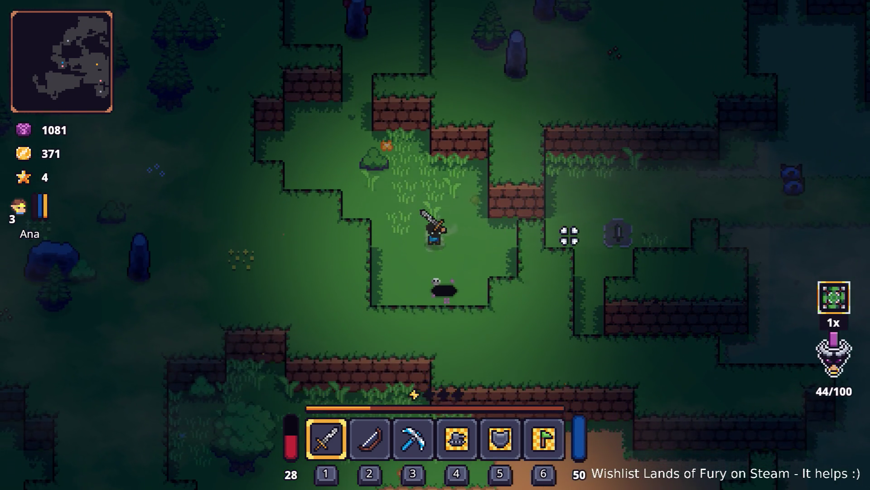
key(e)
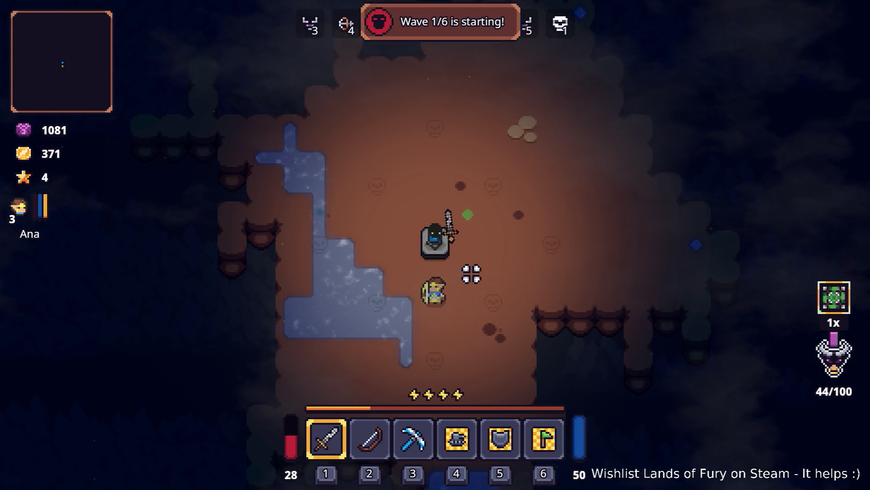
Fight off the wave 1 enemies in Prime Didra Cavern, reaching level 4.
key(d)
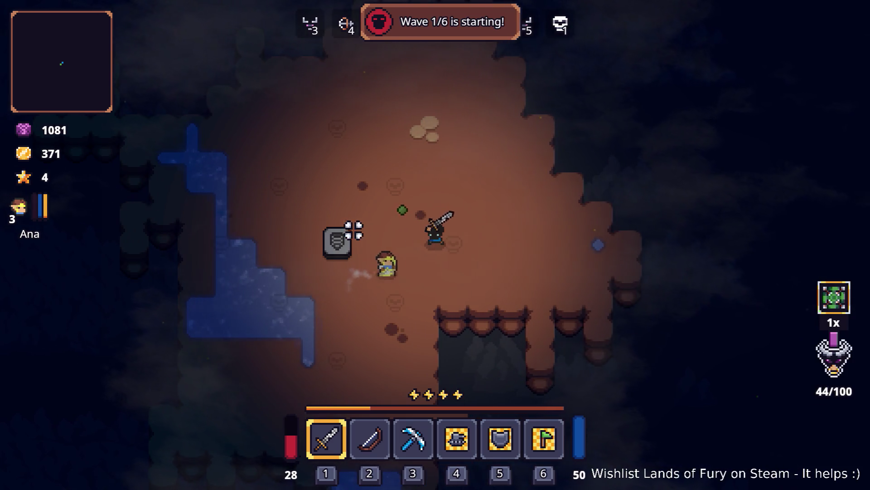
key(a)
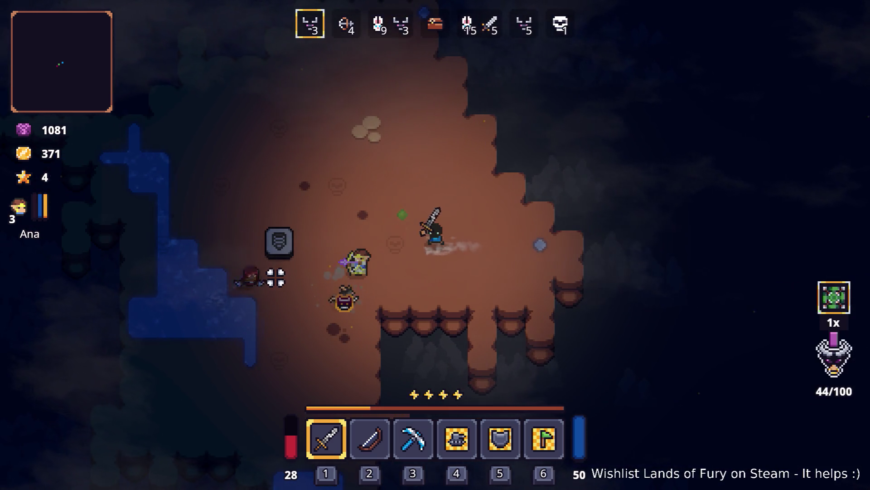
key(a)
key(d)
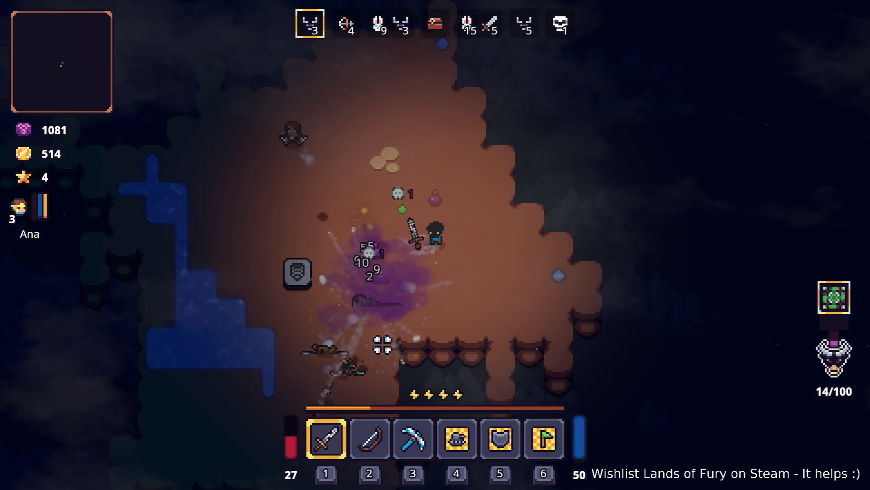
key(w)
key(a)
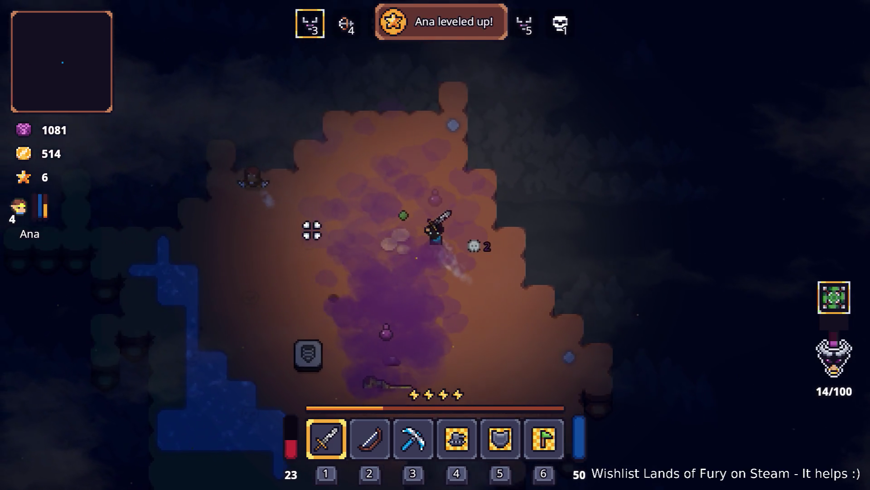
key(a)
key(s)
key(d)
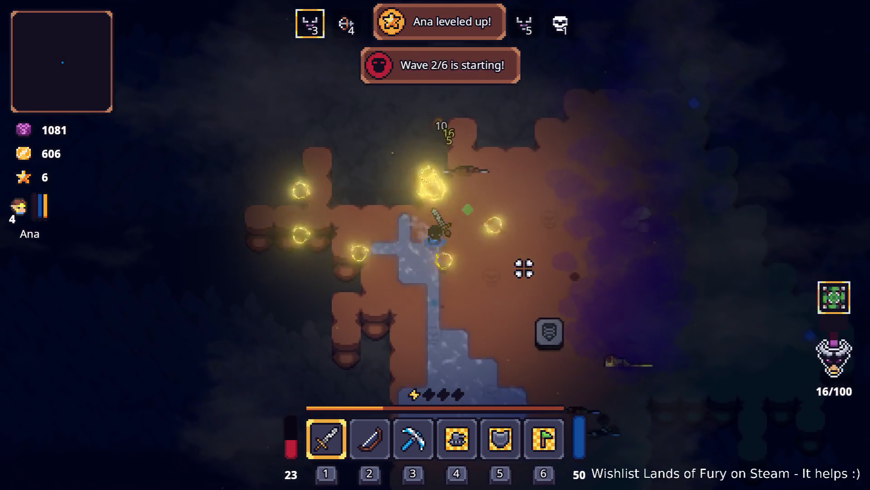
Reposition around the arena as wave 2 begins, with gold at 657.
key(d)
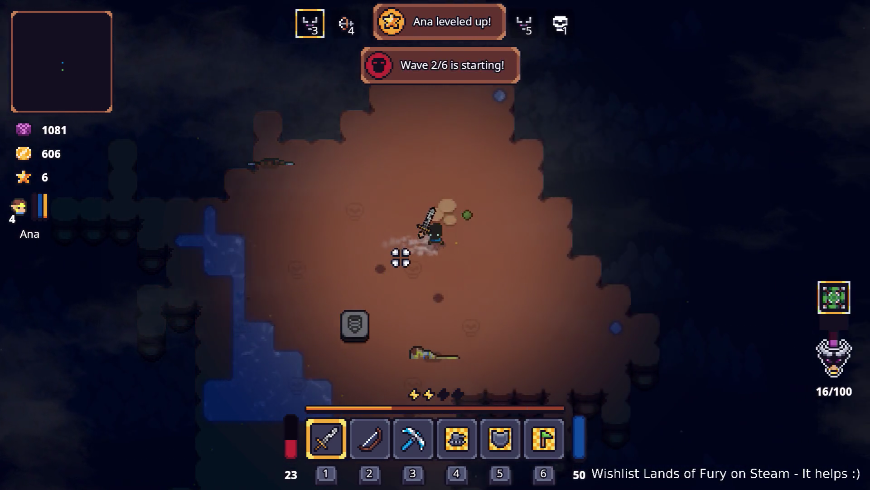
key(d)
key(s)
key(w)
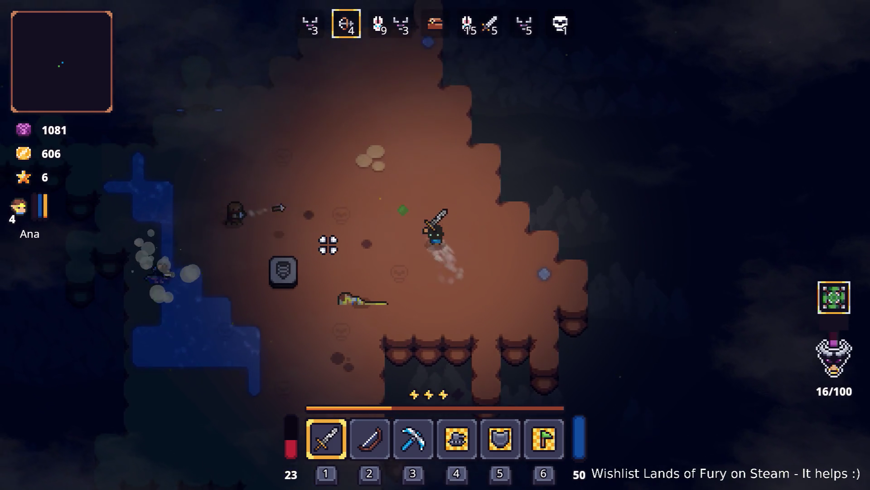
key(a)
key(a)
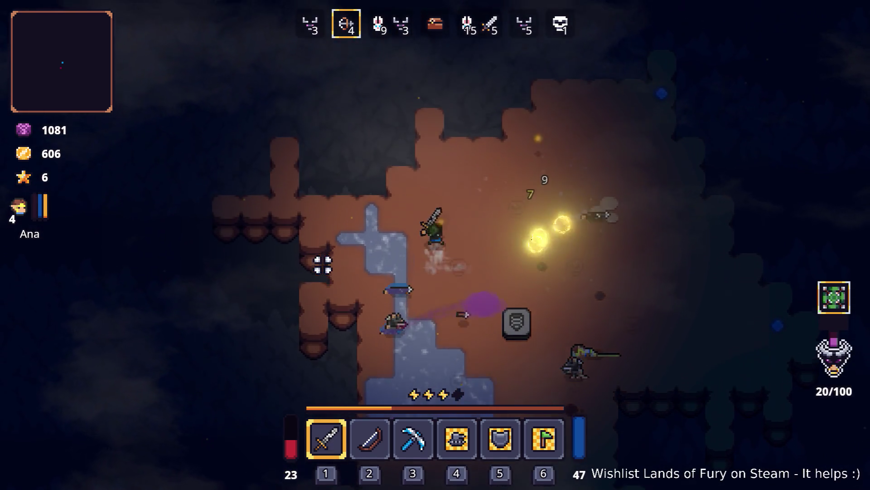
Move through wave 2, then review the ALMA skill panel in the inventory.
key(s)
key(d)
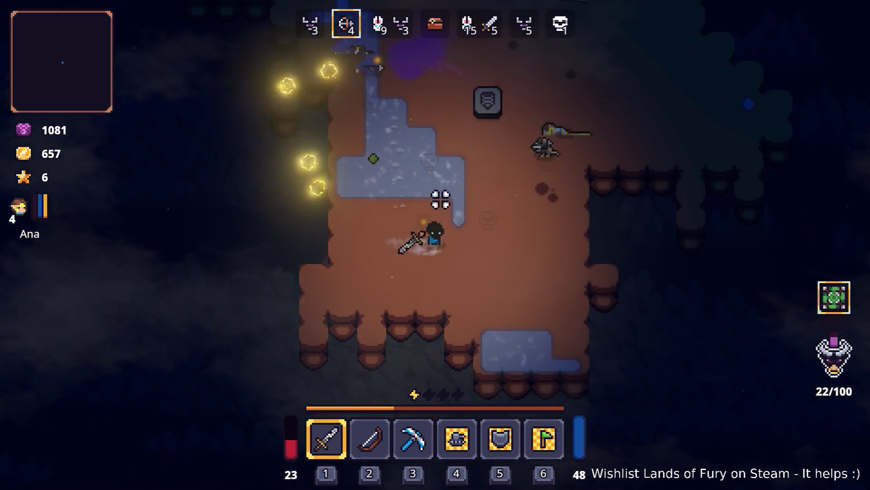
key(i)
click(288, 332)
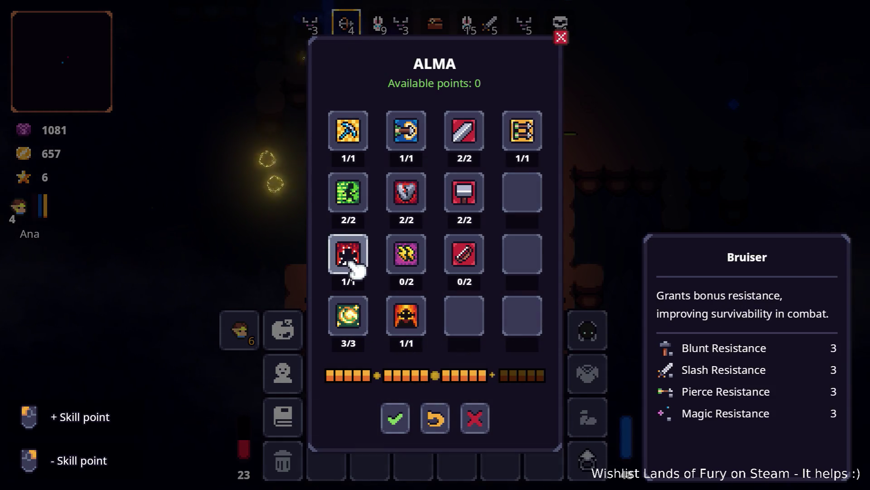
click(283, 330)
key(i)
Close in on the wave 3 enemies and start hitting them with the sword.
key(w)
key(d)
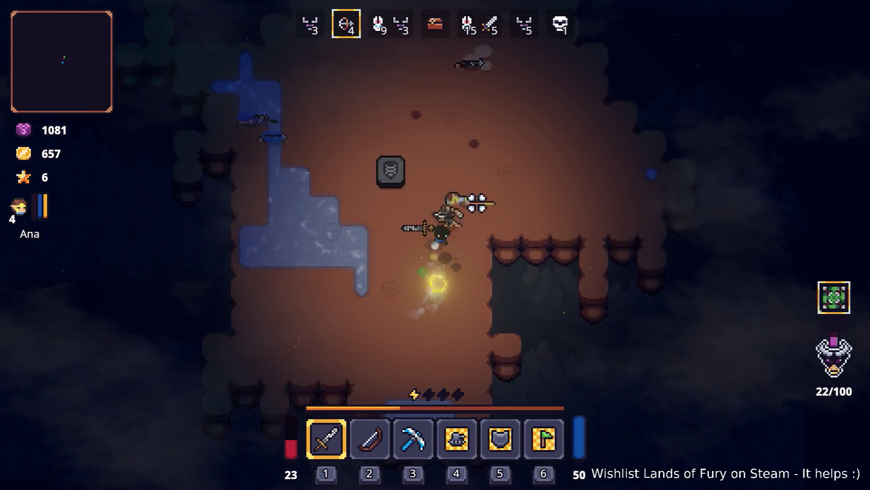
click(476, 200)
key(s)
key(a)
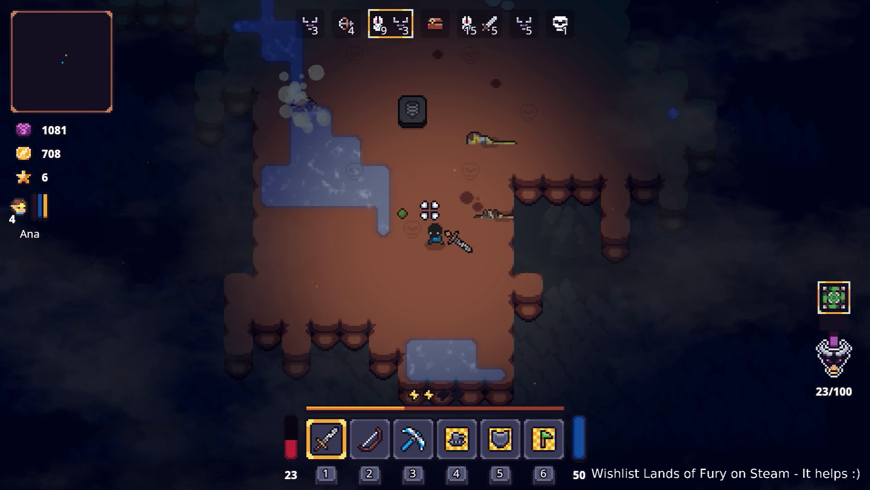
key(w)
key(d)
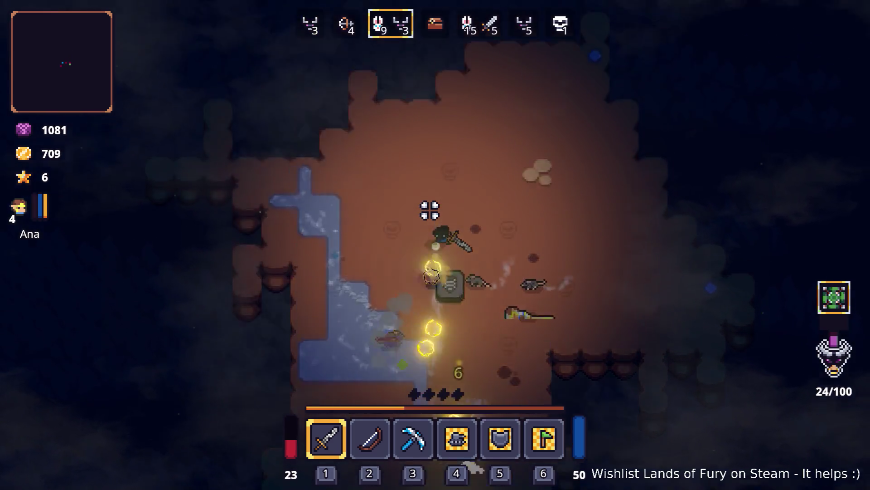
click(430, 210)
key(d)
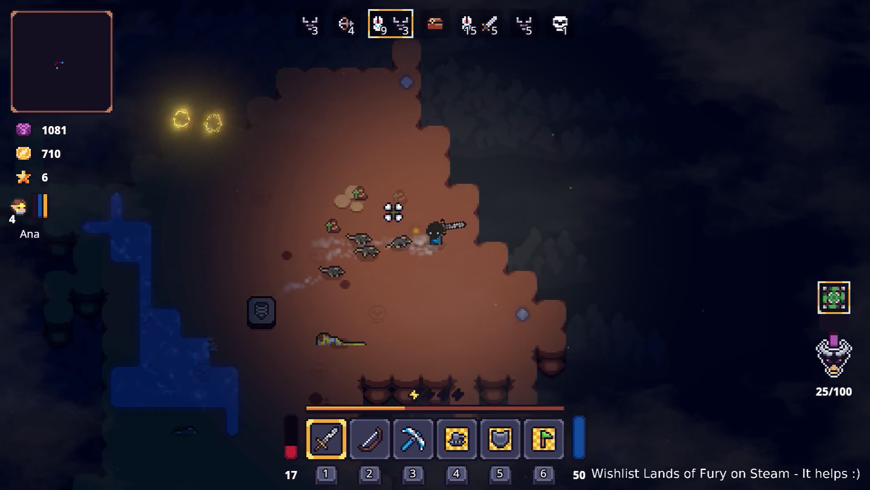
key(s)
click(371, 176)
Keep swinging to clear wave 3, reaching level 5 and 865 gold.
key(s)
key(a)
click(538, 200)
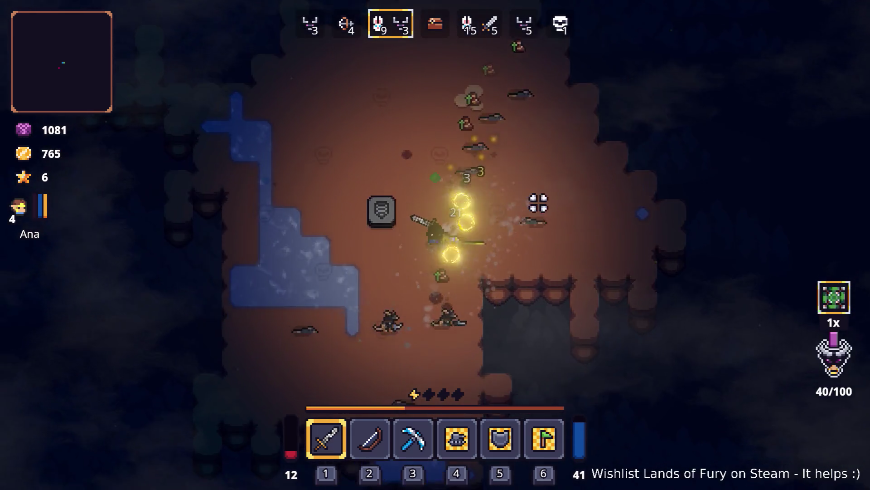
key(d)
key(w)
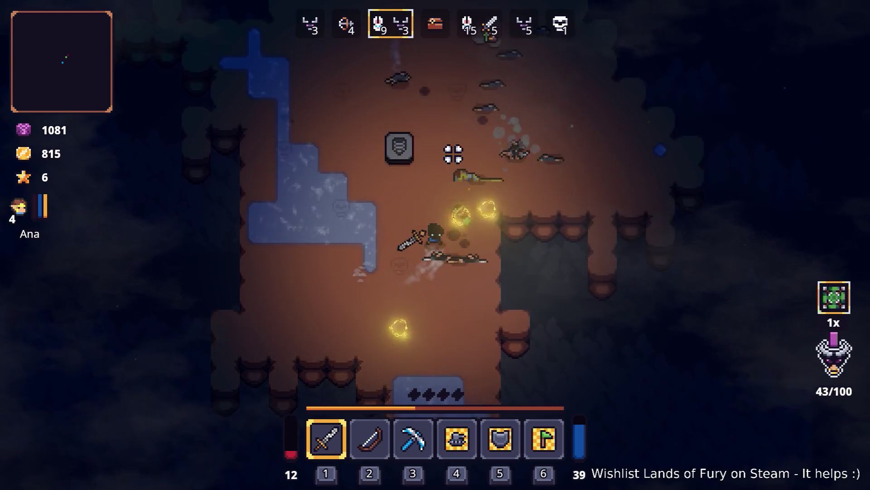
click(453, 152)
key(a)
click(313, 177)
key(w)
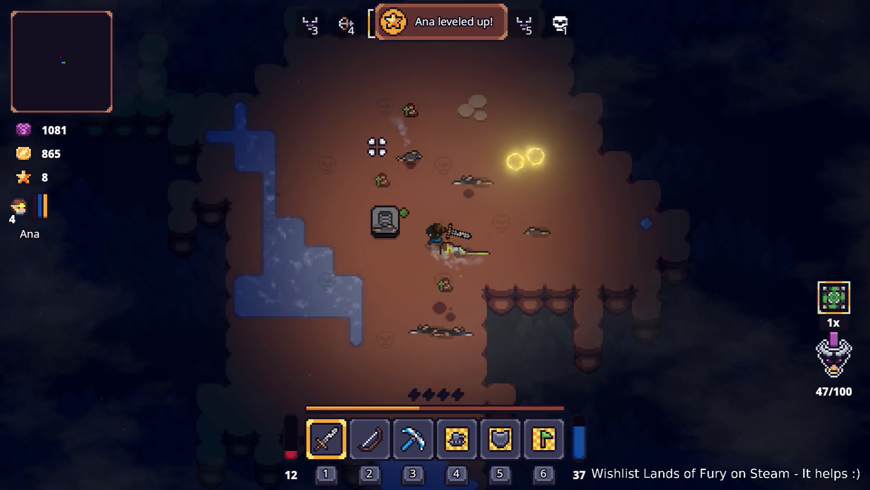
Walk over to the shopkeeper Snap and open his trade screen.
key(d)
key(s)
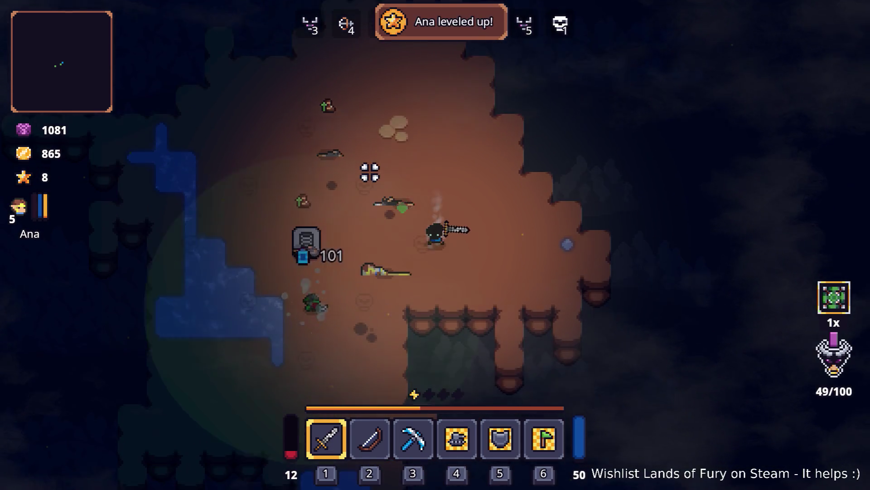
key(a)
key(a)
key(s)
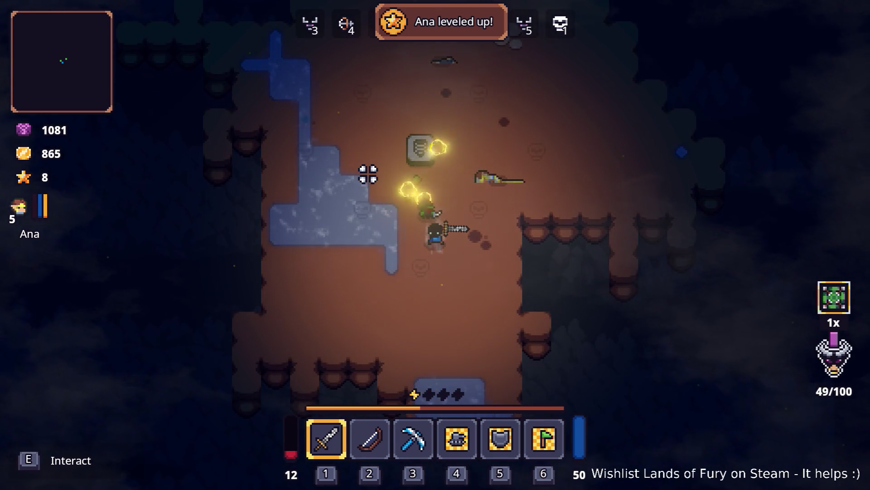
key(e)
click(378, 181)
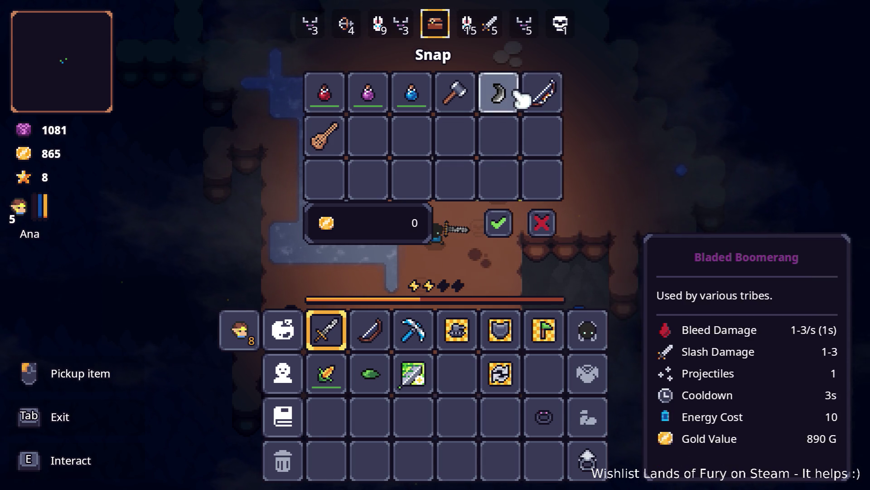
Leave the shop and grant the hero 5000 gold through a developer console command.
key(Tab)
key(grave)
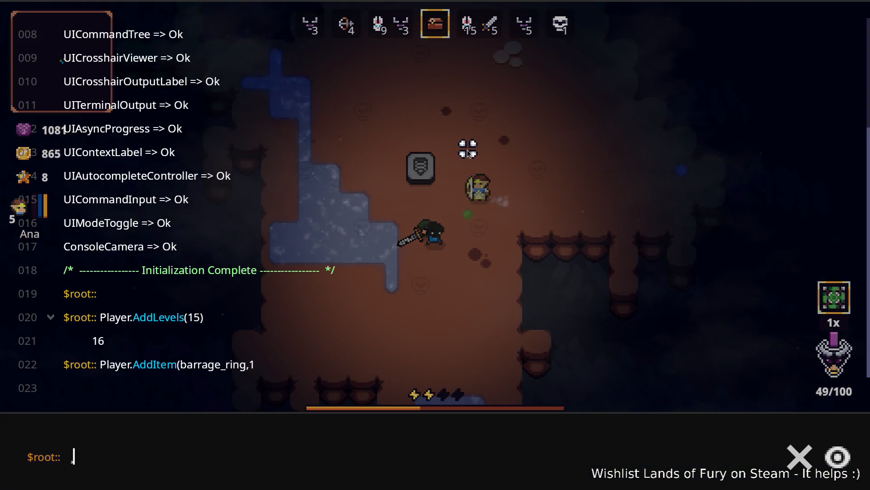
text(Player.Addgo)
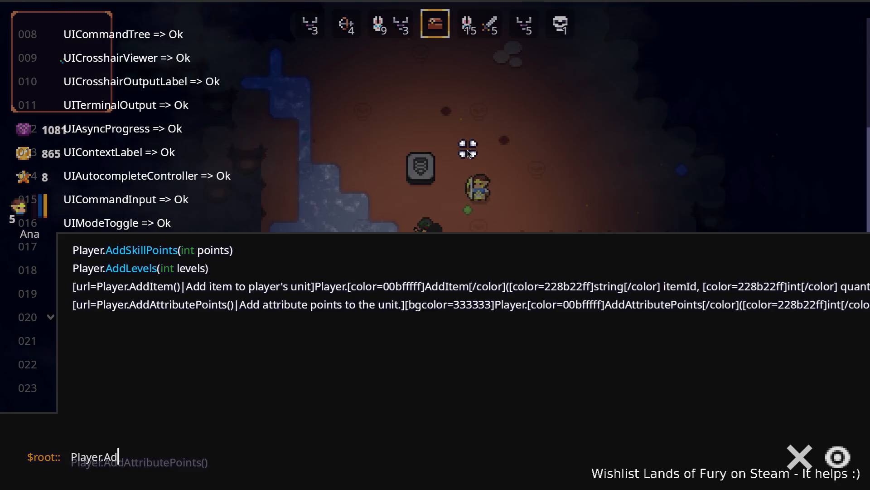
key(BackSpace)
key(BackSpace)
key(BackSpace)
text(Ad)
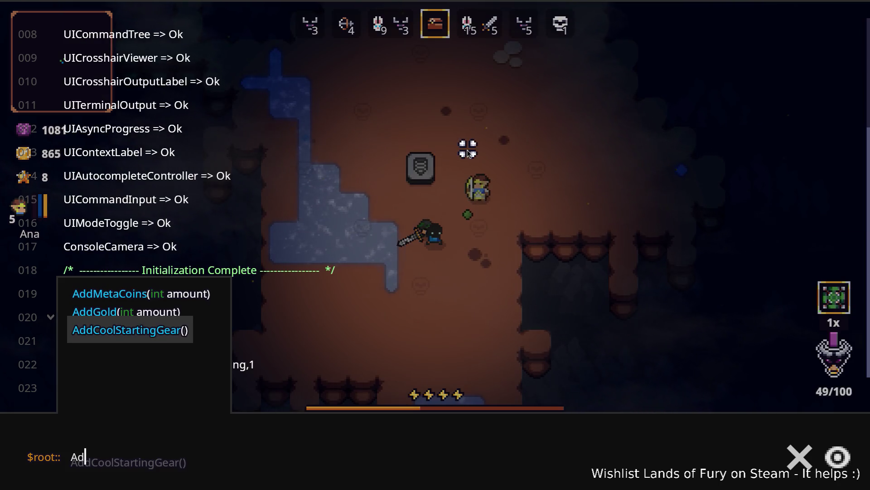
key(Return)
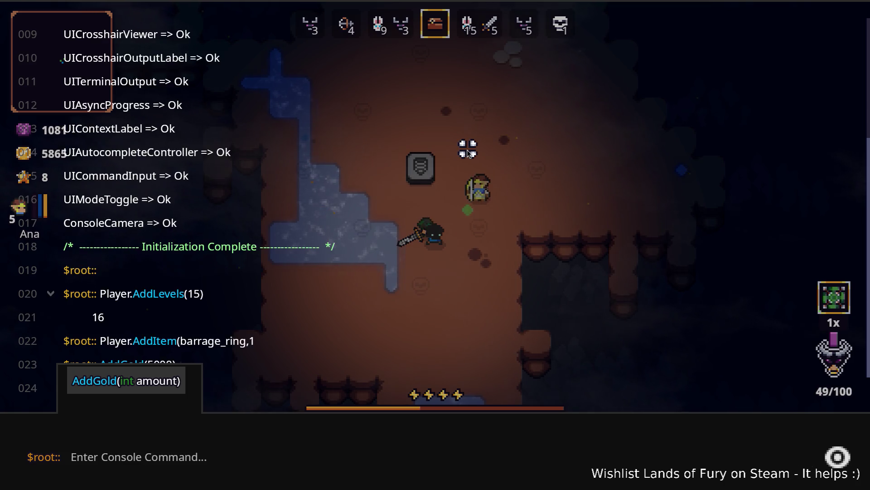
key(Escape)
Buy the Bladed Boomerang from Snap for 890 gold.
key(e)
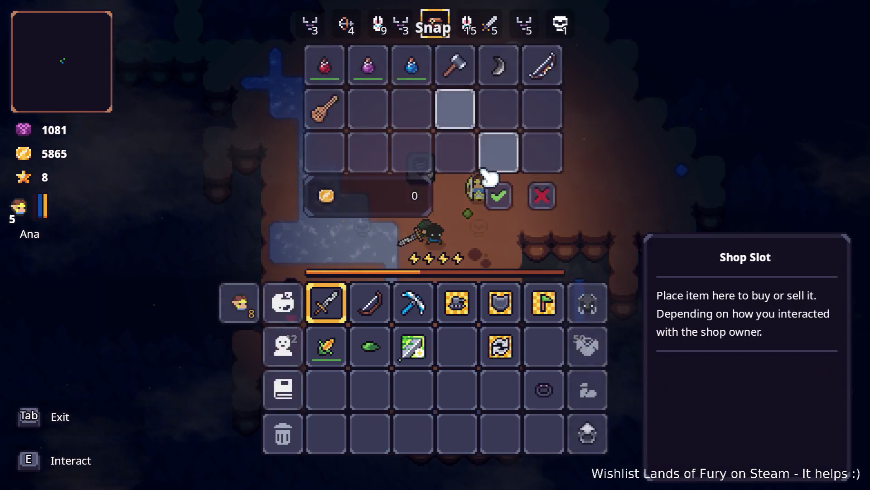
click(499, 94)
click(461, 379)
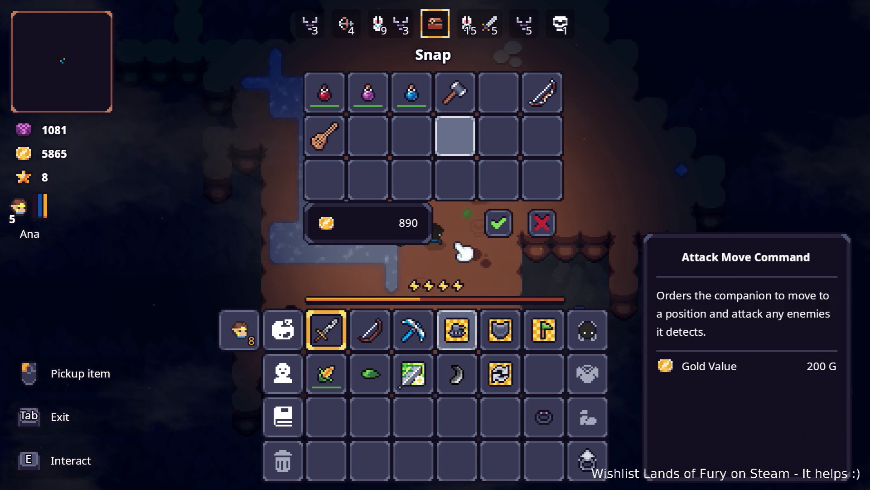
click(504, 229)
Equip the boomerang in hotbar slot 2 in place of the wooden bow.
key(Tab)
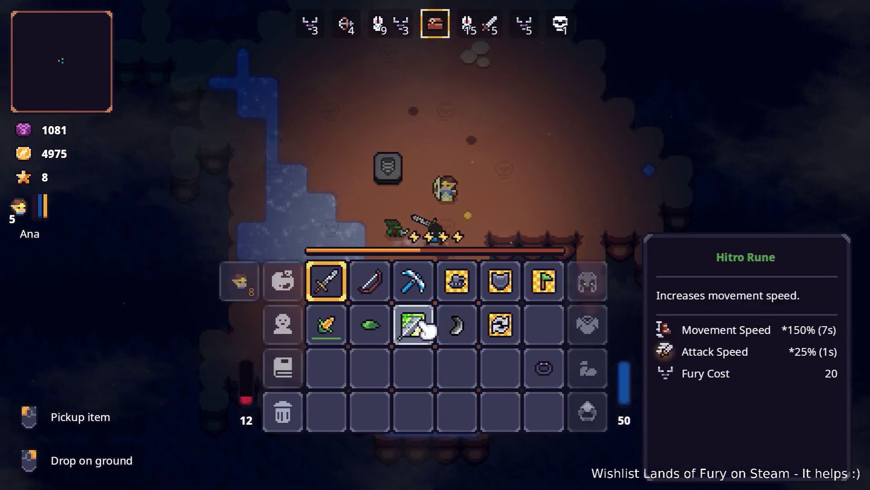
drag(365, 338, 456, 373)
key(Tab)
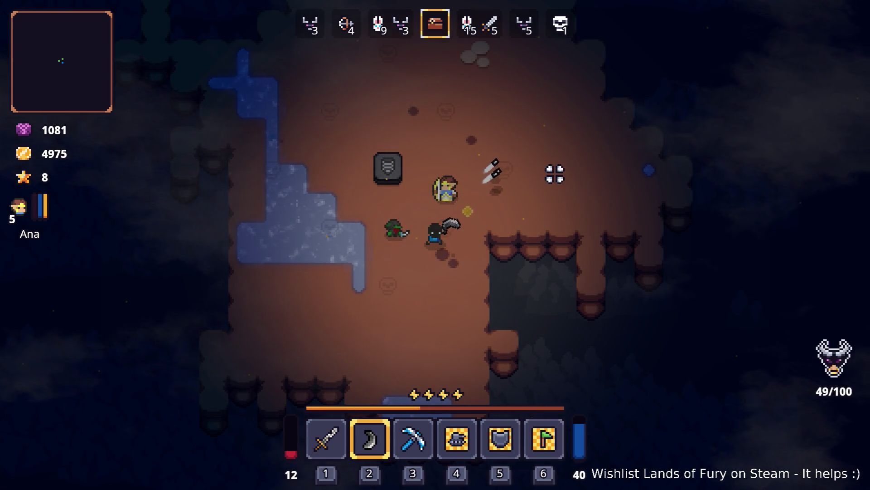
Move around the arena throwing the boomerang at the wave 4 rats.
key(w)
key(a)
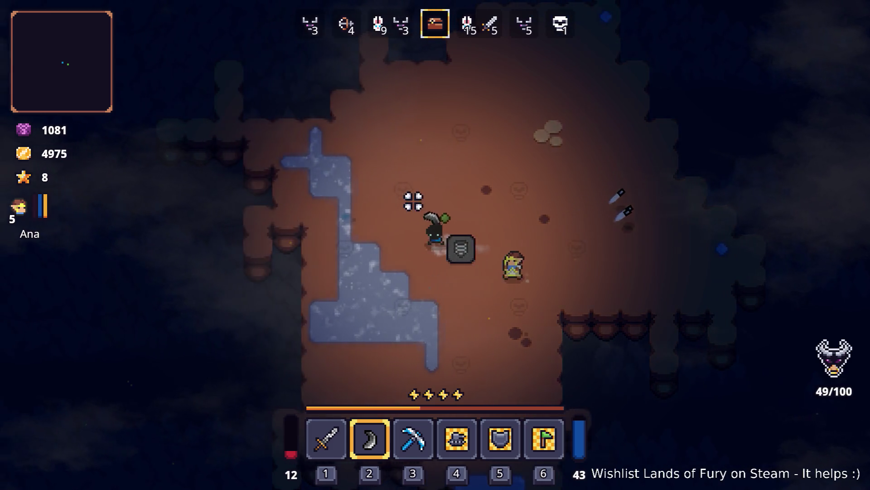
key(d)
click(534, 183)
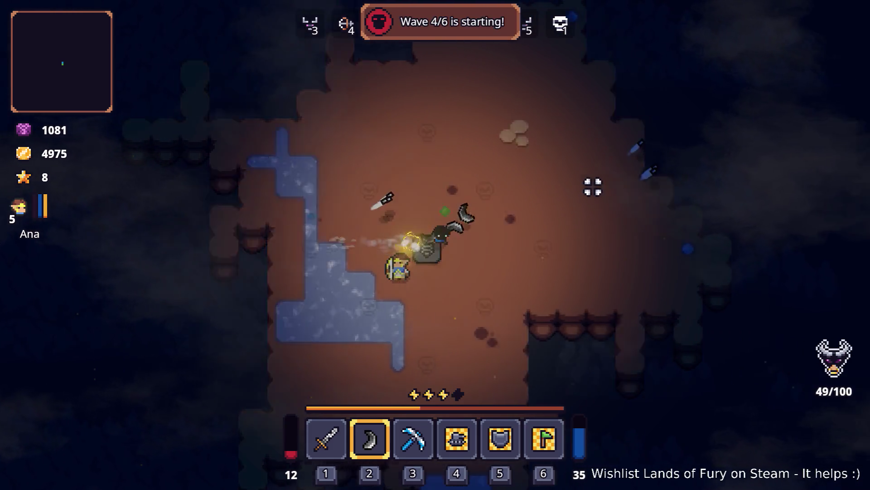
key(a)
click(320, 220)
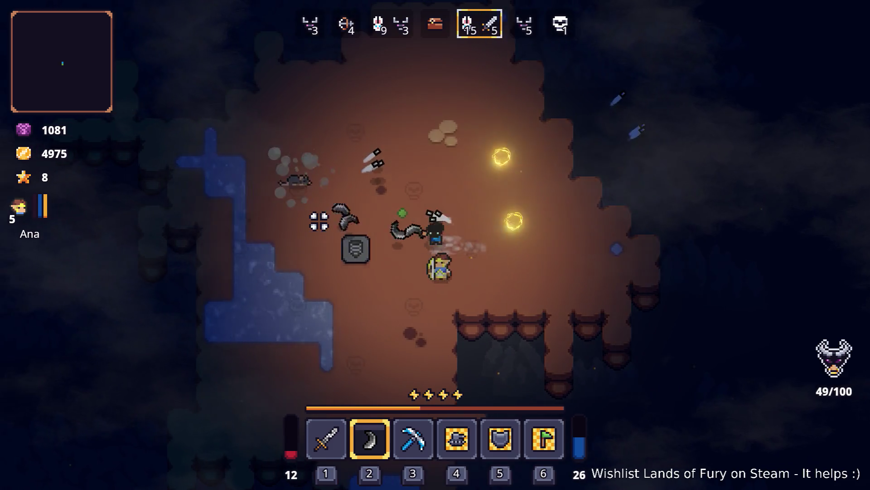
key(w)
key(a)
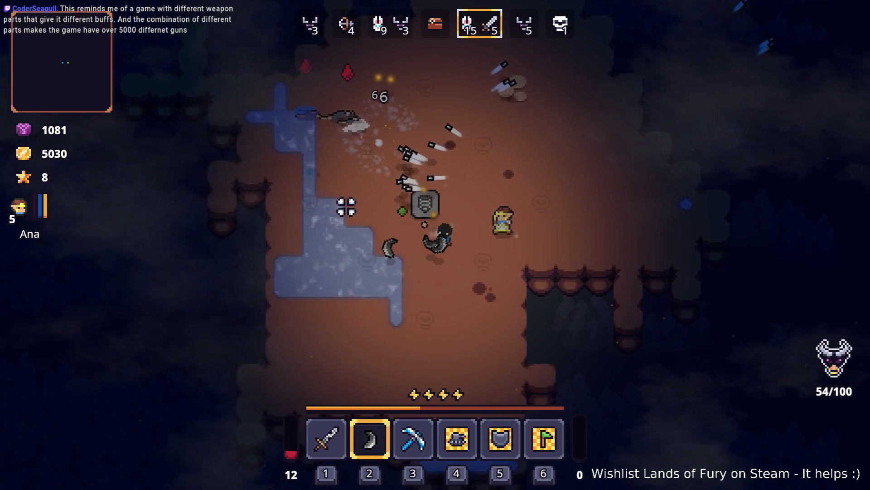
key(w)
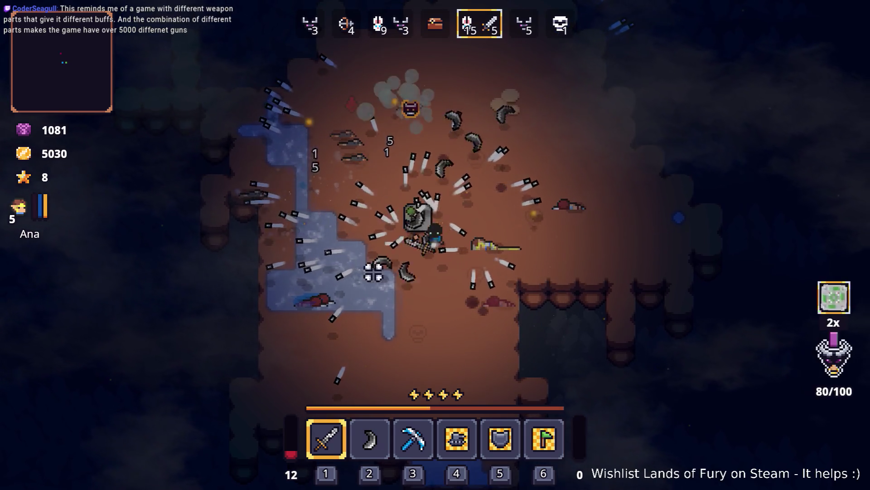
key(w)
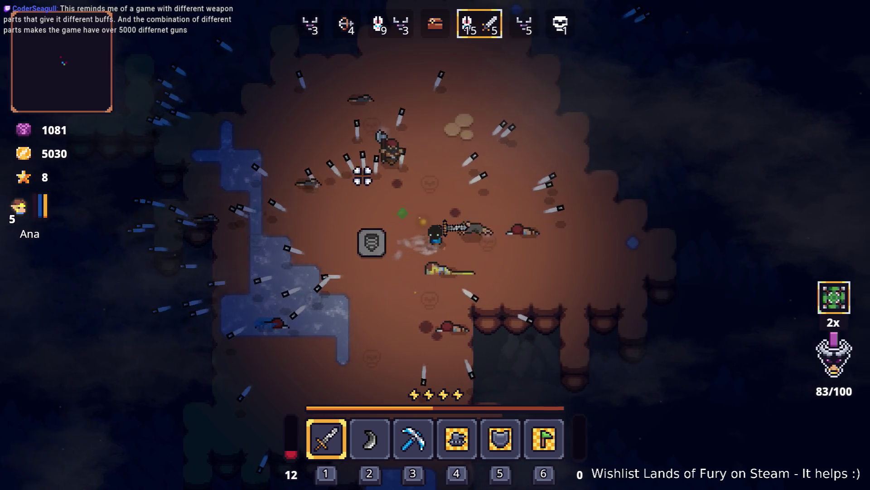
key(s)
key(s)
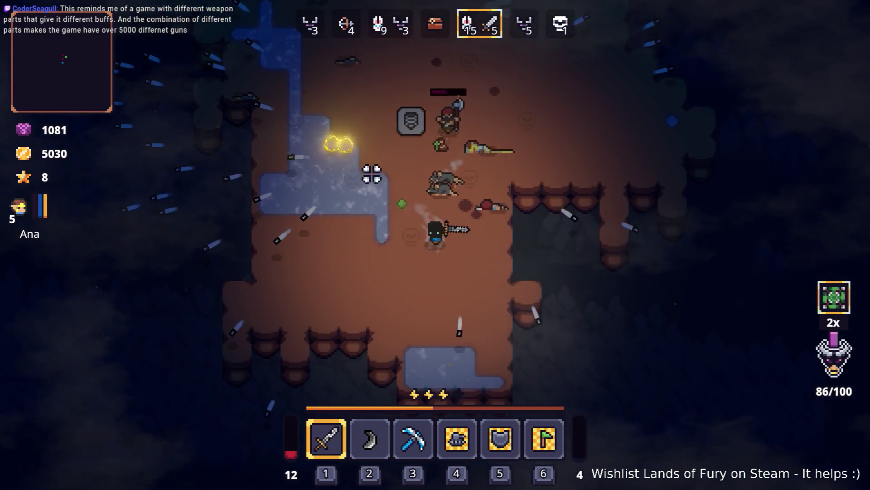
Check the equipment in the inventory, then detonate an explosive charge on the enemies.
key(Tab)
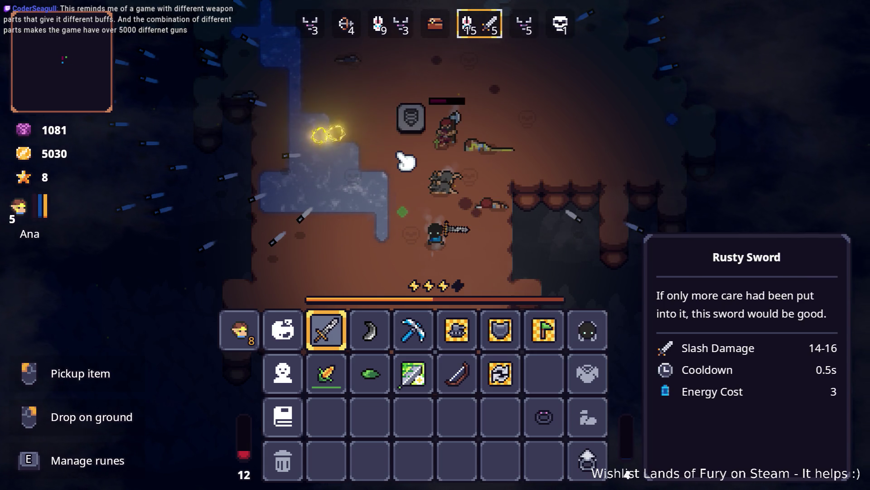
key(Tab)
key(a)
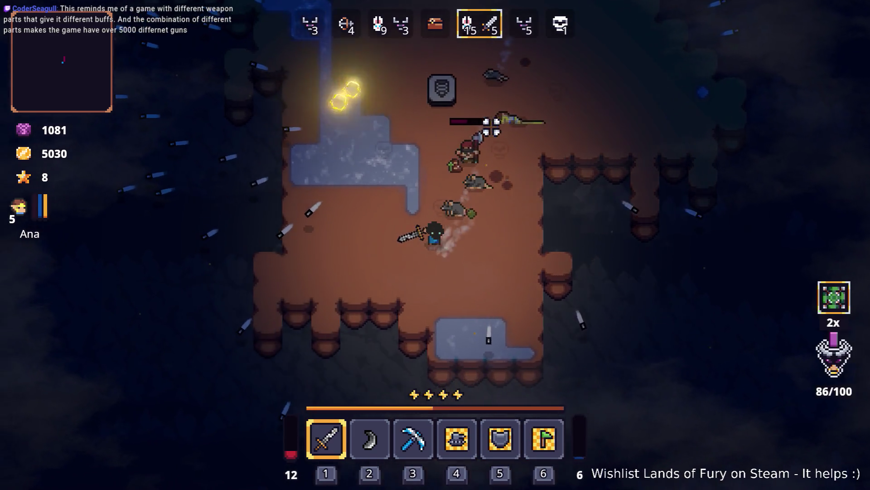
right_click(568, 170)
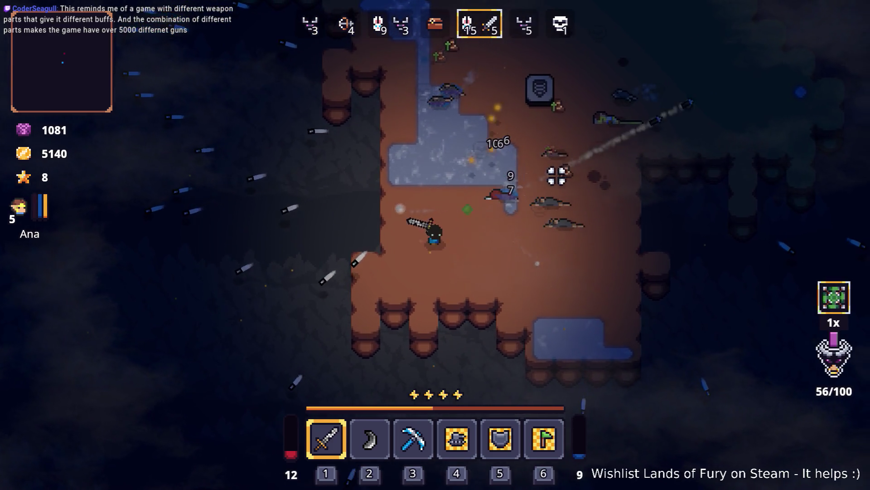
Kite the rats around the arena, weaving in every direction and down past the stone block.
key(d)
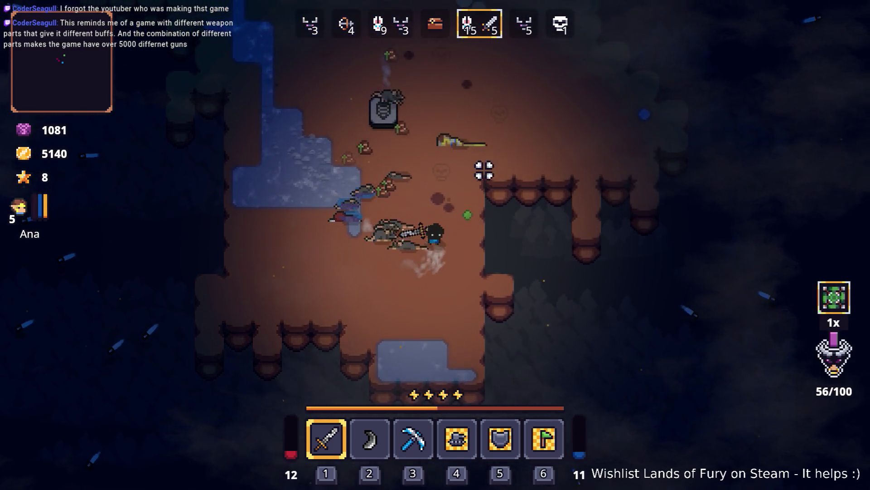
key(w)
key(d)
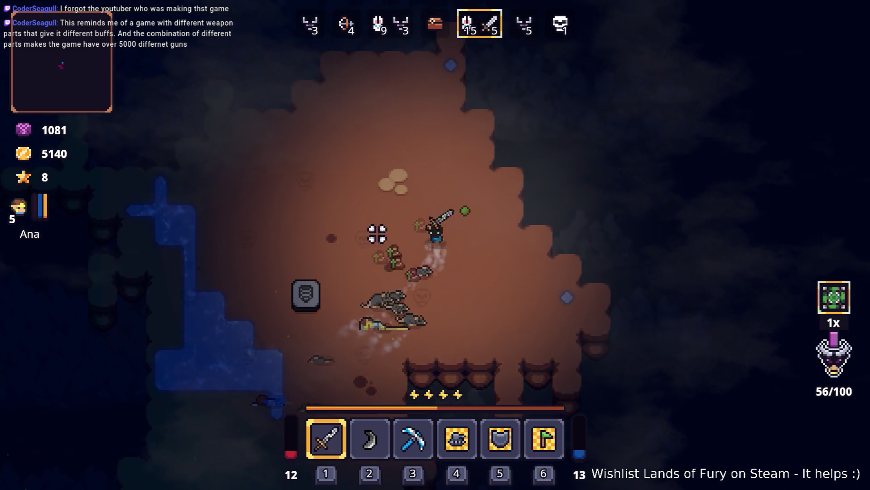
key(w)
key(a)
key(s)
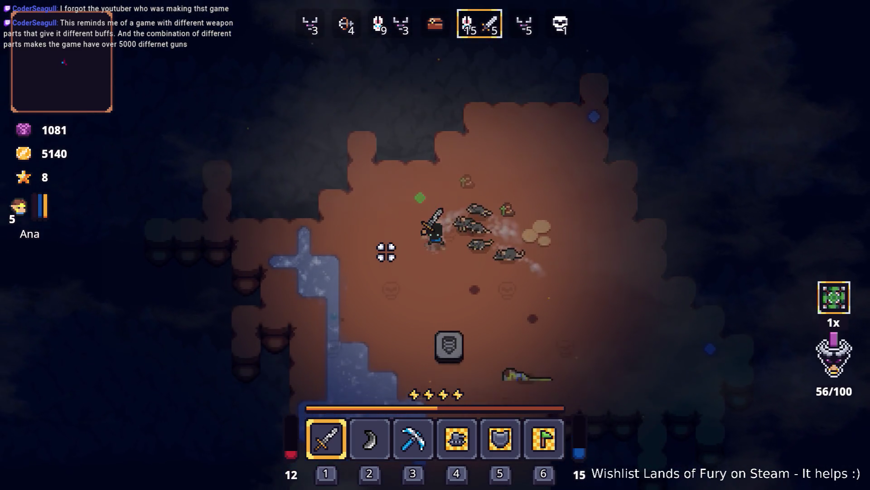
key(d)
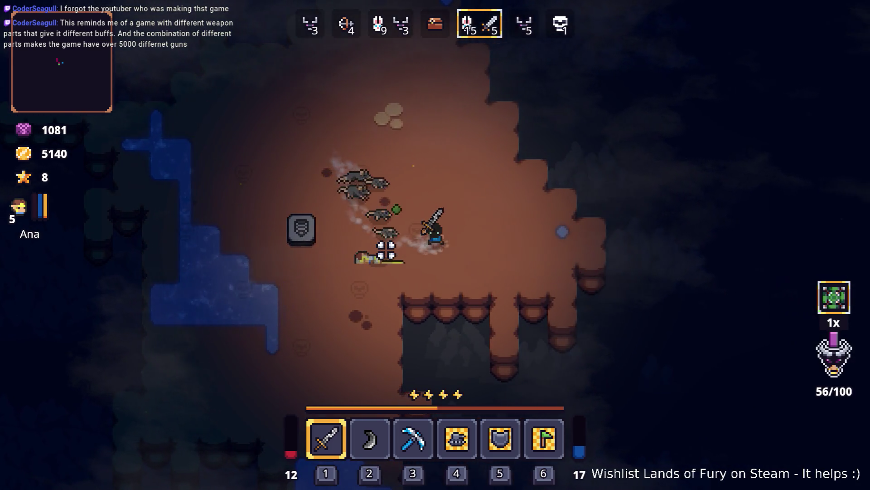
key(w)
key(a)
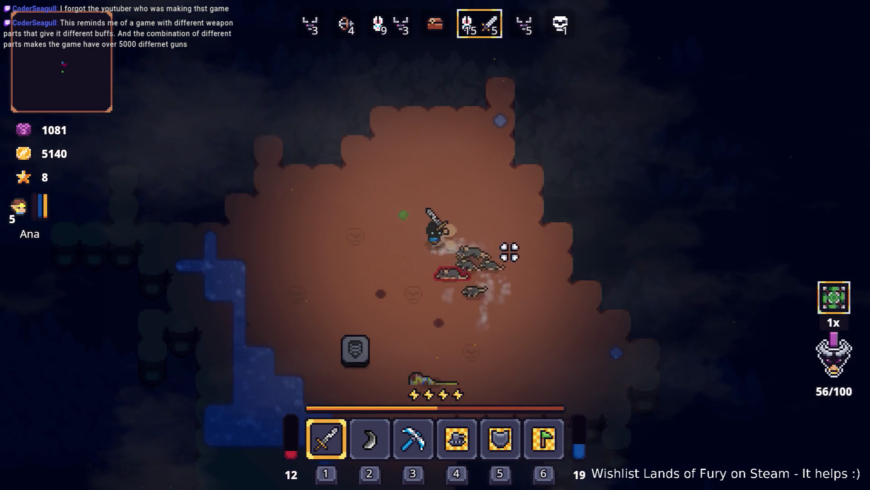
key(a)
key(s)
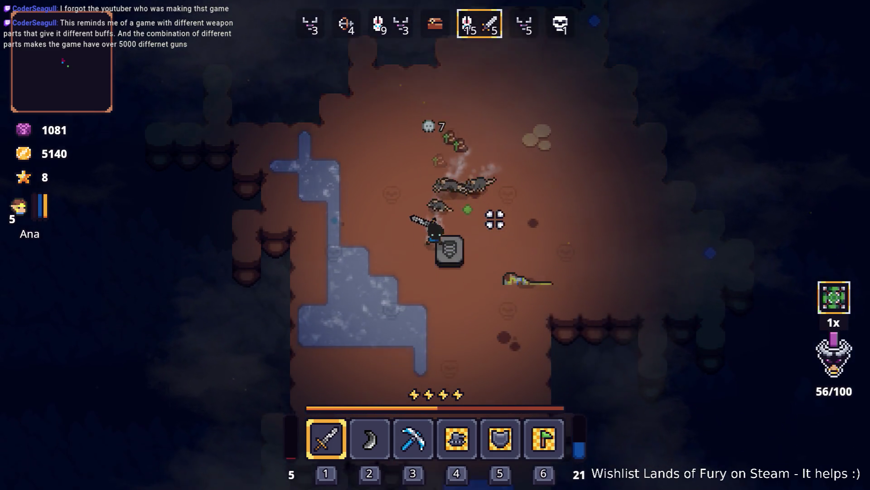
key(s)
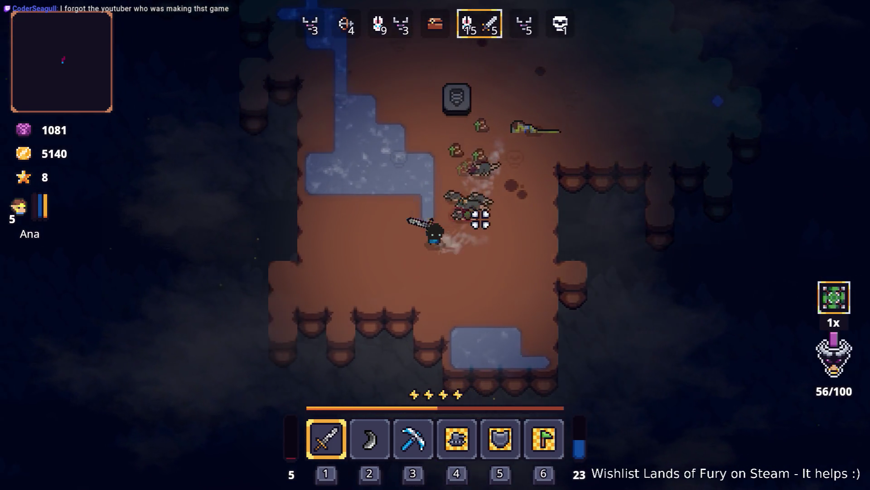
Switch back to the boomerang and fight up and right through the rats.
key(2)
key(a)
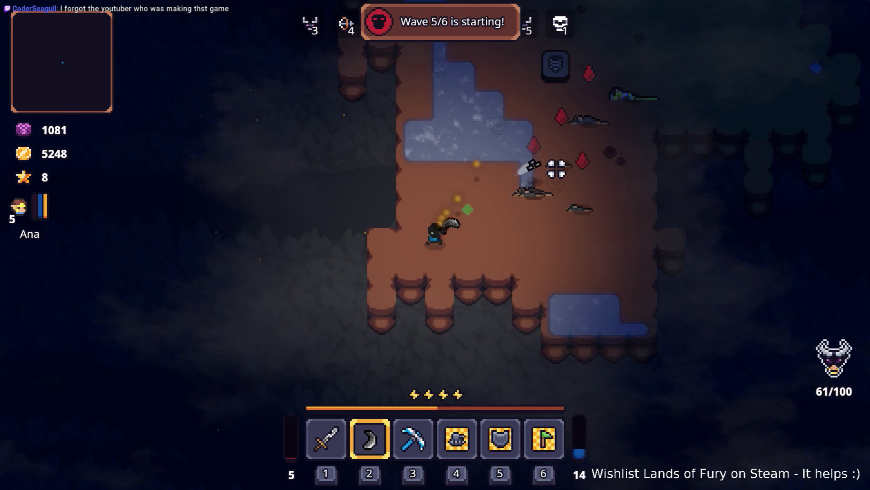
key(w)
key(d)
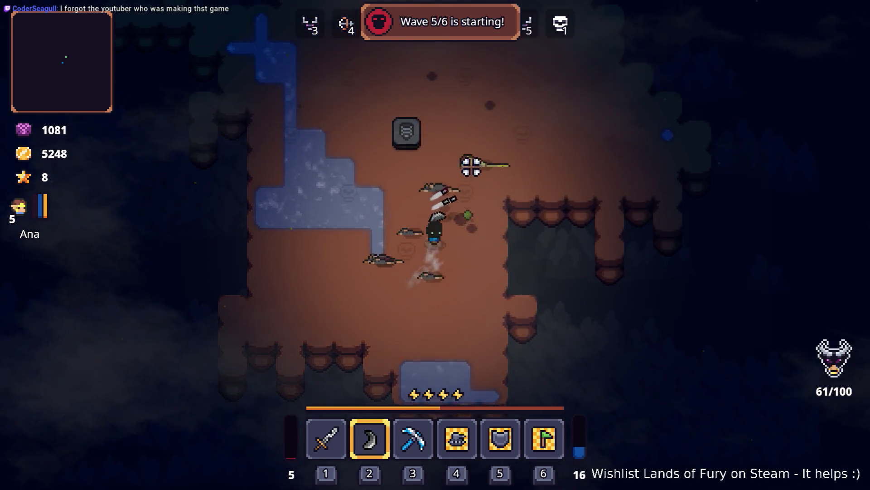
key(w)
key(d)
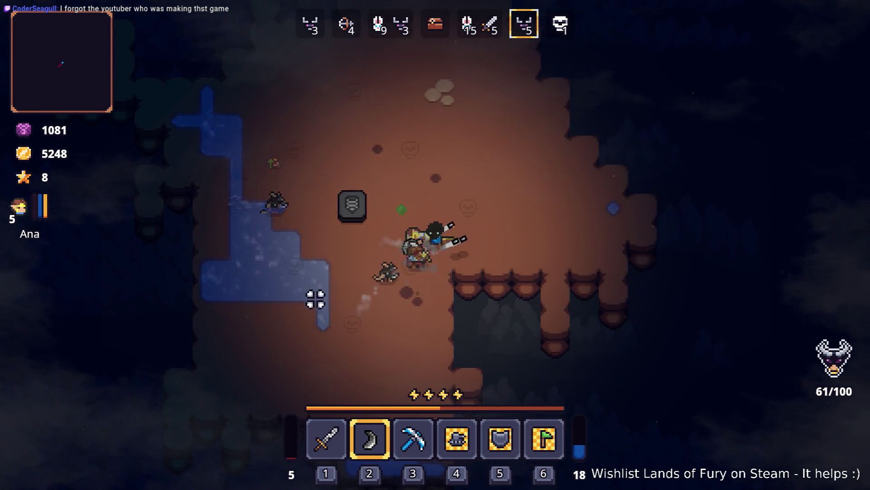
key(w)
key(d)
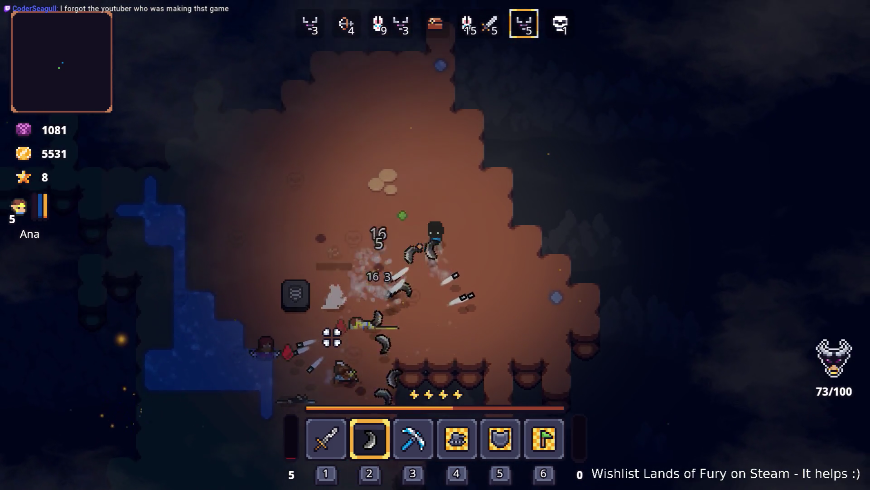
Fall back down-left, engage the golem, then kite left as wave 6 begins at level 6.
key(s)
key(a)
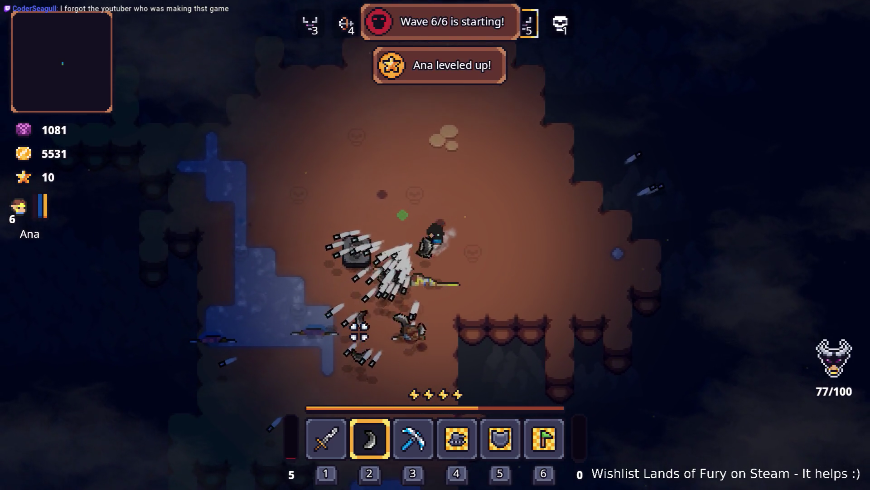
key(s)
key(a)
key(a)
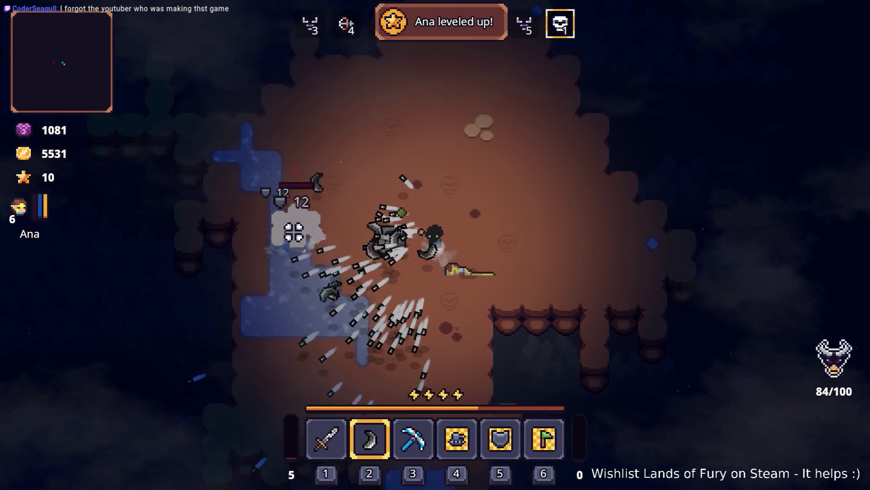
key(d)
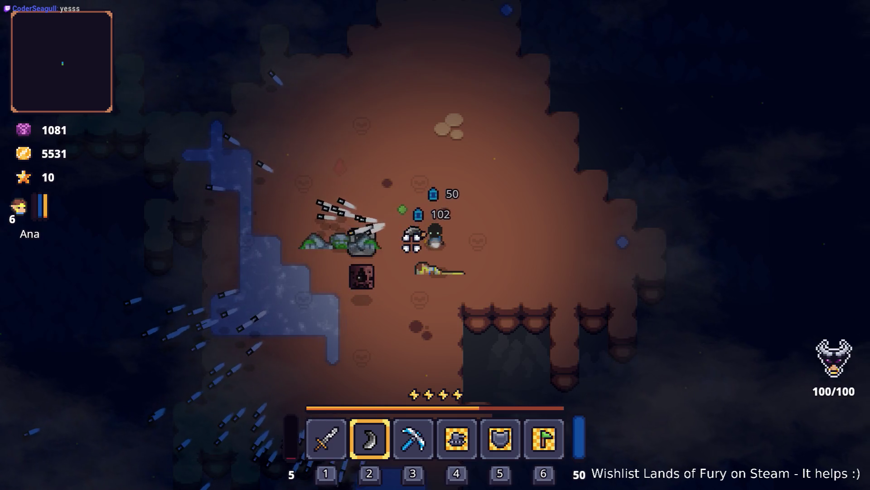
key(s)
key(a)
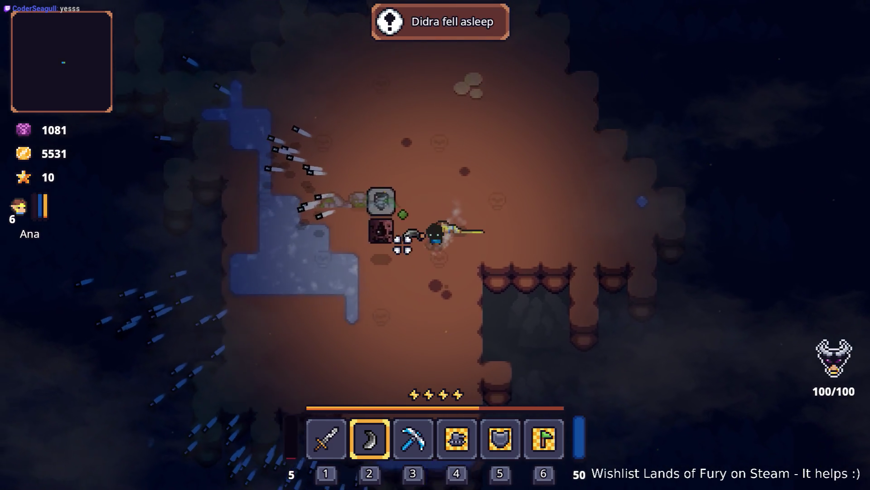
key(a)
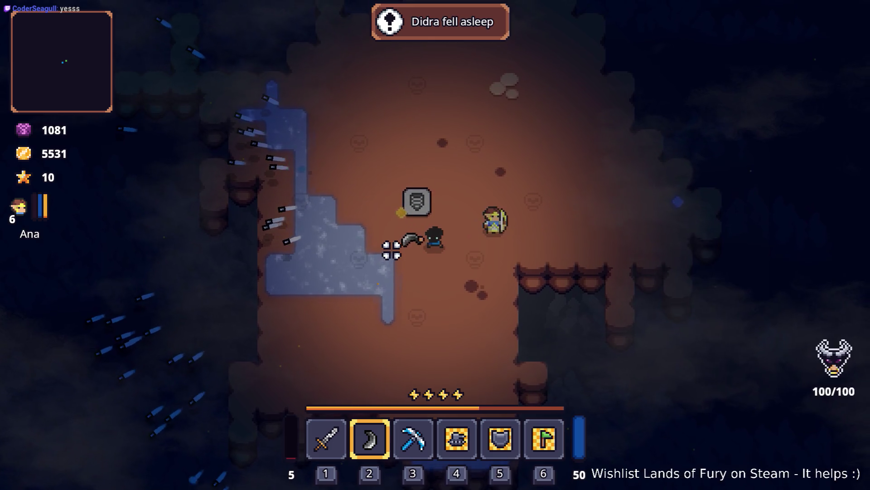
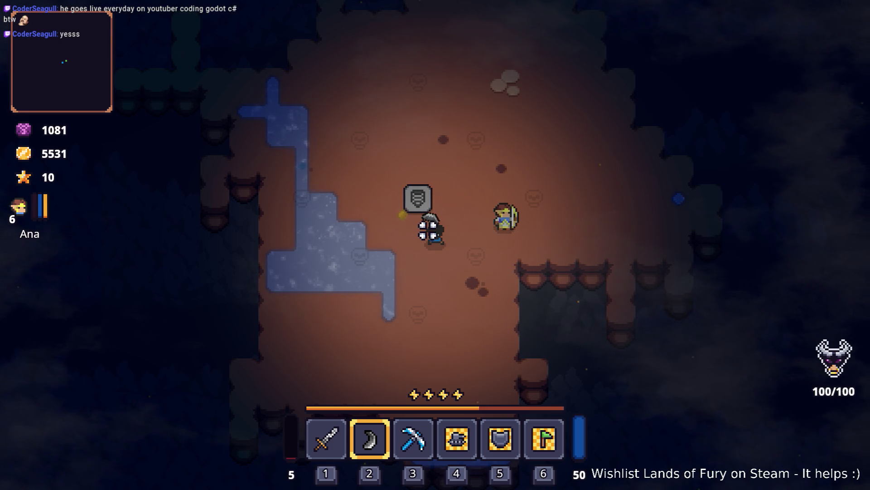
Quit the Lands of Fury test run to the desktop from the pause menu.
key(Escape)
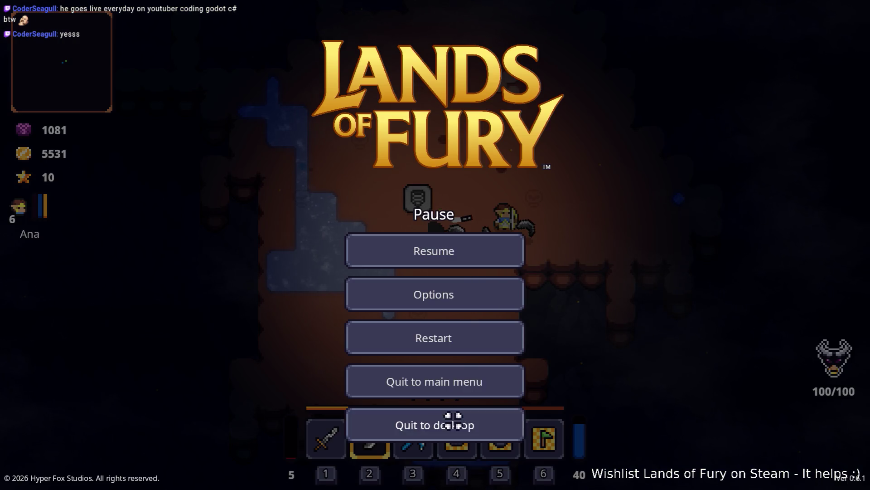
click(451, 420)
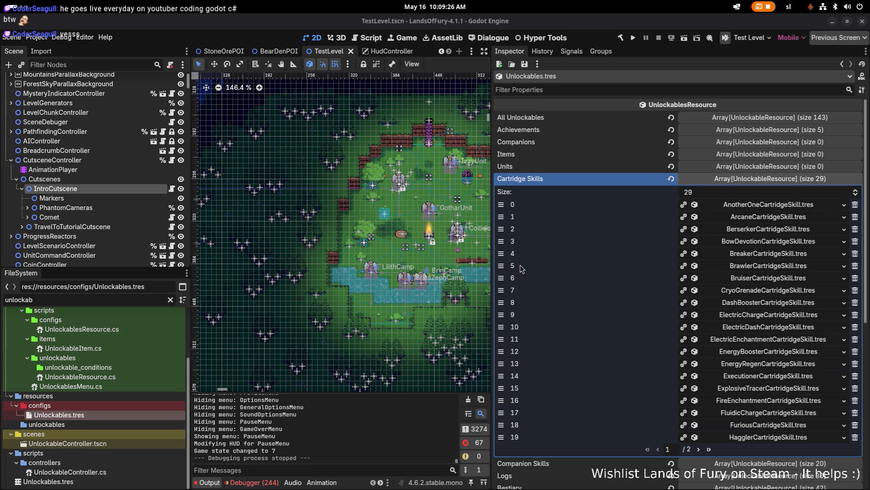
Show page 2 of the Cartridge Skills array and filter the FileSystem by 'tracer'.
click(699, 449)
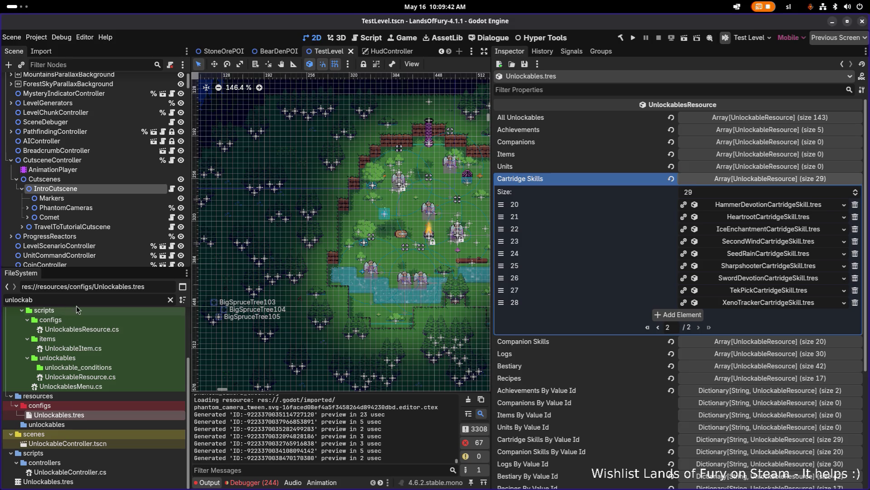
key(BackSpace)
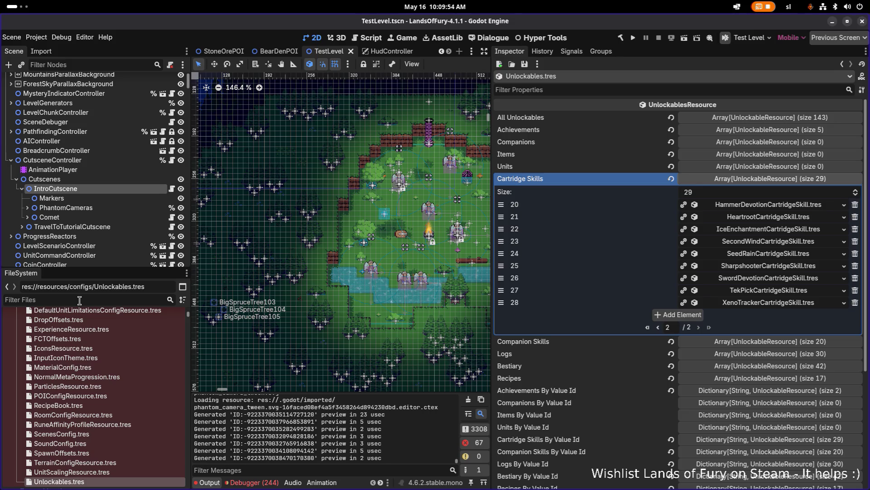
text(tracer)
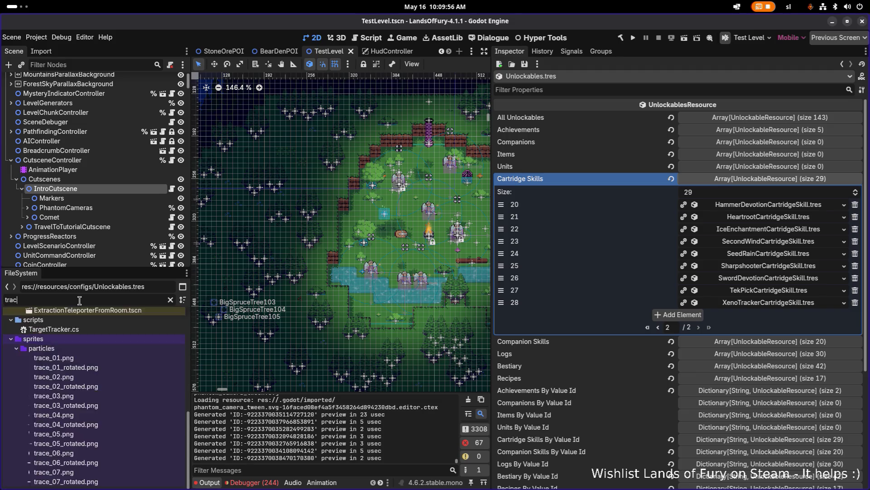
Open ExplosiveTracerCartridgeSkill.tres and expand its Item Effects element 0.
click(146, 373)
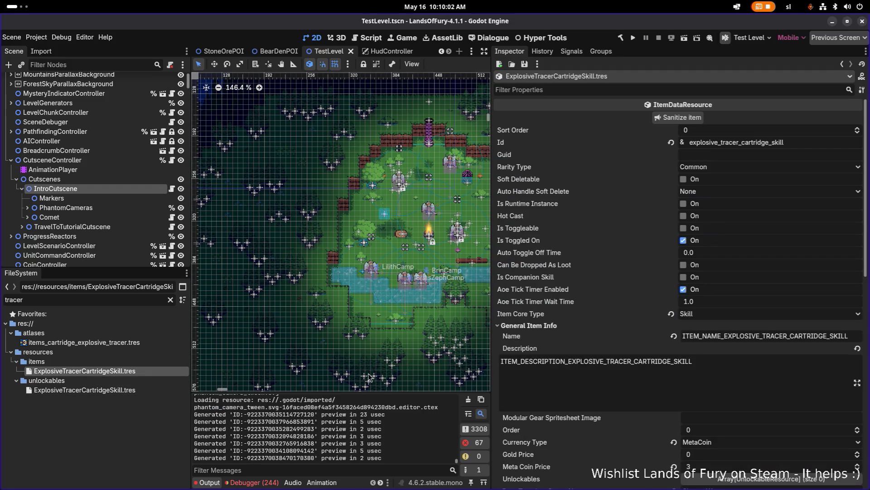
scroll(634, 345, down, 5)
scroll(632, 348, down, 3)
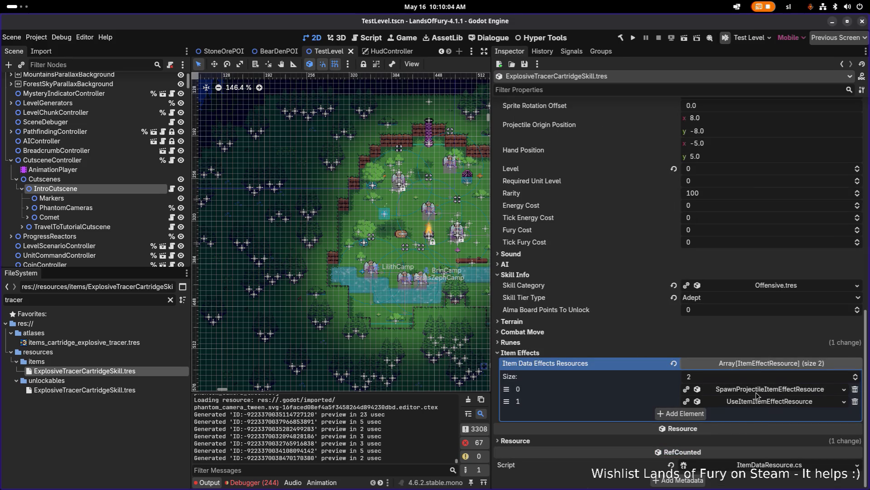
click(756, 393)
scroll(727, 380, down, 3)
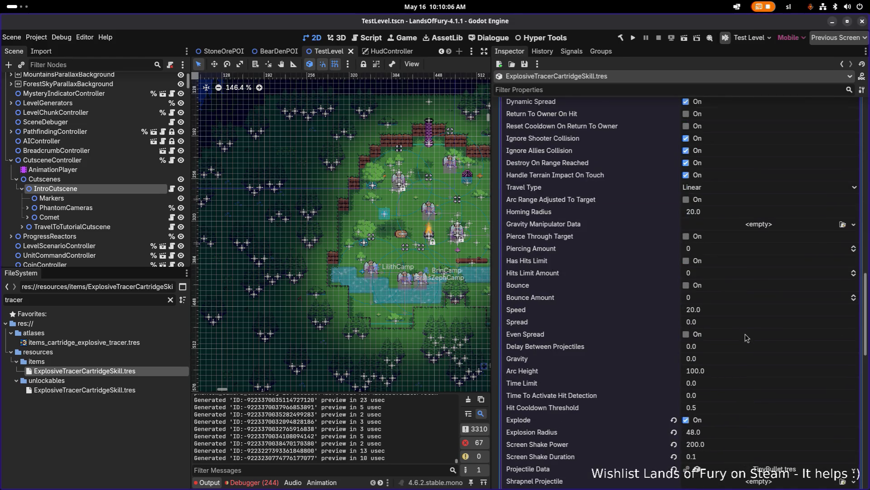
scroll(703, 394, down, 1)
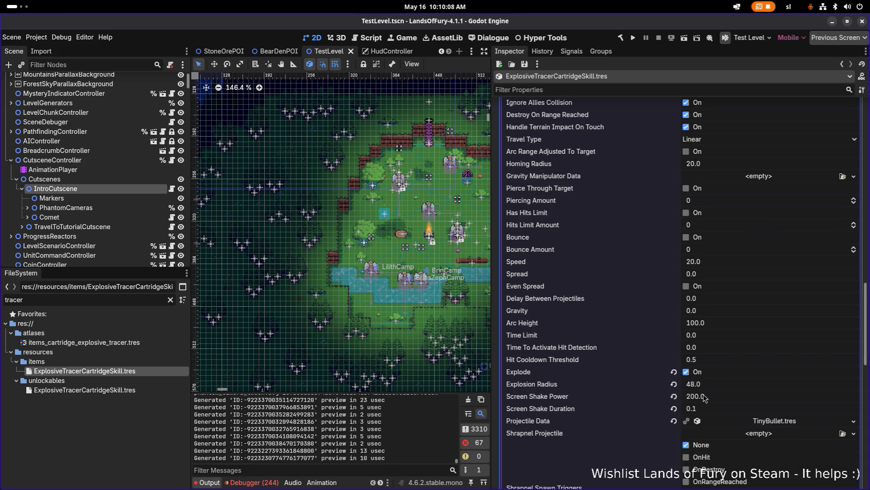
Set the SpawnProjectile effect's Speed to 300.
click(724, 263)
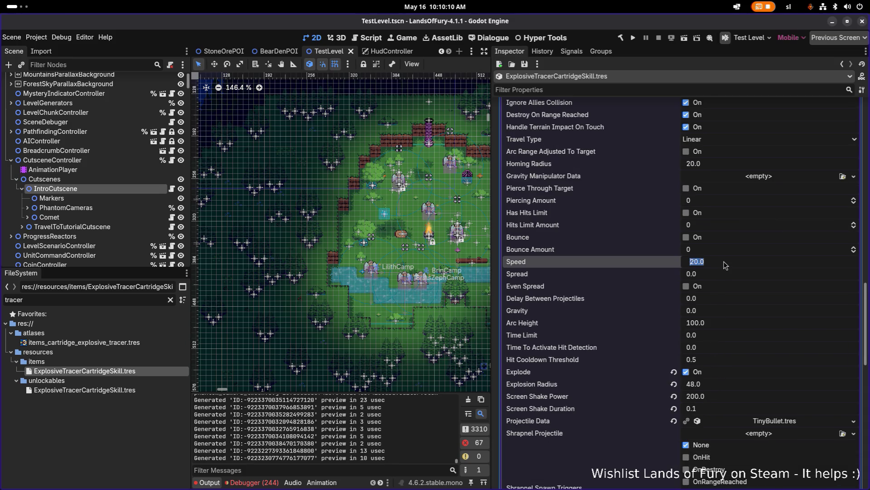
text(300)
key(Return)
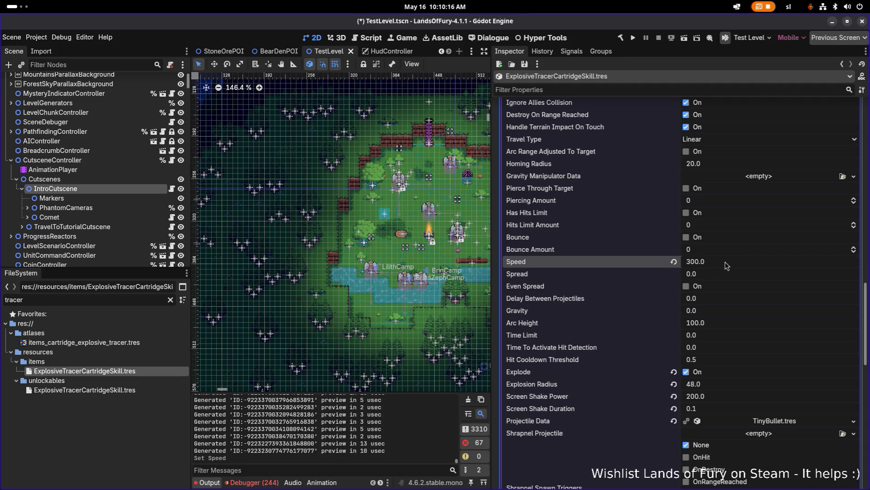
scroll(689, 289, down, 2)
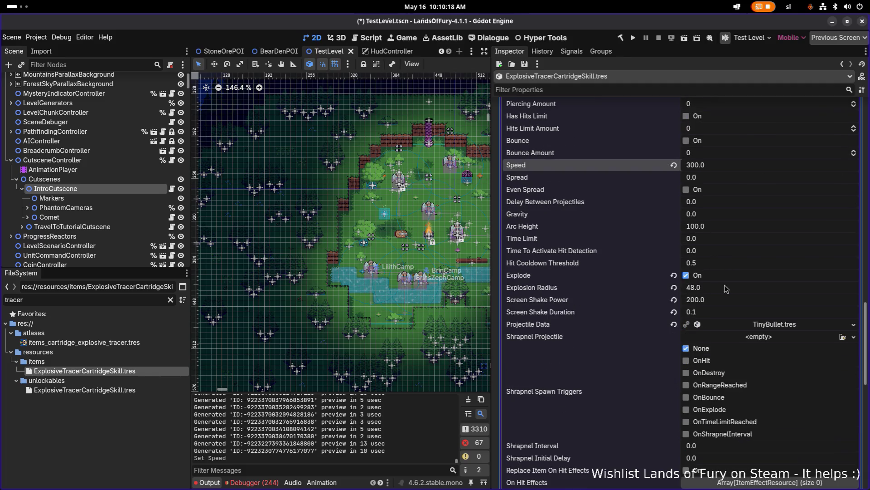
scroll(729, 289, up, 1)
scroll(729, 288, up, 5)
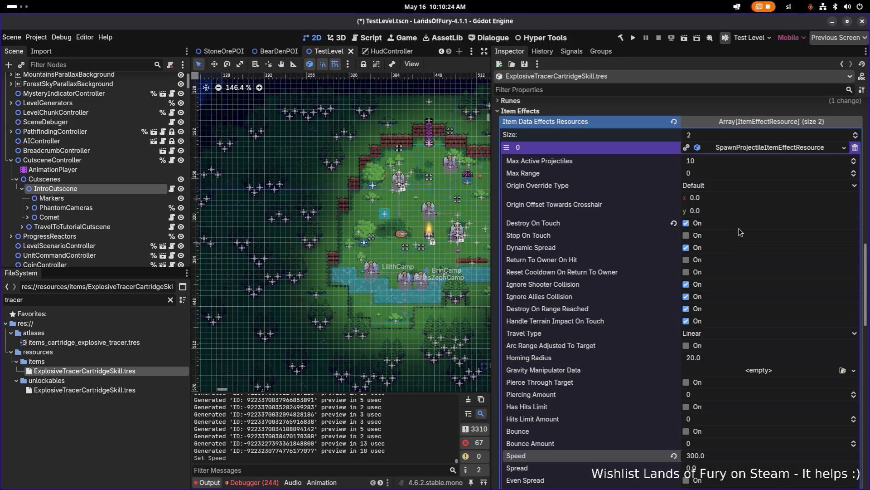
scroll(727, 236, down, 2)
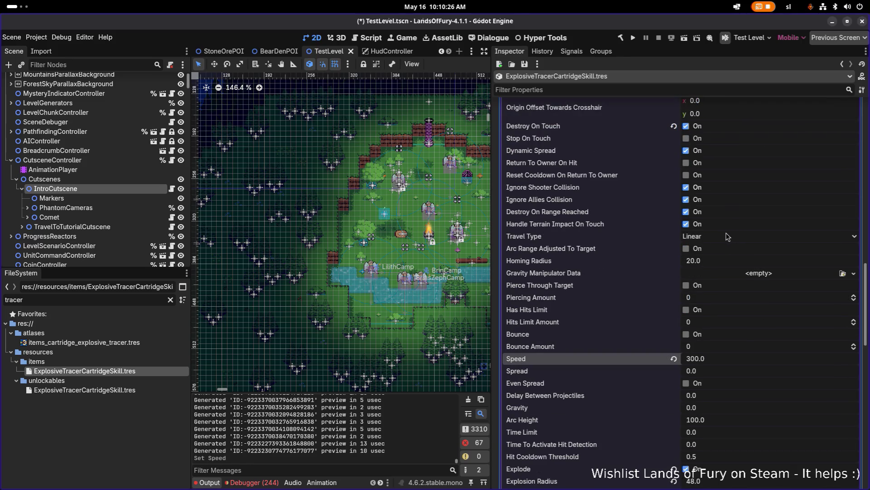
scroll(727, 236, down, 1)
scroll(727, 236, down, 1)
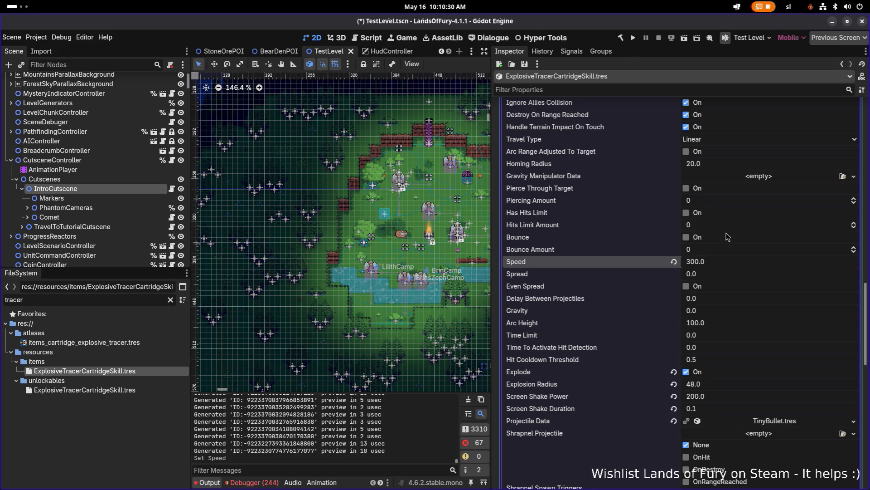
scroll(727, 236, up, 5)
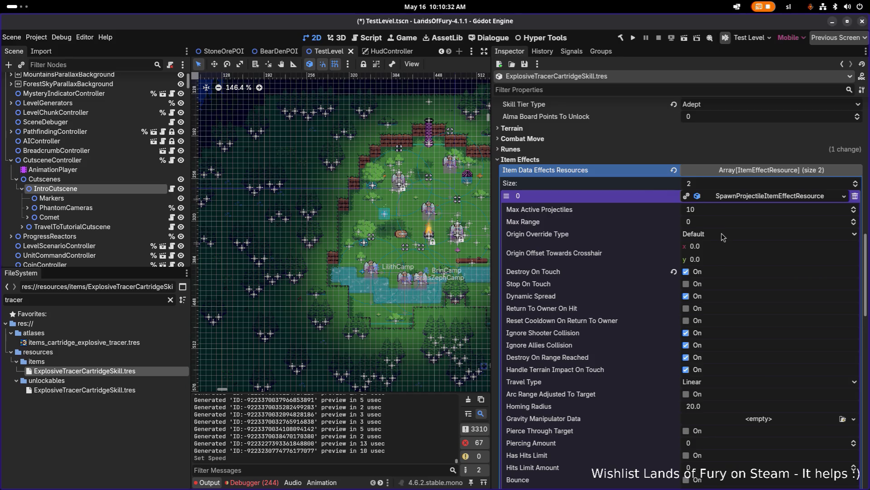
Set the SpawnProjectile effect's Origin Override Type to ShooterPosition.
click(724, 236)
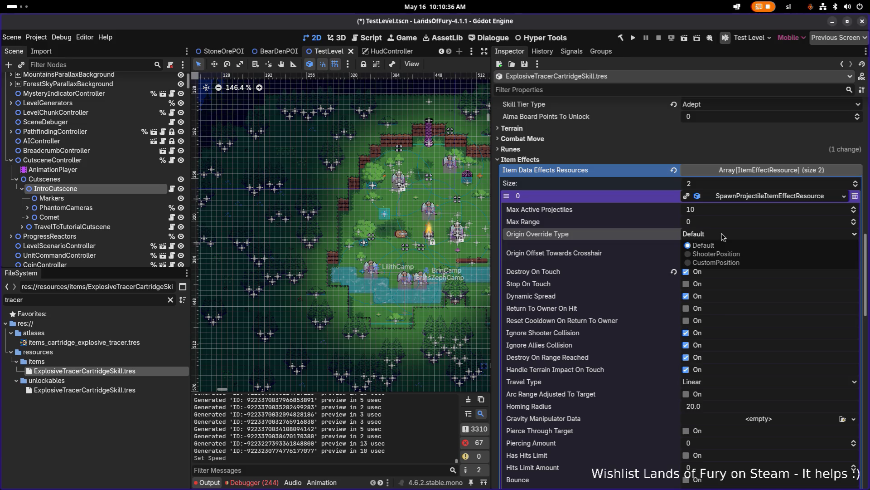
click(723, 258)
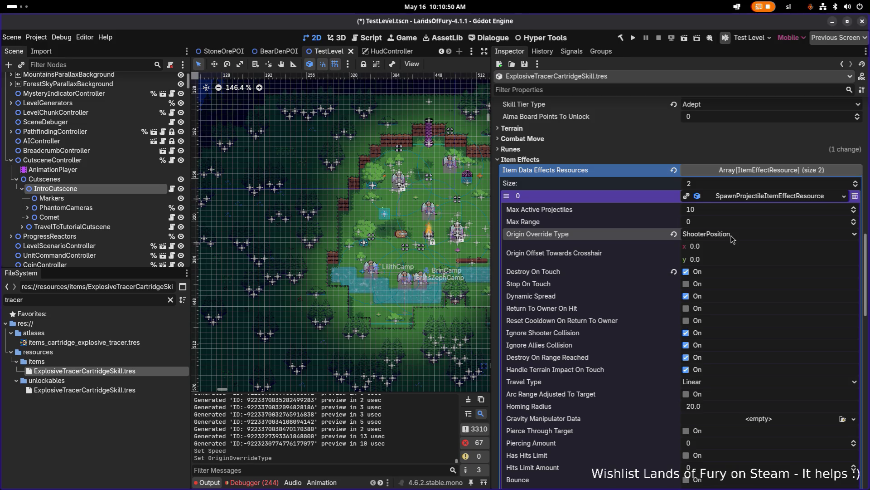
scroll(661, 238, down, 10)
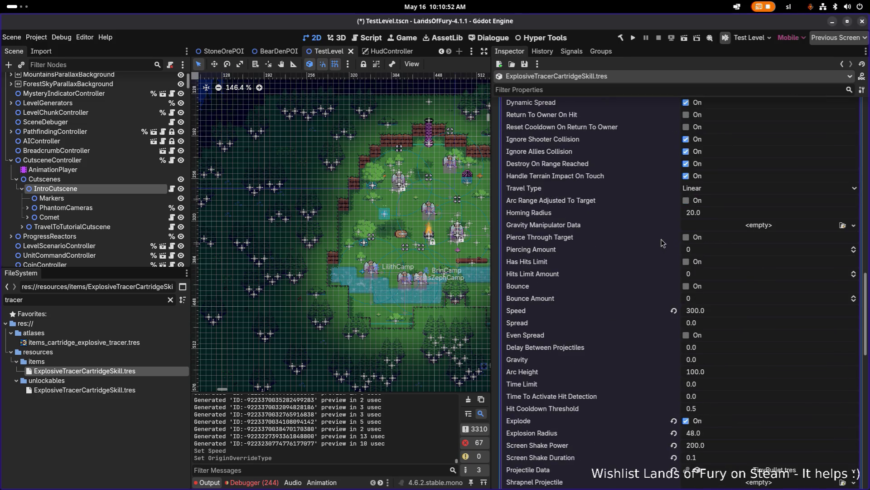
scroll(661, 239, down, 10)
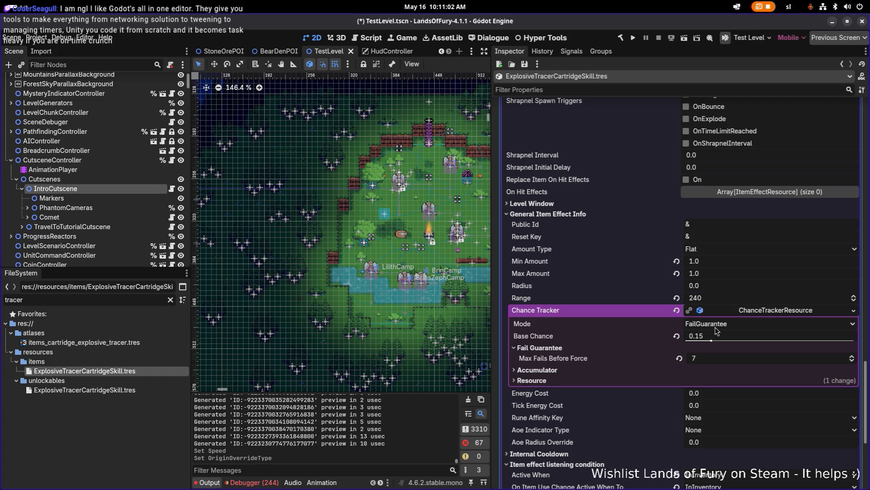
Set the first chance tracker's Base Chance to 1.0 and copy the tracker resource.
click(737, 336)
text(1)
key(Return)
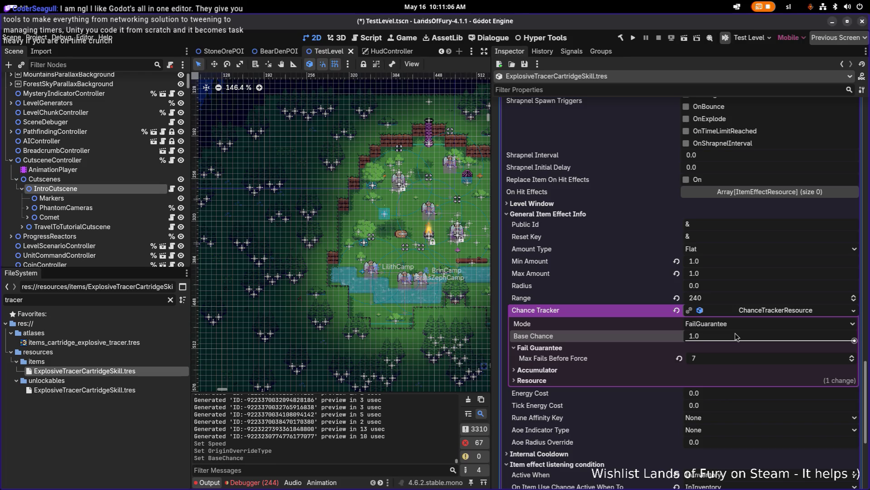
click(676, 311)
right_click(769, 311)
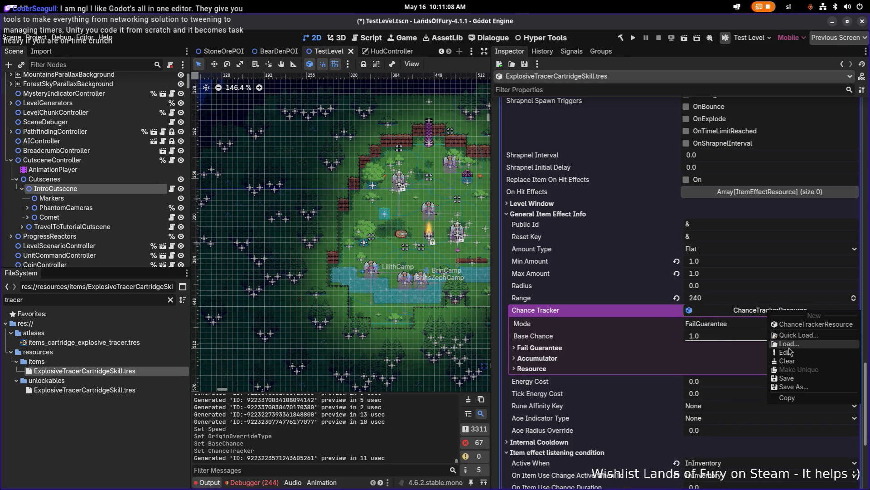
click(787, 397)
Give the second effect's chance tracker FailGuarantee mode, Base Chance 0.15, Max Fails 7, and save.
scroll(744, 376, down, 5)
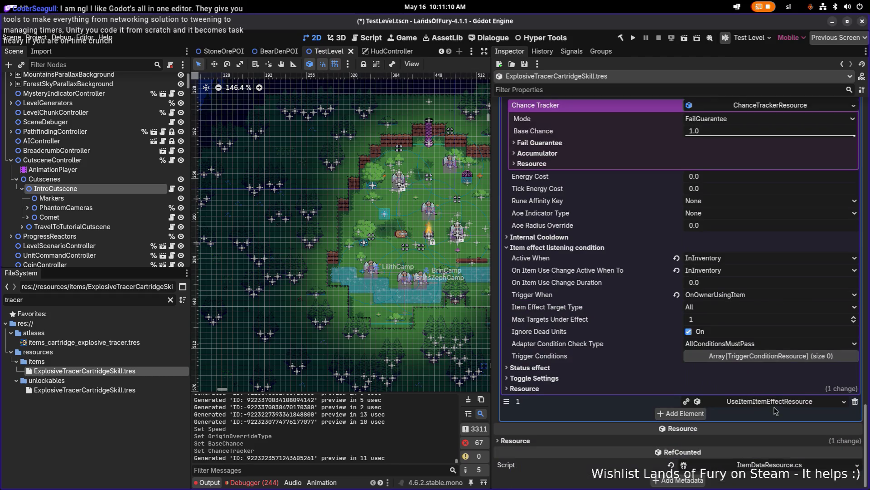
scroll(735, 383, down, 5)
scroll(735, 384, down, 5)
click(771, 345)
click(747, 357)
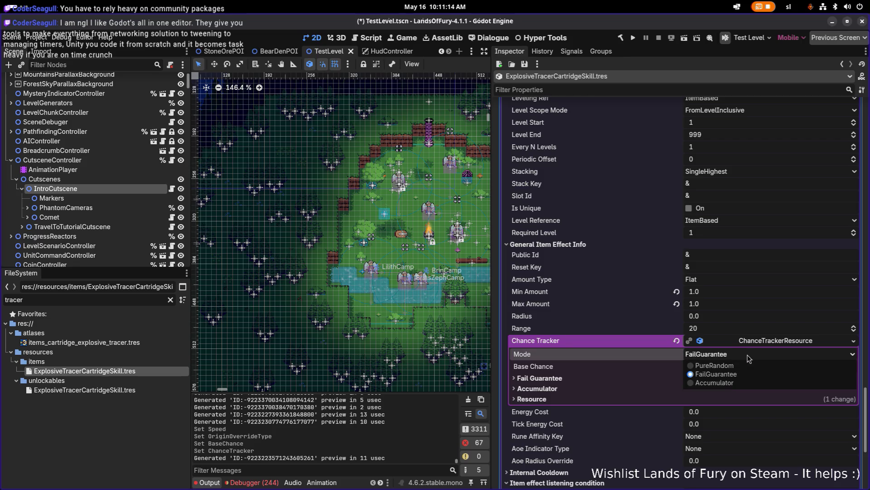
click(748, 357)
click(725, 367)
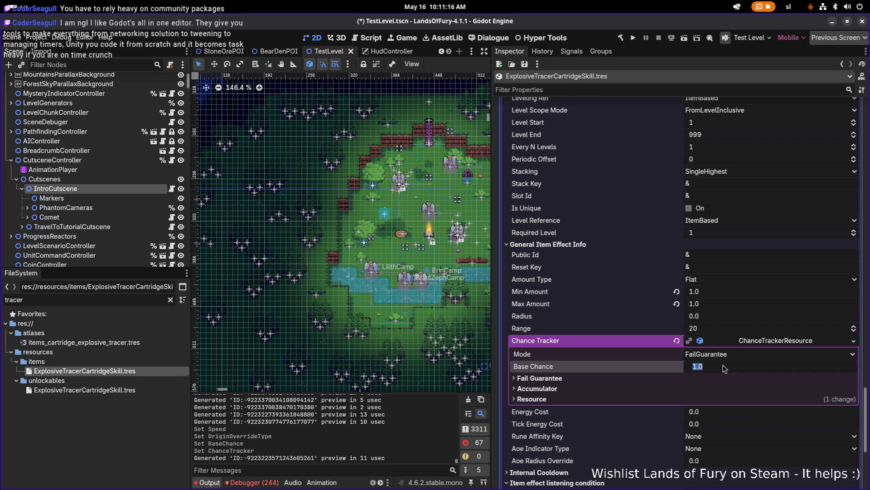
text(0.15)
key(Return)
click(702, 378)
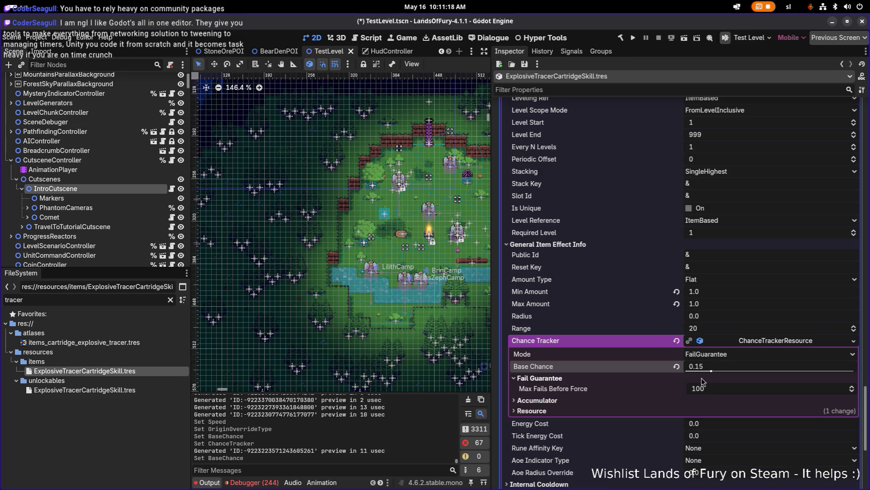
click(717, 390)
text(7)
key(Return)
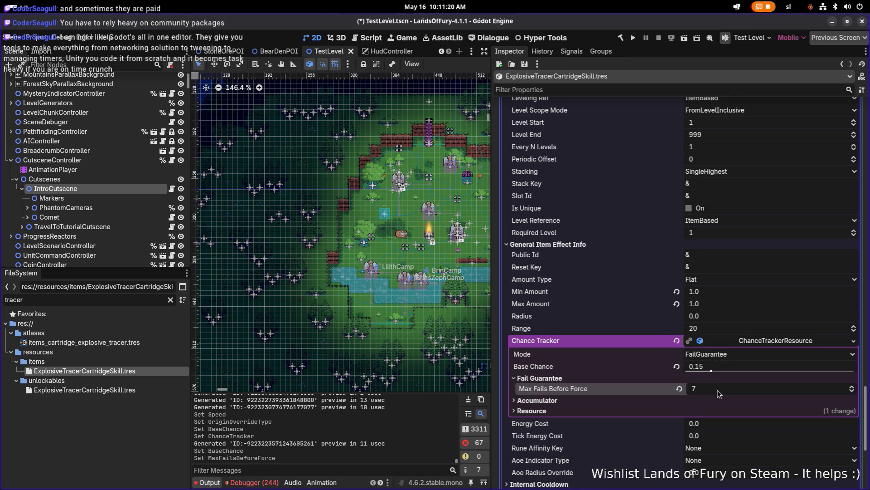
key(ctrl+s)
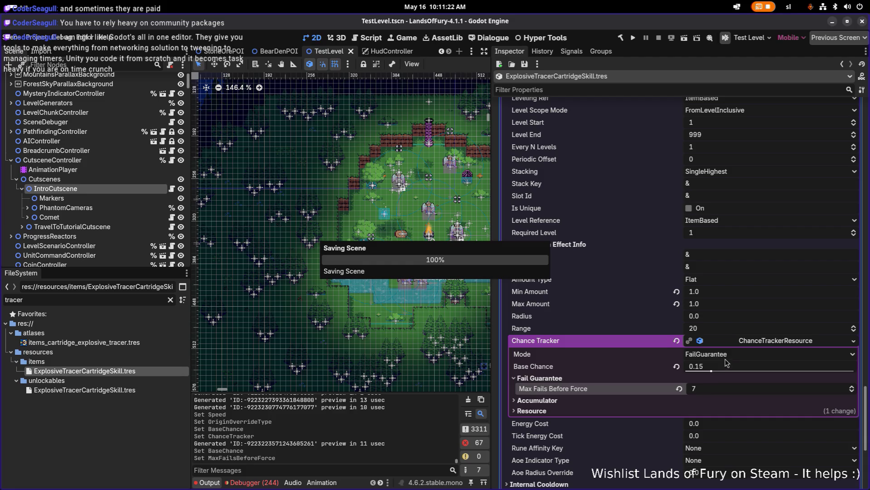
Try Accumulator mode and its Meter Cap, revert to FailGuarantee, and save the scene.
click(726, 356)
click(726, 380)
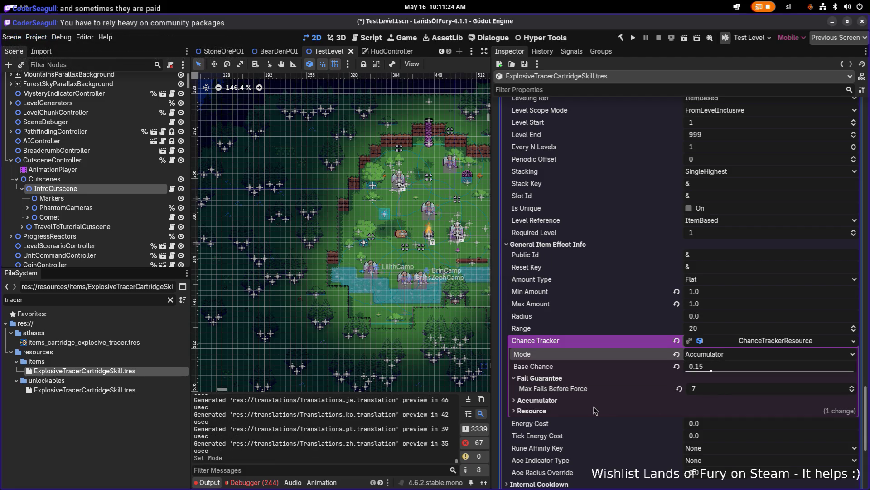
click(593, 408)
click(594, 402)
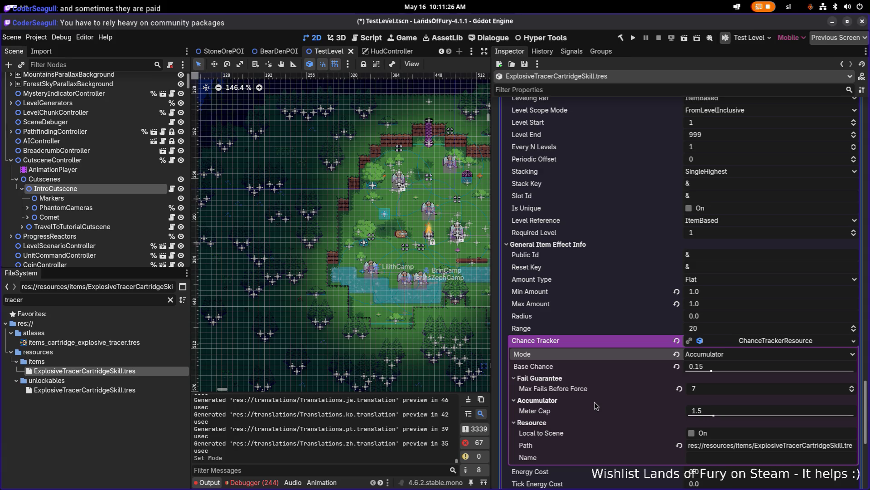
click(594, 402)
click(578, 410)
click(727, 354)
click(726, 368)
key(ctrl+s)
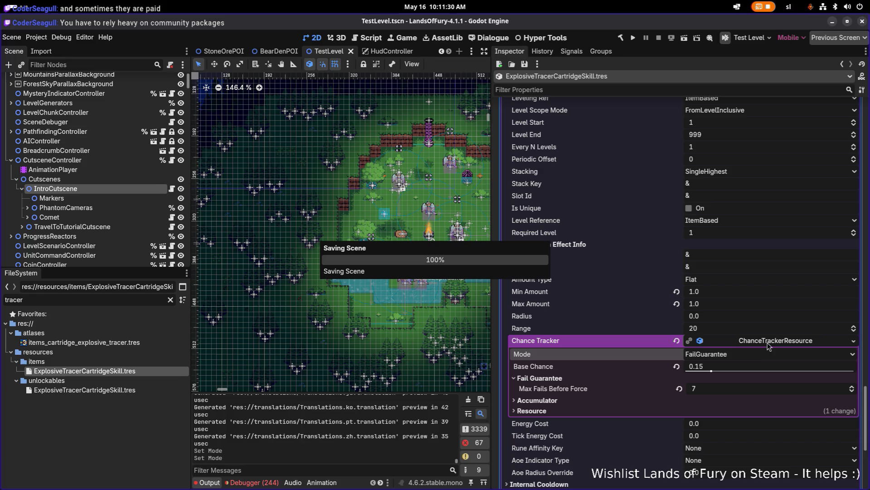
click(773, 342)
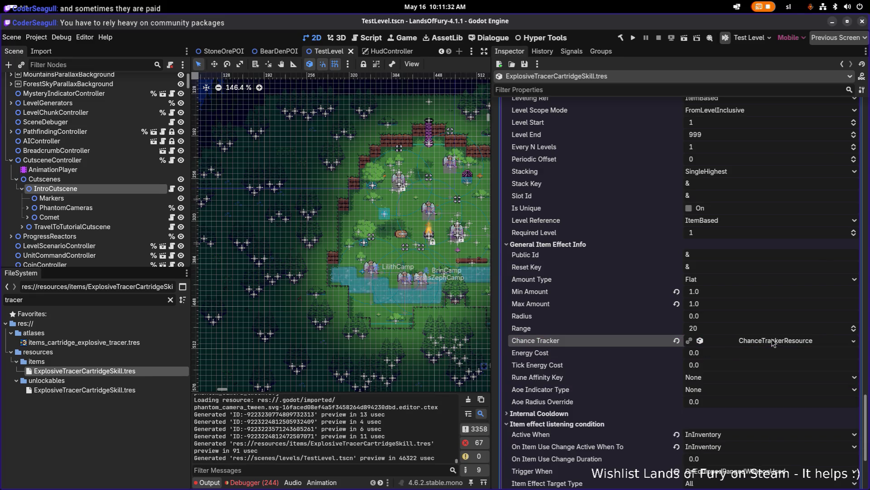
click(766, 352)
click(774, 208)
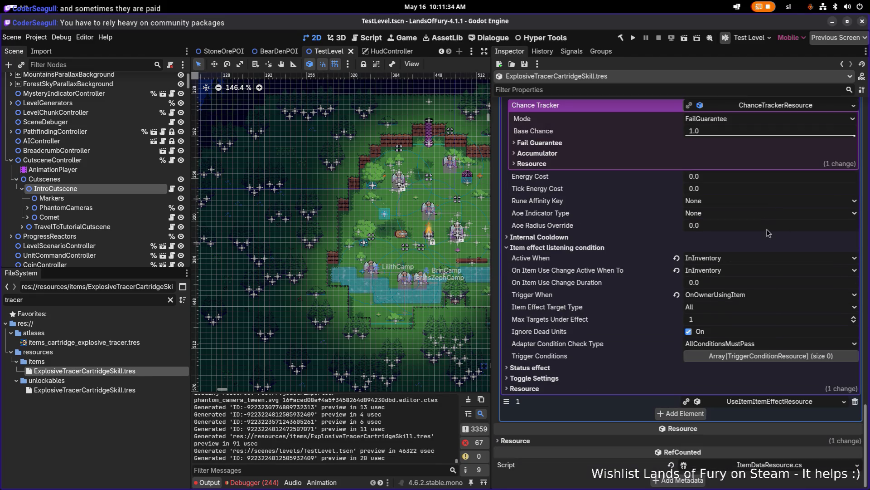
Collapse effect element 0 and add a third, empty entry to Item Data Effects Resources.
scroll(766, 227, up, 6)
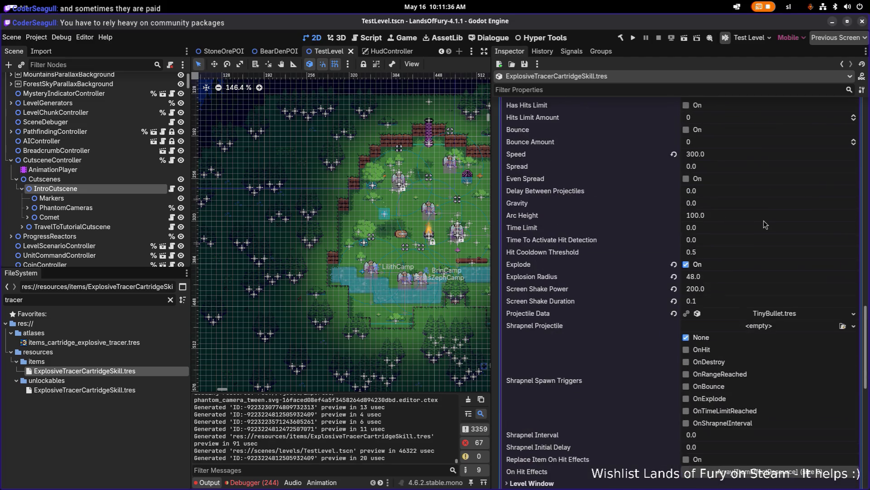
scroll(765, 224, up, 3)
scroll(765, 224, up, 7)
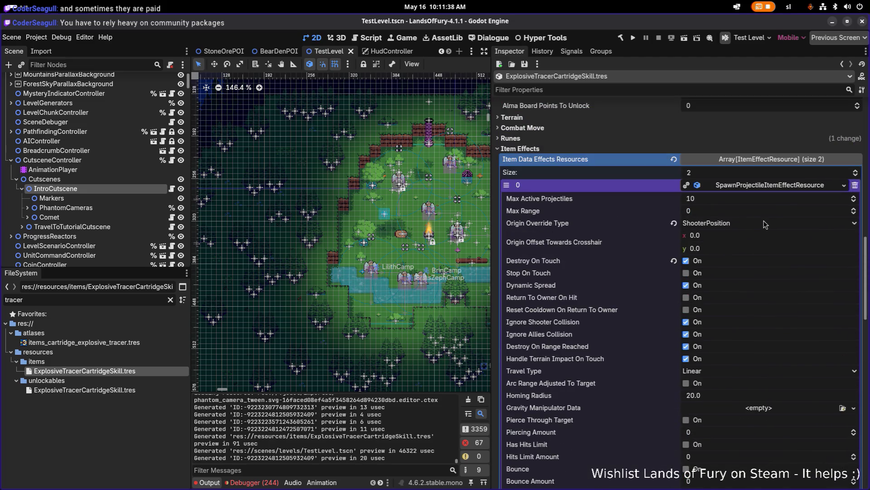
click(776, 185)
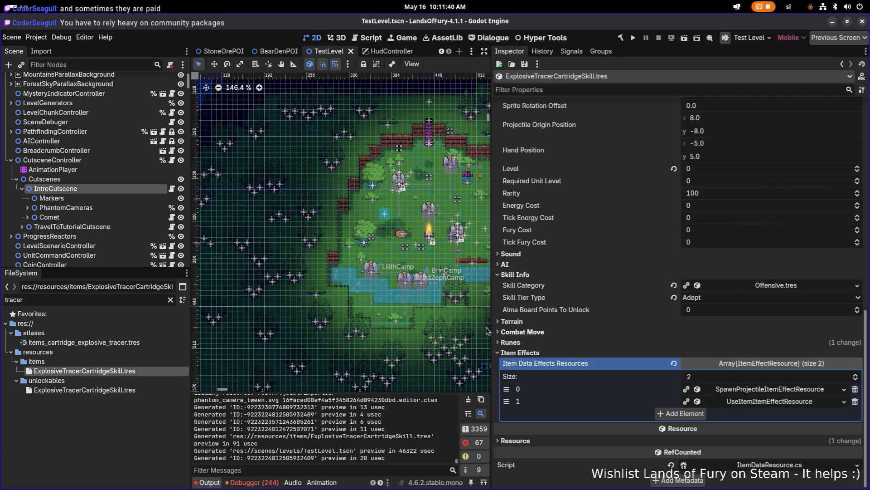
click(687, 413)
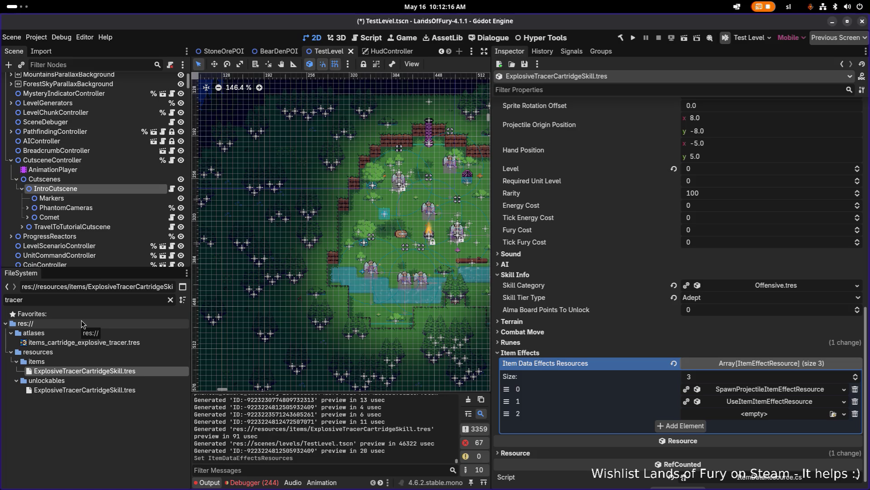
Replace the FileSystem filter 'tracer' with 'mine'.
key(XF86AudioRaiseVolume)
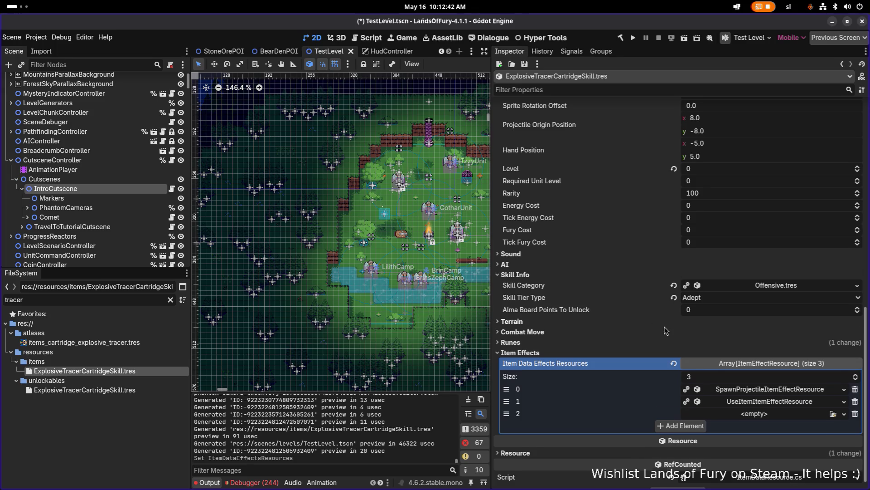
scroll(664, 326, down, 1)
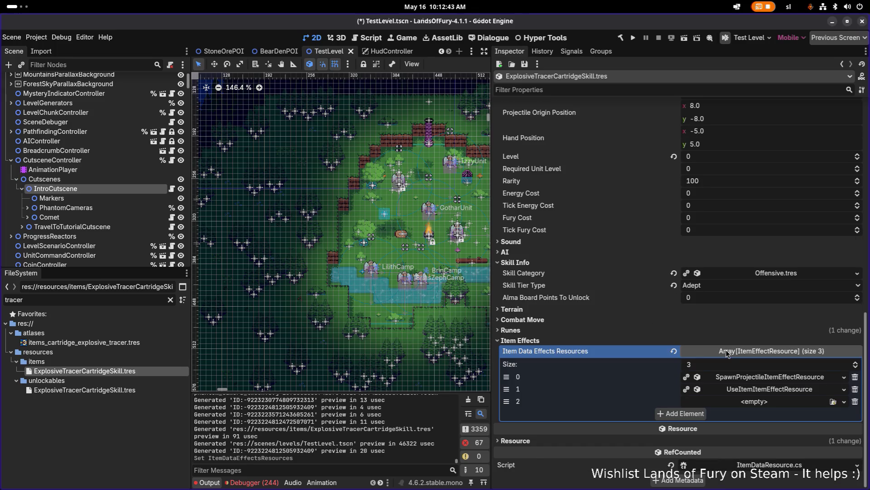
click(111, 303)
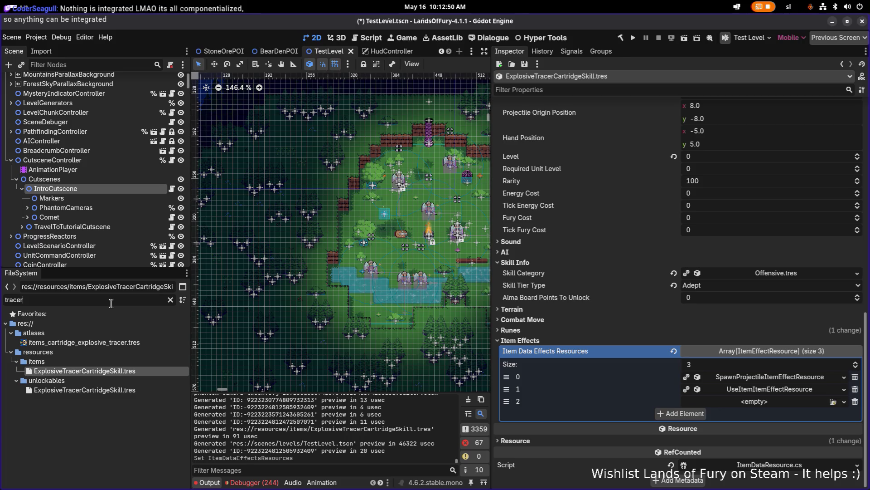
key(ctrl+a)
key(BackSpace)
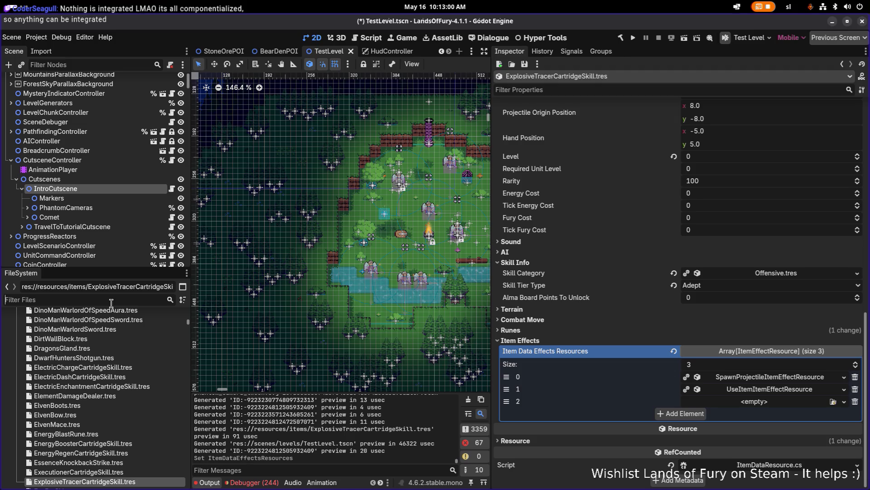
text(mi)
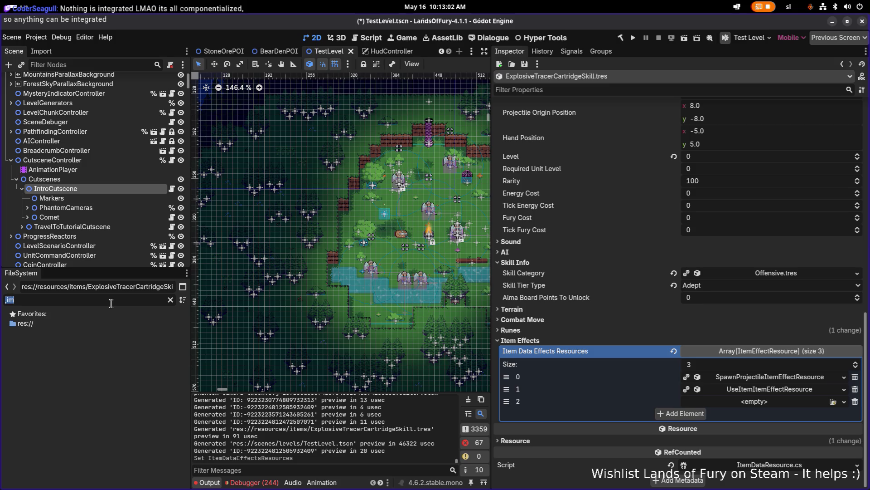
text(ne)
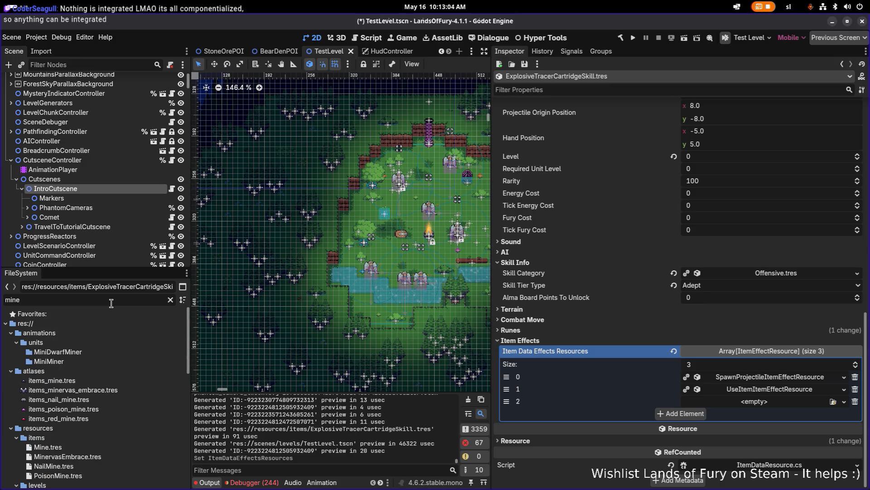
Open Mine.tres and copy its DealDamage effect resource.
scroll(113, 408, down, 3)
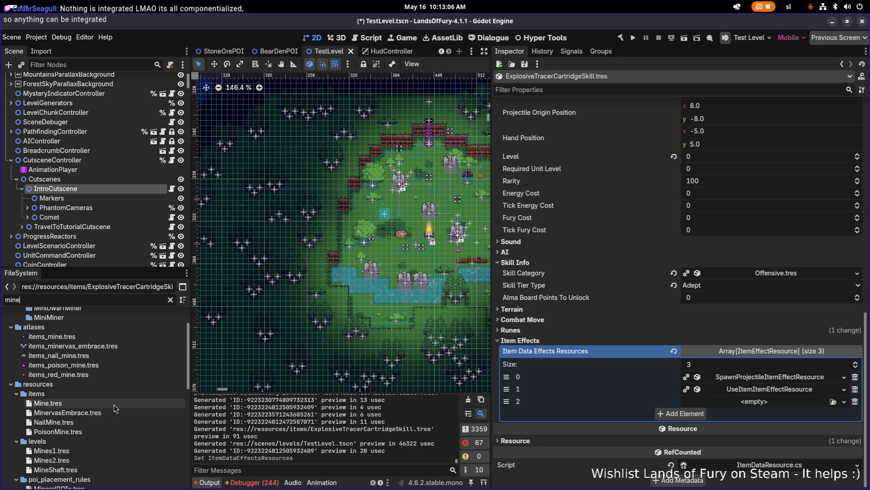
click(113, 403)
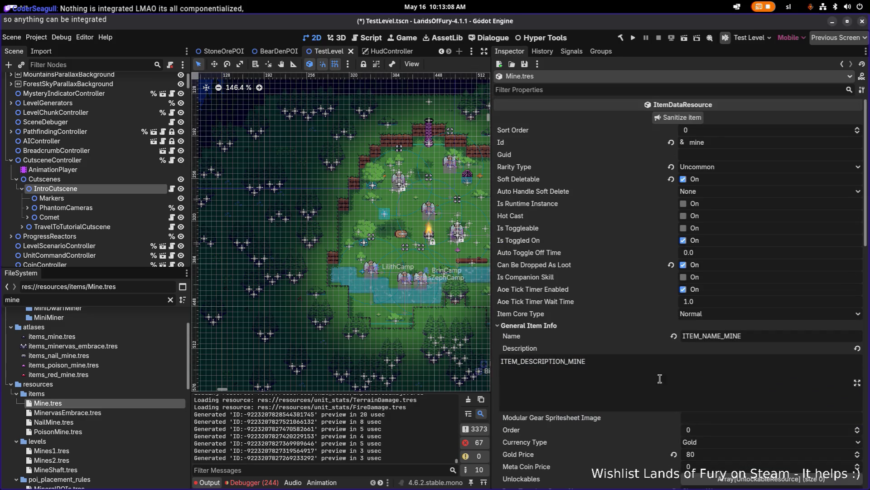
scroll(652, 380, down, 10)
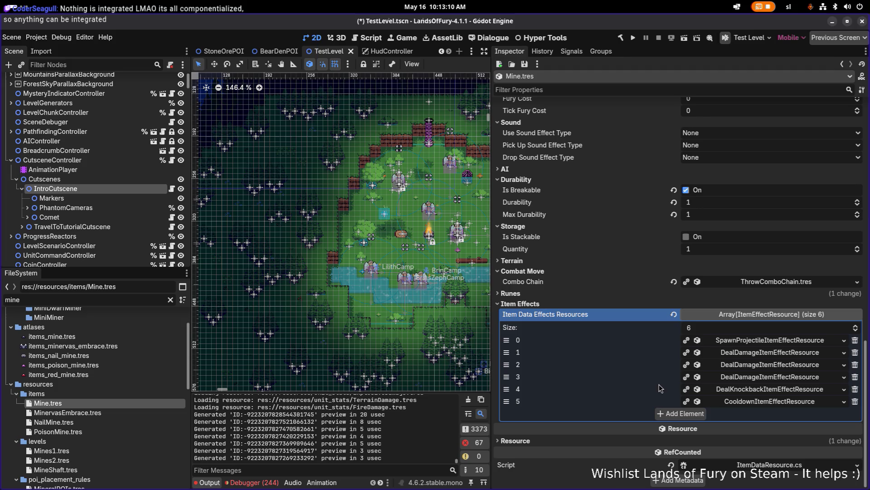
click(796, 355)
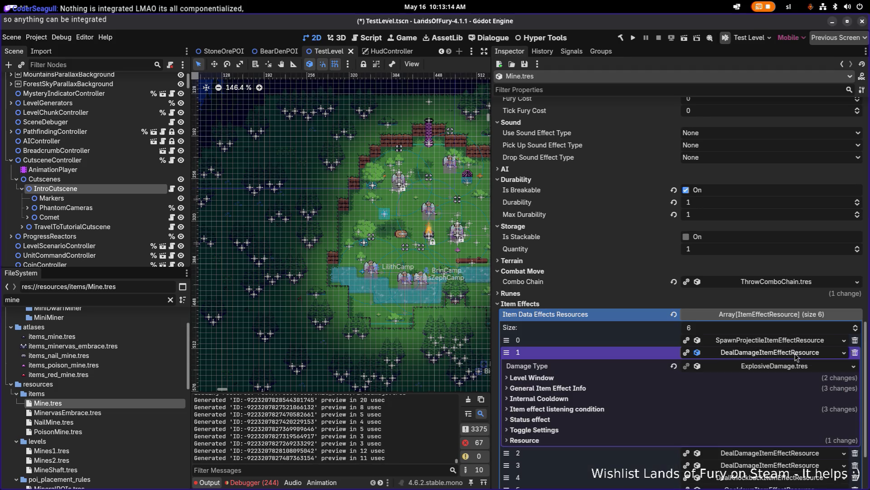
right_click(765, 355)
click(769, 484)
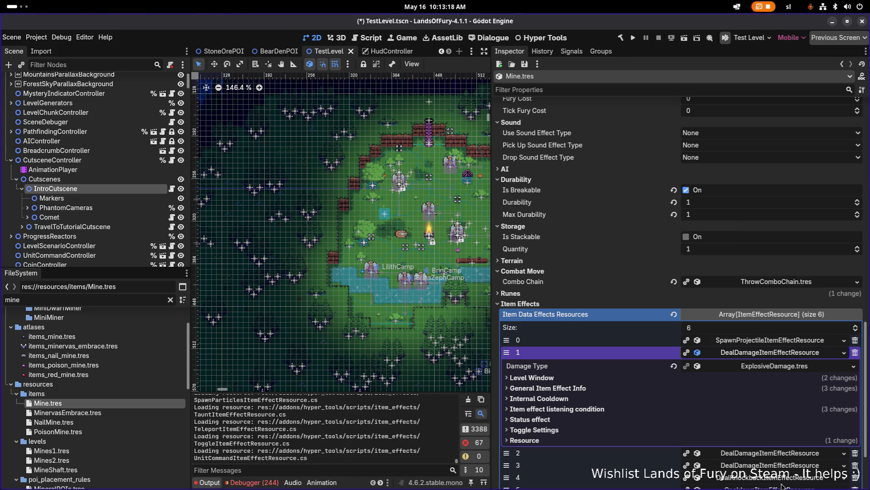
Filter files by 'tracer' again and reopen ExplosiveTracerCartridgeSkill.tres.
double_click(103, 302)
text(tracer)
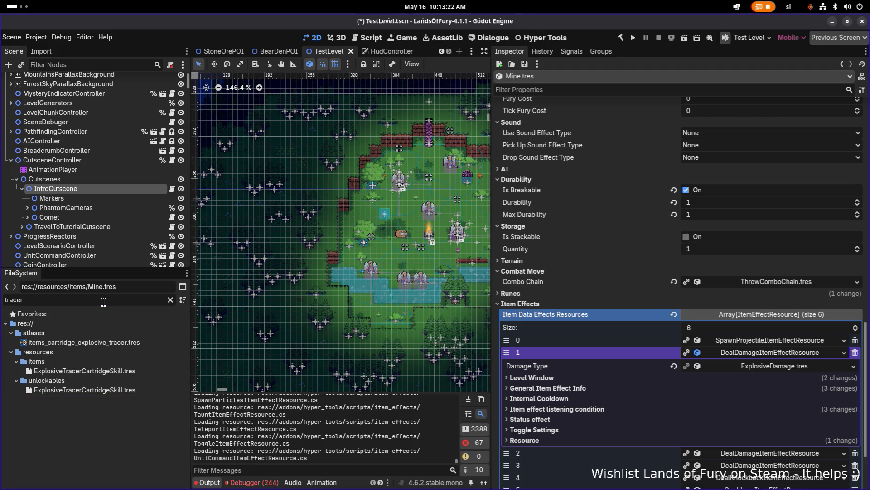
click(96, 370)
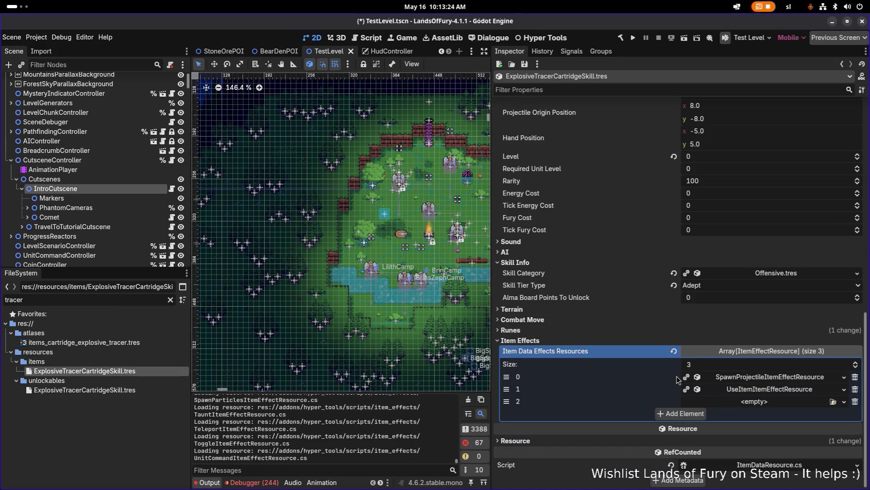
Paste the copied DealDamage effect as unique into the empty slot and move it to the top.
click(721, 402)
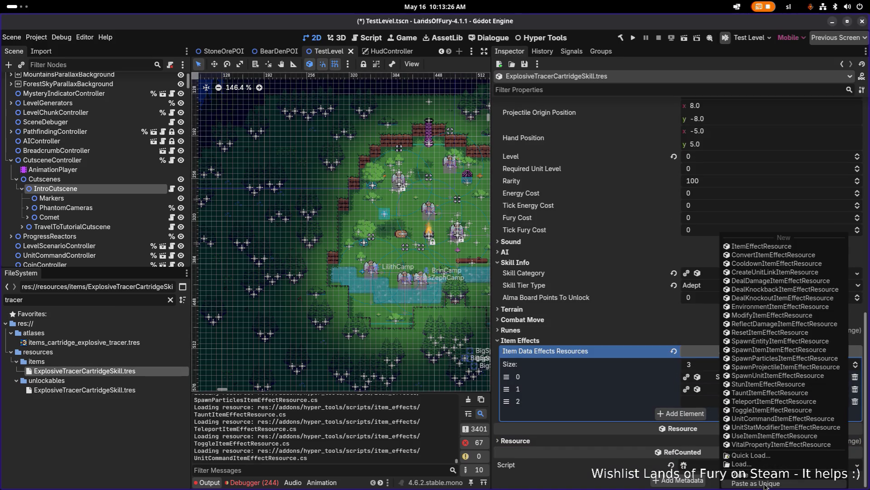
click(771, 480)
click(479, 342)
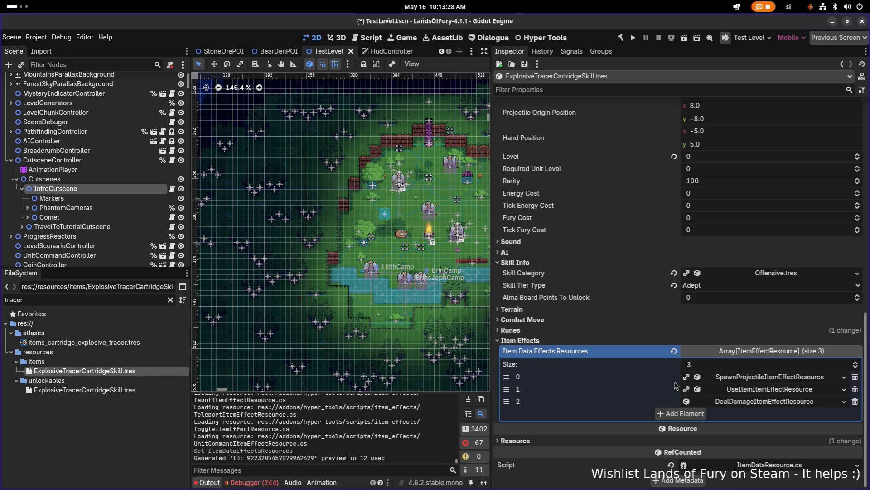
drag(516, 401, 507, 376)
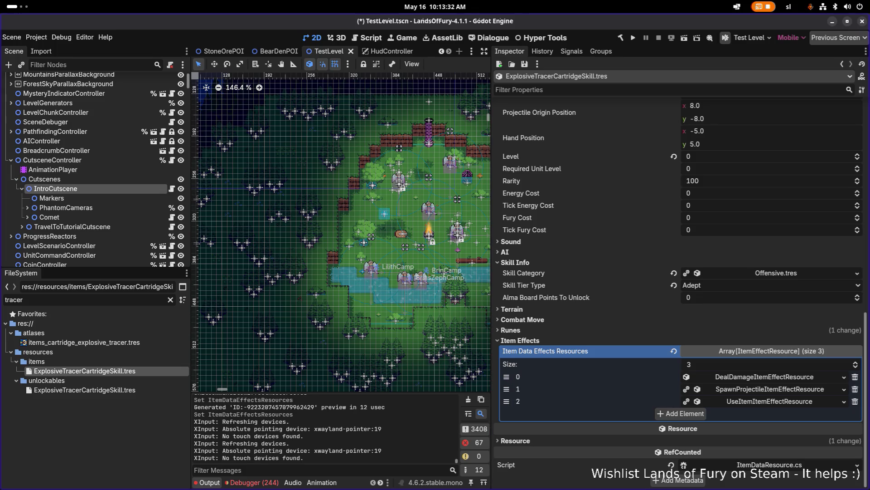
Set the DealDamage effect's Min Amount to 5 and Max Amount to 15.
click(740, 378)
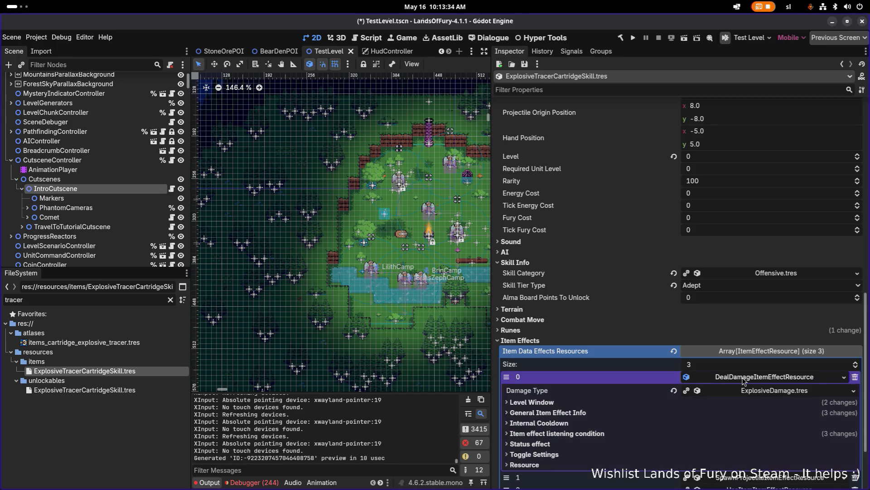
click(597, 410)
scroll(598, 408, down, 3)
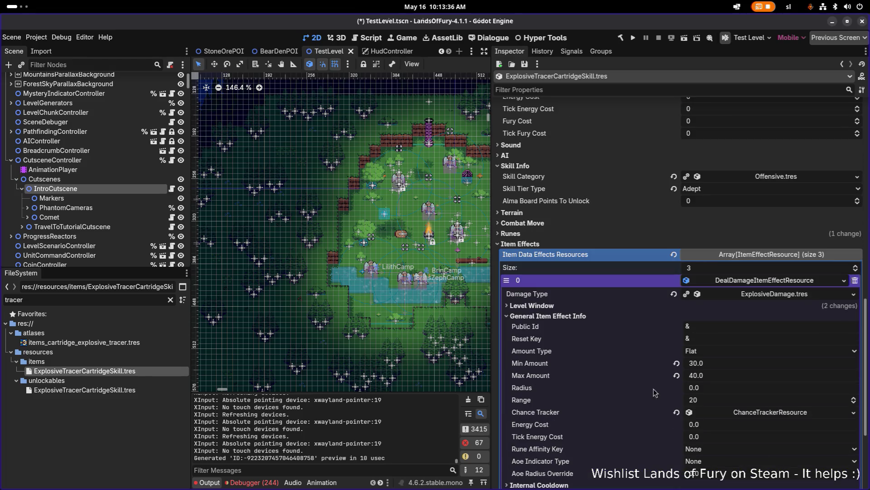
click(733, 368)
text(10)
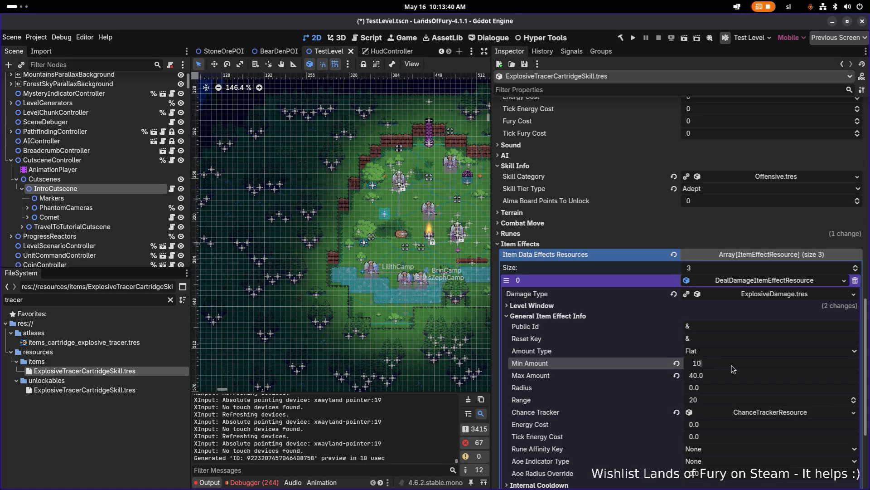
key(Tab)
text(20)
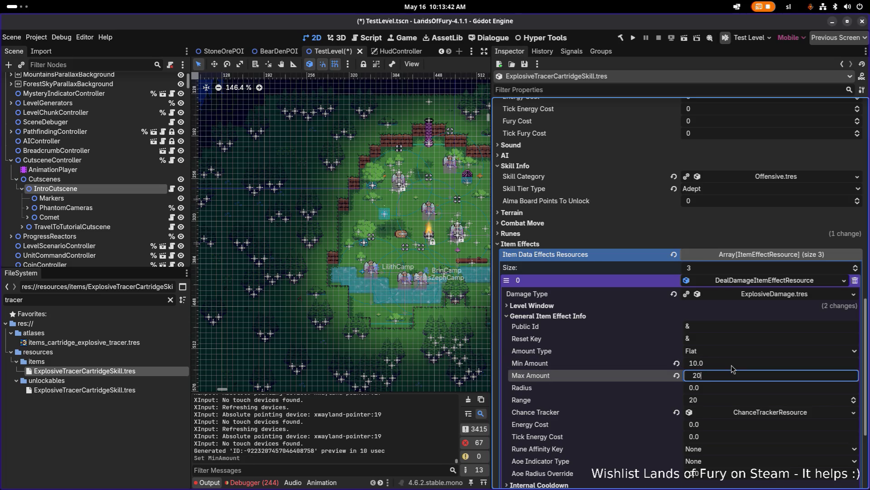
click(732, 367)
text(5)
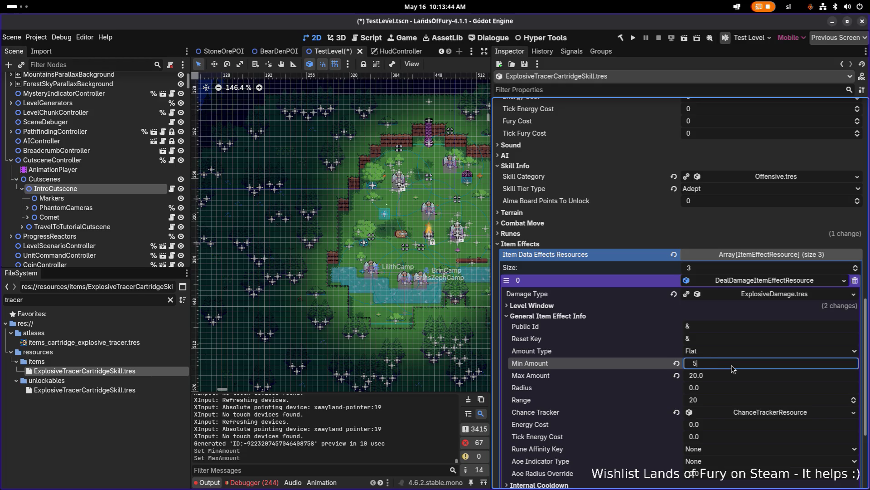
key(Tab)
text(10.0)
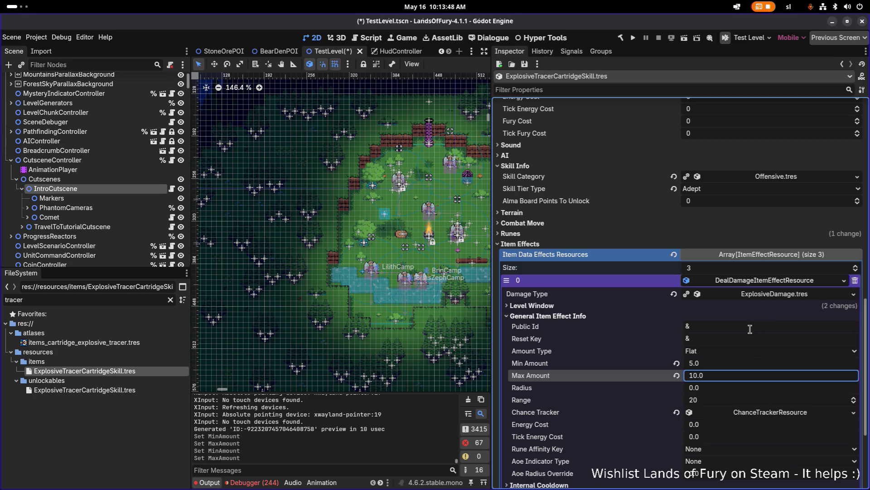
key(Return)
text(15)
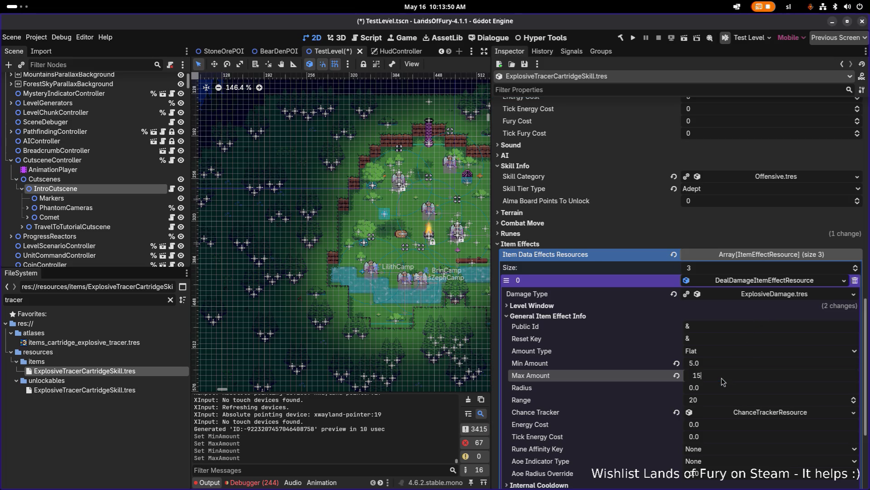
key(Return)
scroll(724, 382, down, 3)
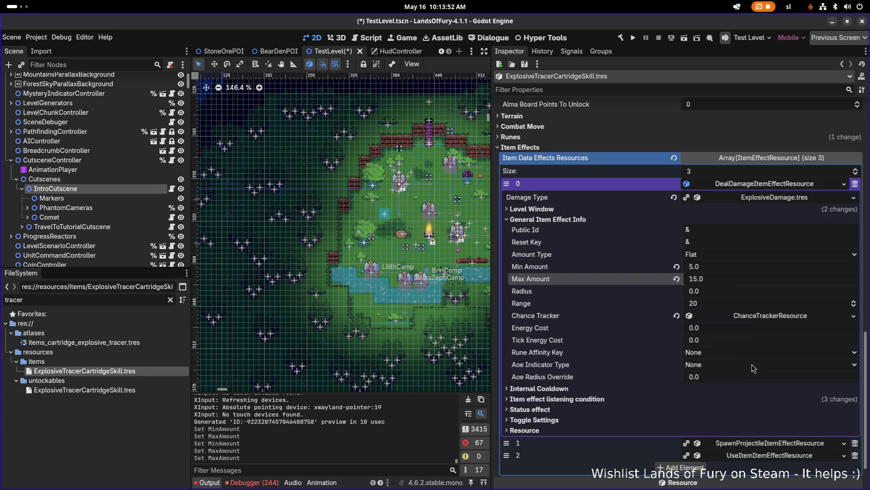
Set Active When and On Item Use Change Active When To to InInventory, then save TestLevel.tscn.
click(625, 400)
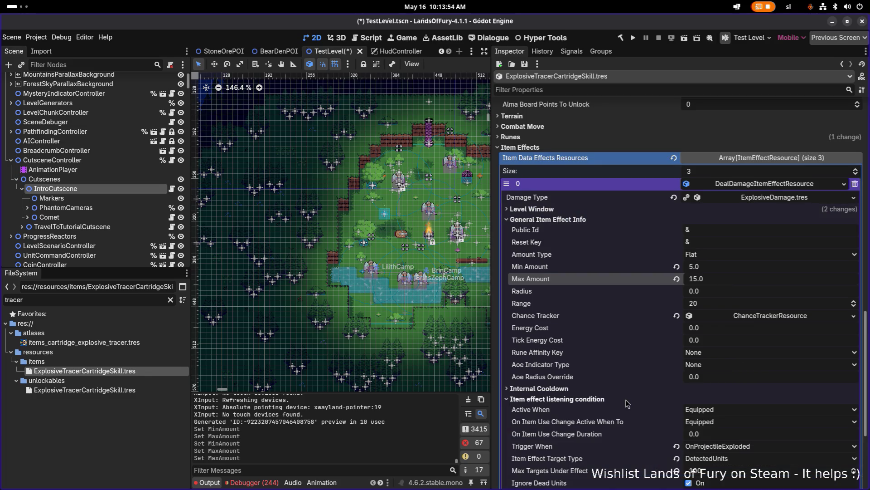
click(750, 414)
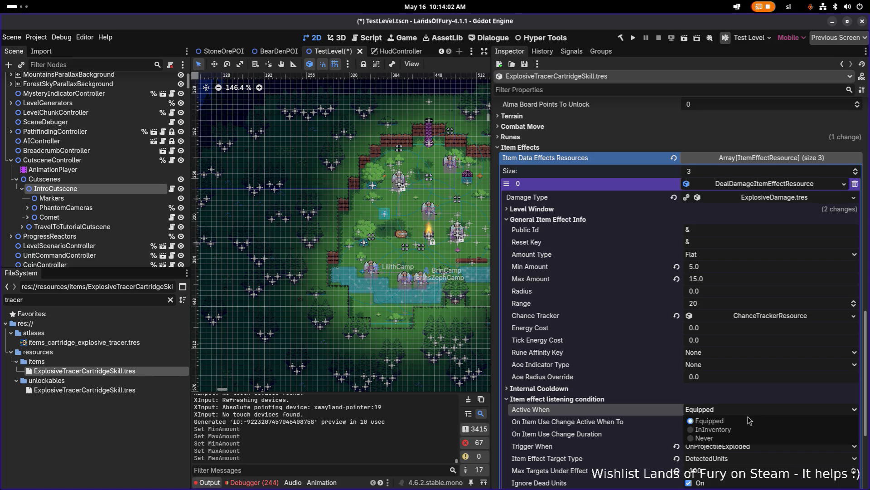
click(747, 421)
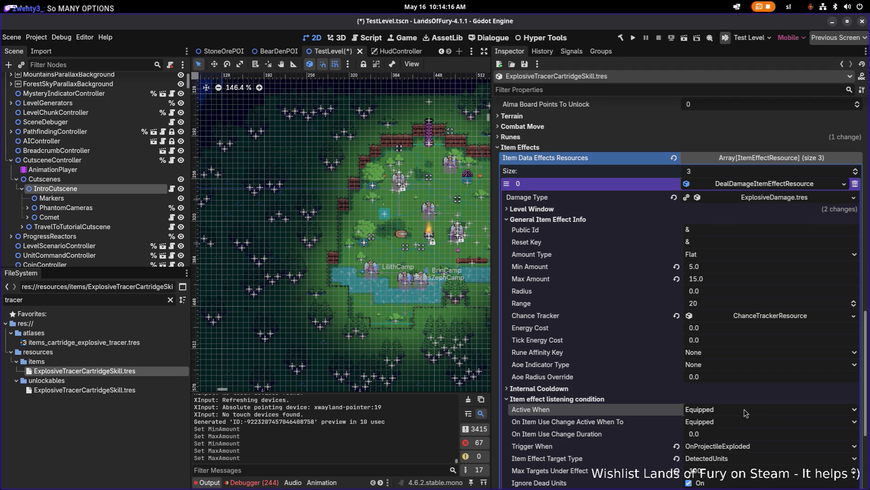
key(ctrl+s)
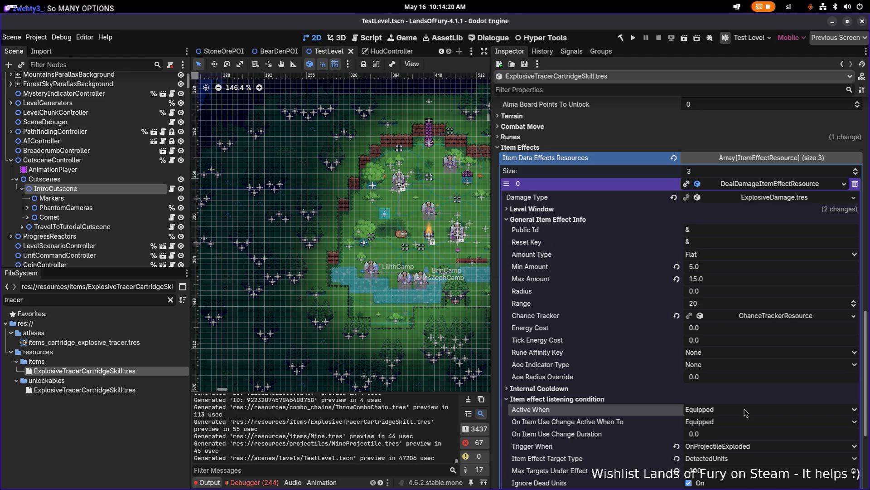
click(744, 410)
click(739, 430)
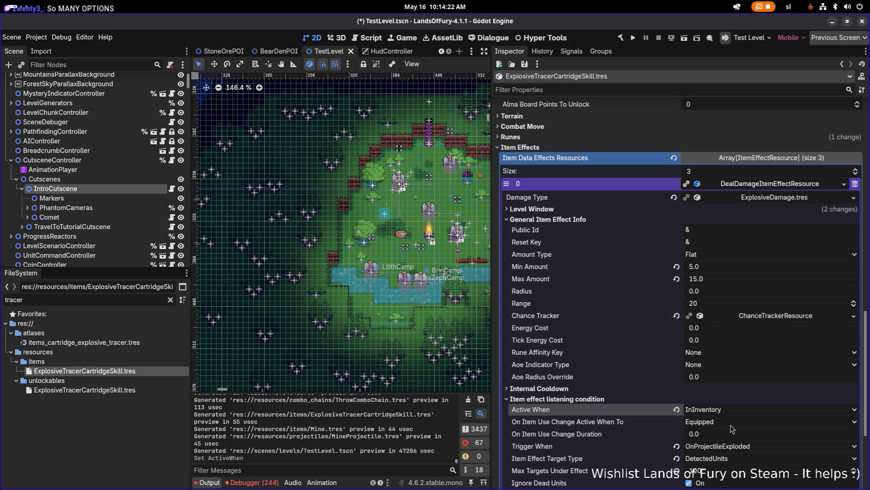
click(731, 422)
click(730, 441)
key(ctrl+s)
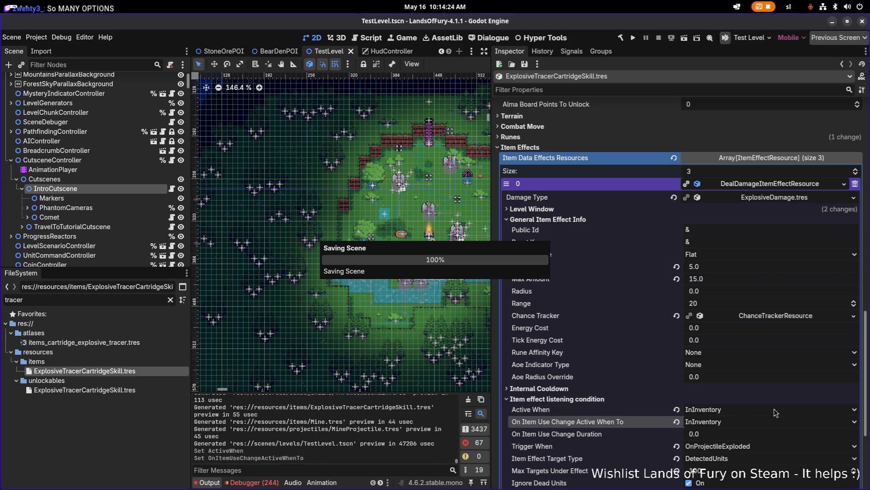
key(alt+Tab)
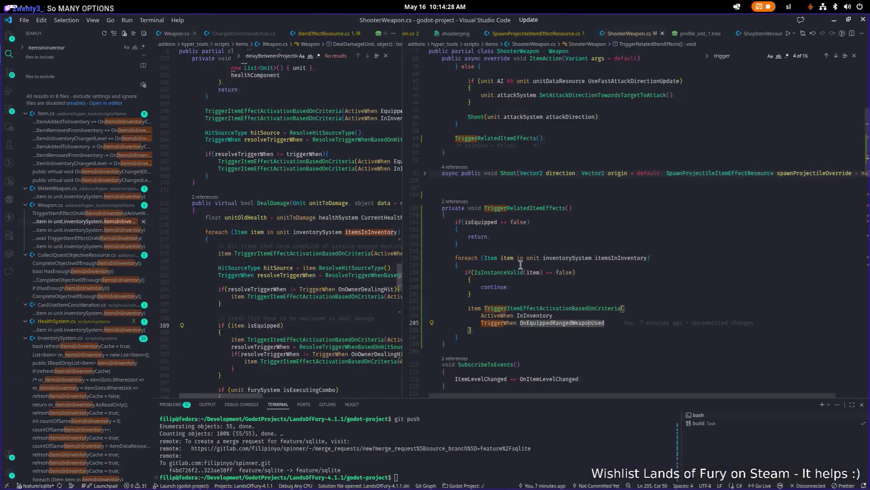
Search the project for 'onproje' and open the OnProjectileExploded usage in Weapon.cs.
click(523, 265)
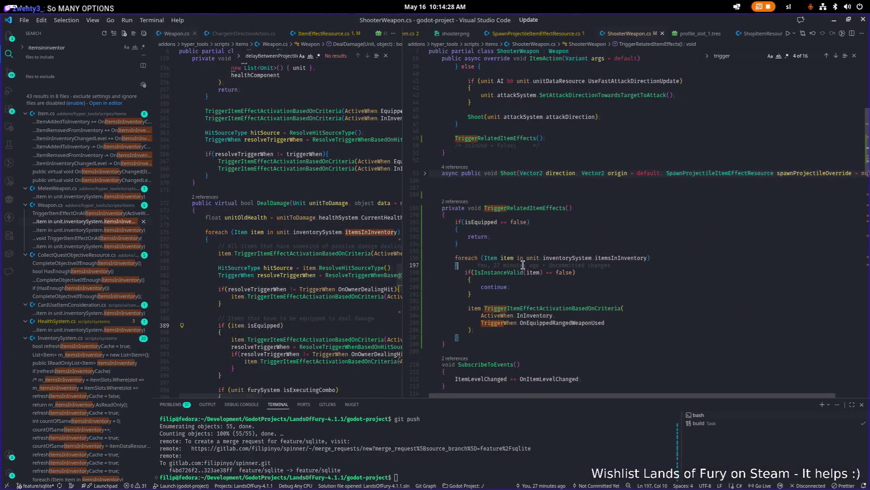
key(ctrl+shift+f)
text(onprojecti)
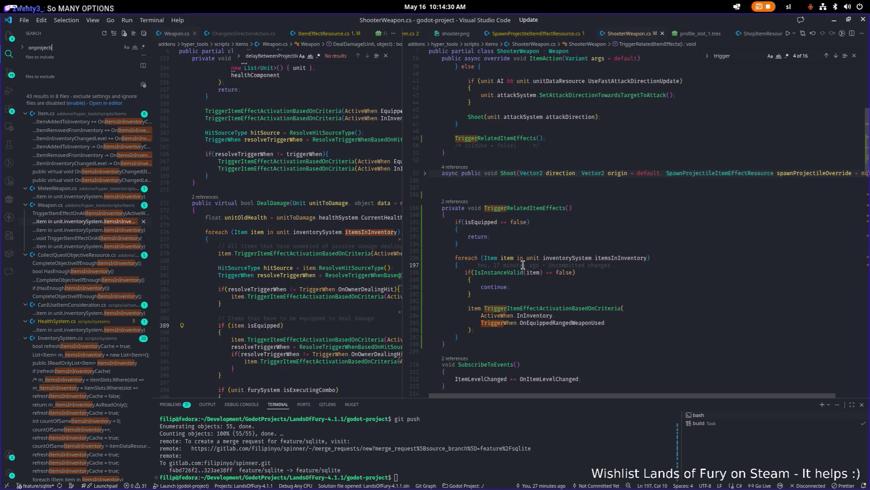
text(lee)
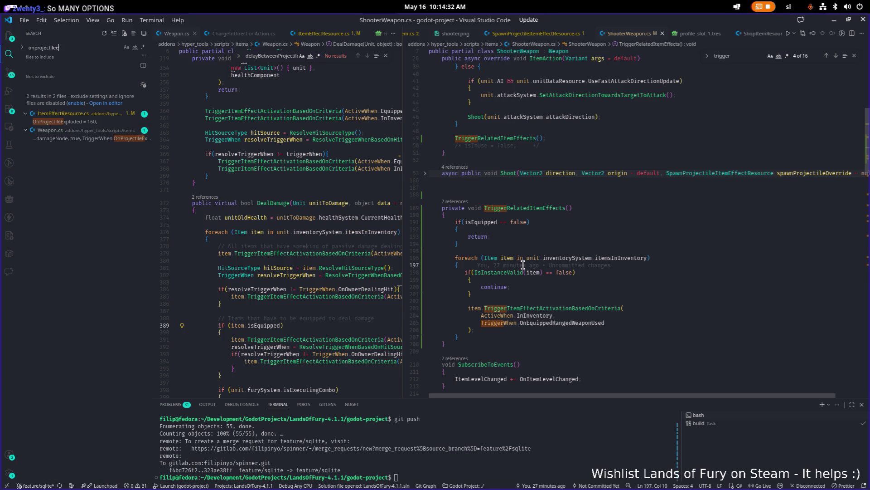
click(87, 139)
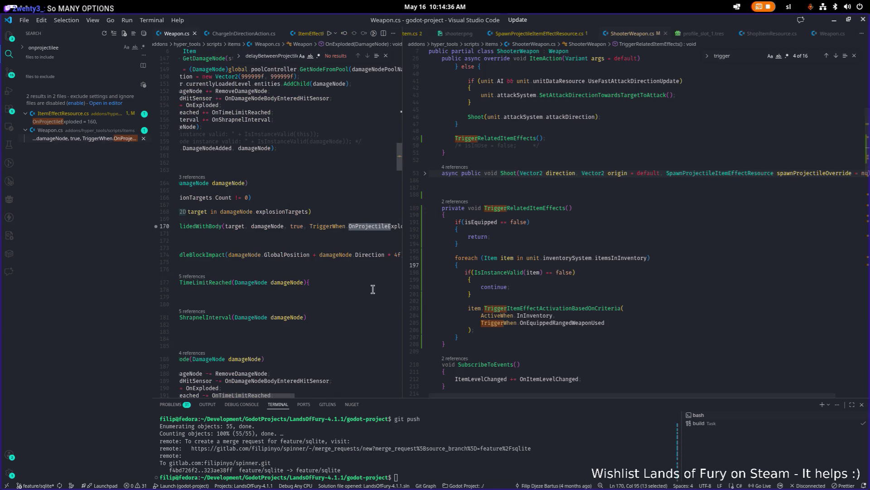
Follow the line-170 DamageNodeCollidedWithBody call to its definition, then return to Godot and save TestLevel.tscn.
double_click(404, 271)
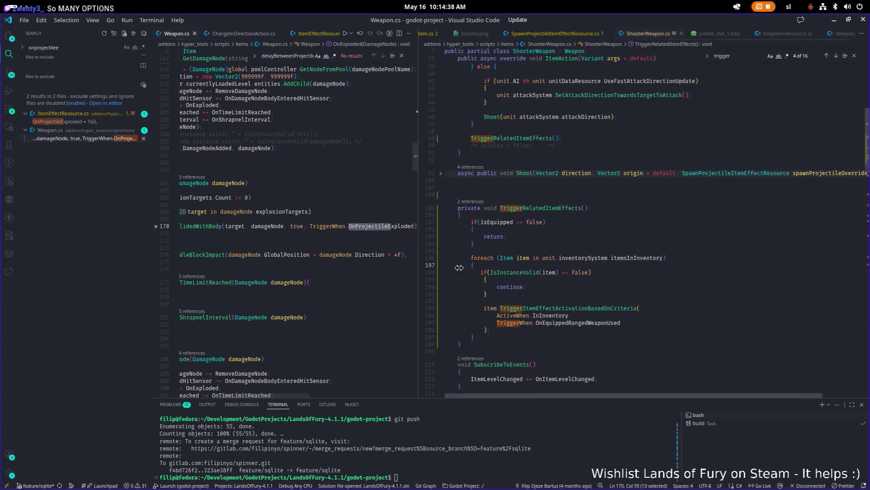
drag(370, 395, 260, 398)
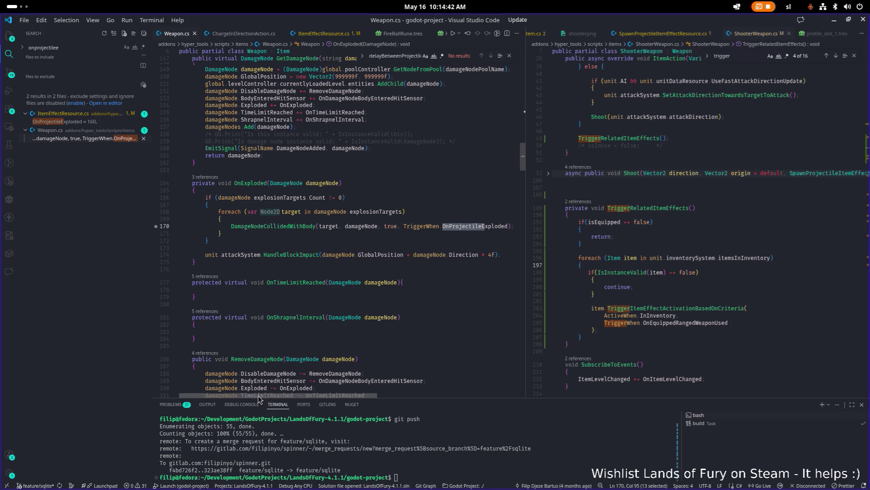
click(306, 225)
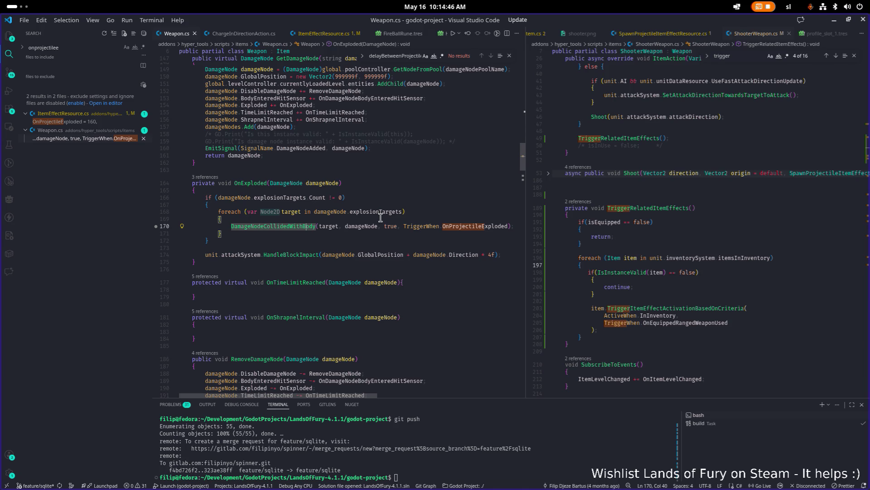
key(F12)
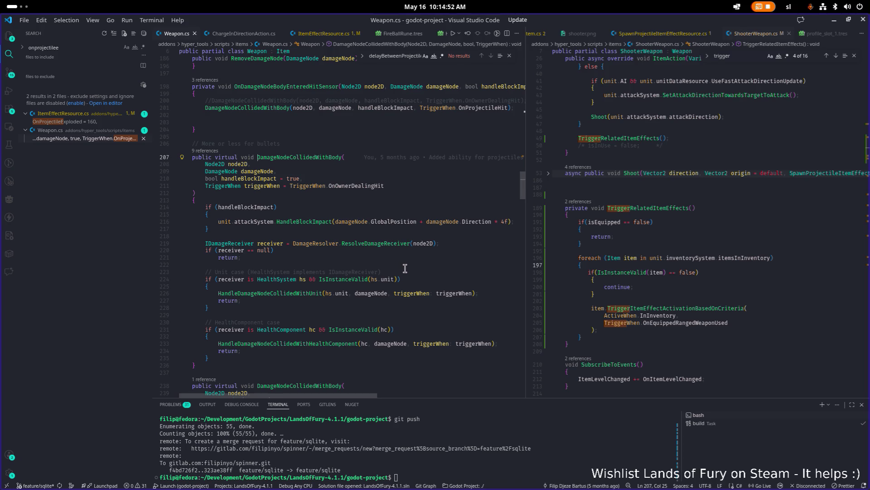
mouse_move(447, 293)
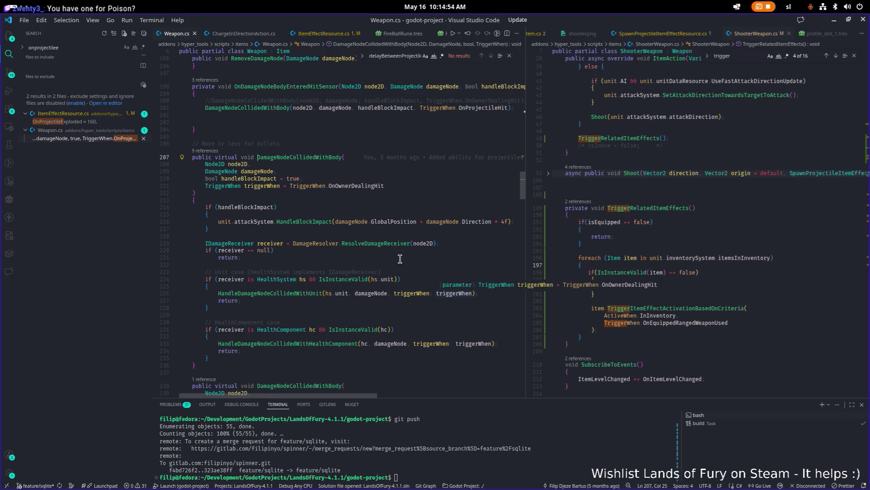
click(354, 215)
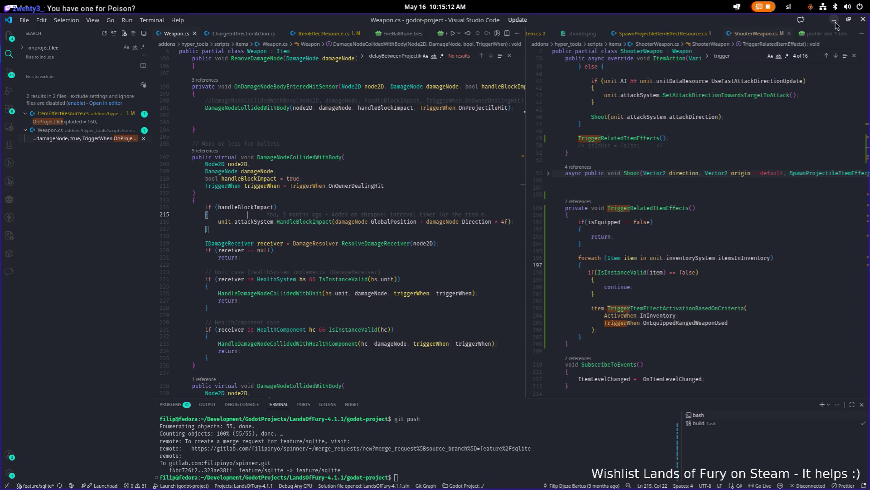
click(835, 22)
key(ctrl+s)
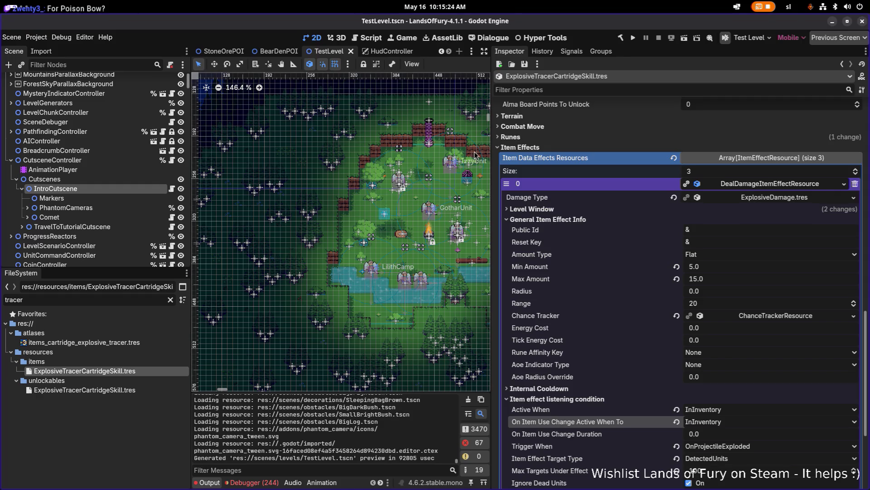
Collapse the DealDamageItemEffectResource entry to list all three item effects, then switch to the YouTube browser.
scroll(697, 232, down, 5)
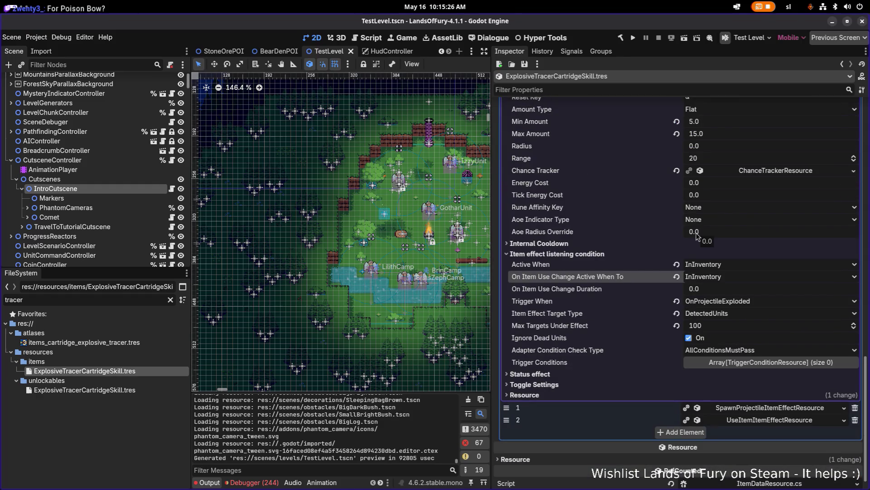
scroll(696, 236, up, 2)
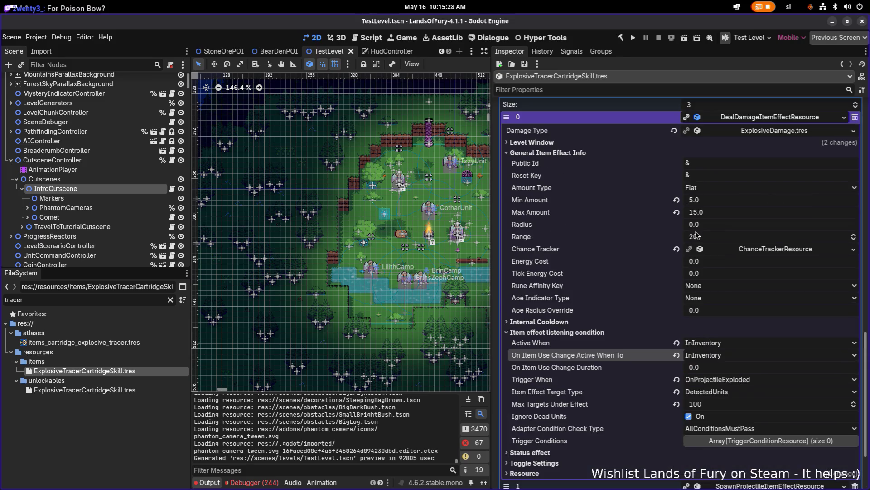
click(769, 120)
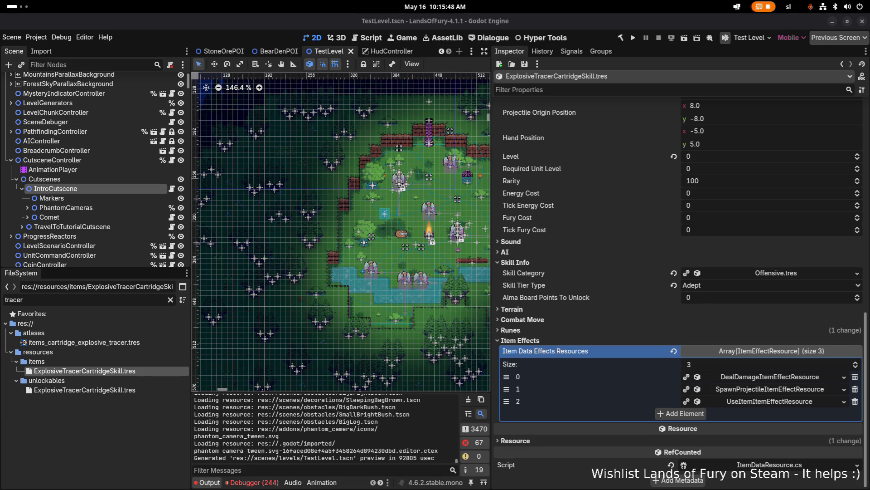
key(alt+Tab)
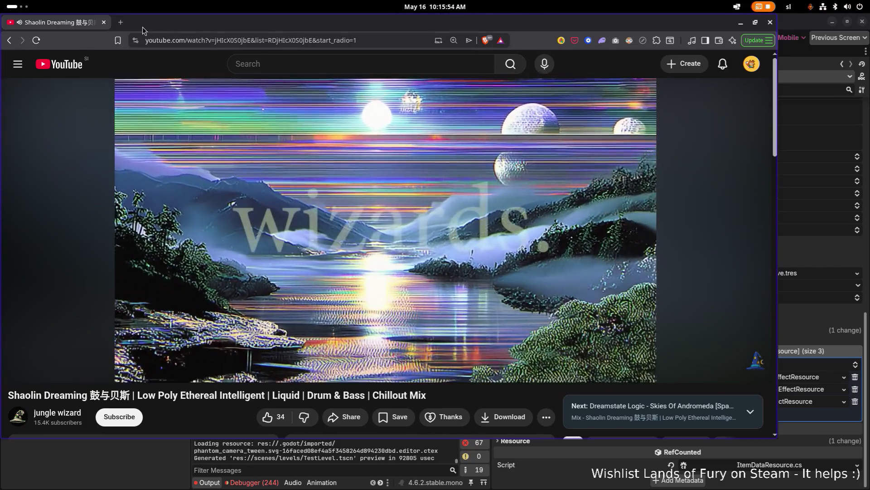
Maximize the Brave window, then switch back to the Godot editor.
double_click(153, 26)
key(alt+Tab)
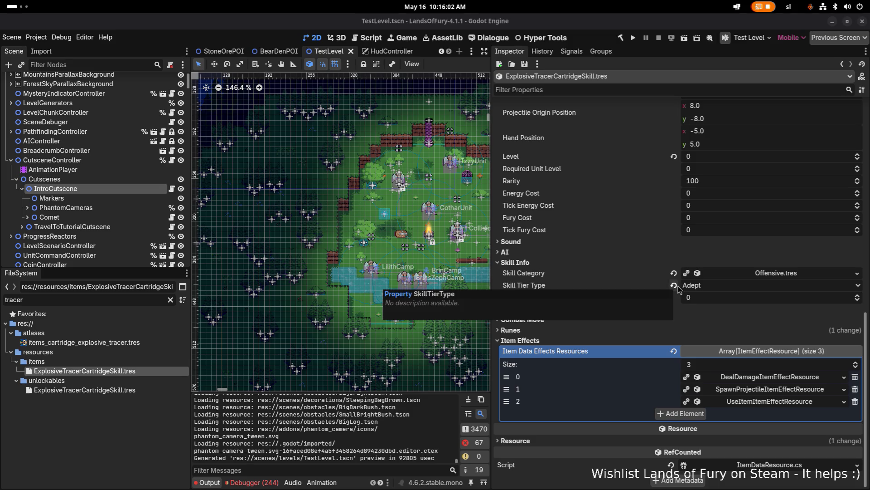
Expand and collapse the UseItem and DealDamage item effect entries in the Inspector.
click(814, 401)
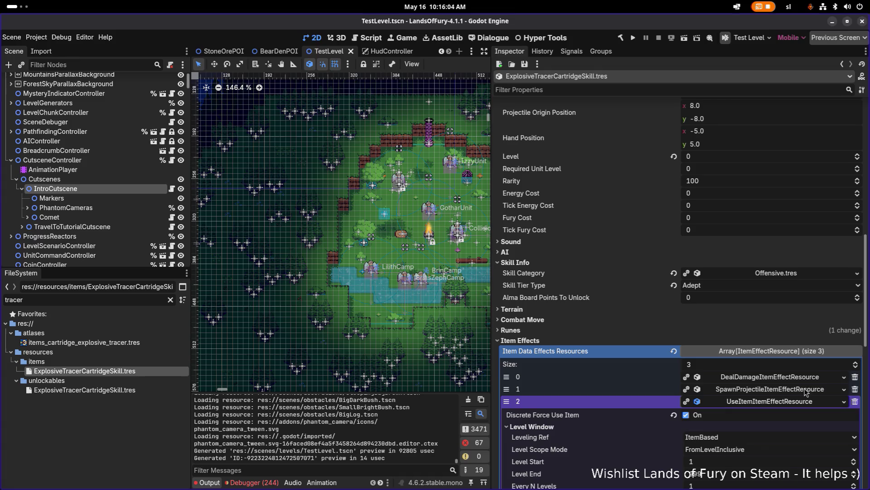
click(805, 380)
click(805, 380)
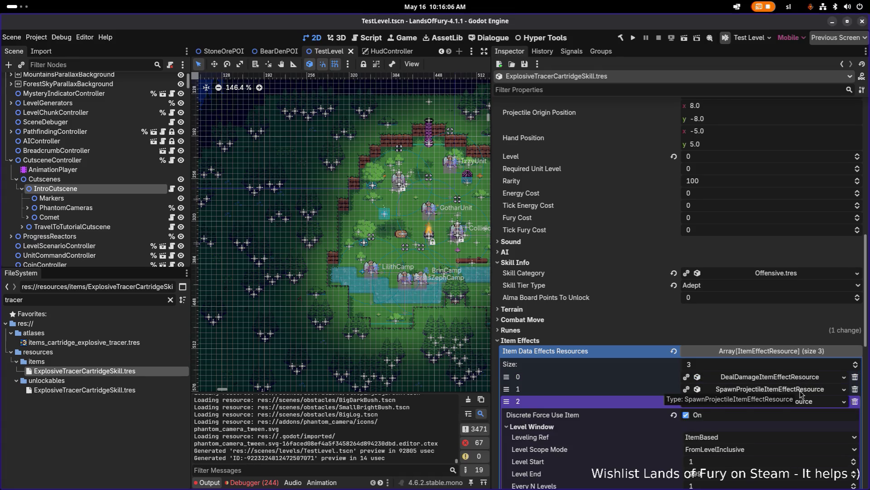
click(802, 379)
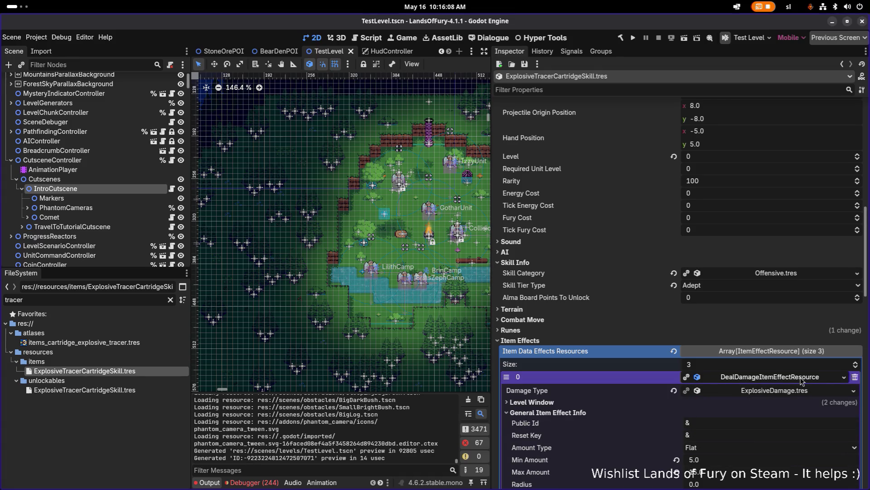
click(802, 380)
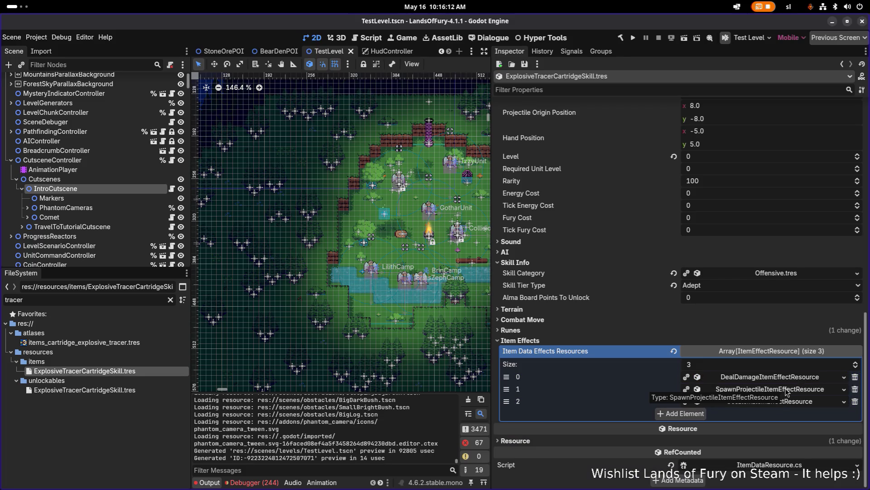
Inspect the spawn-projectile effect's TinyBullet projectile data, then launch the game.
click(786, 393)
scroll(787, 392, down, 3)
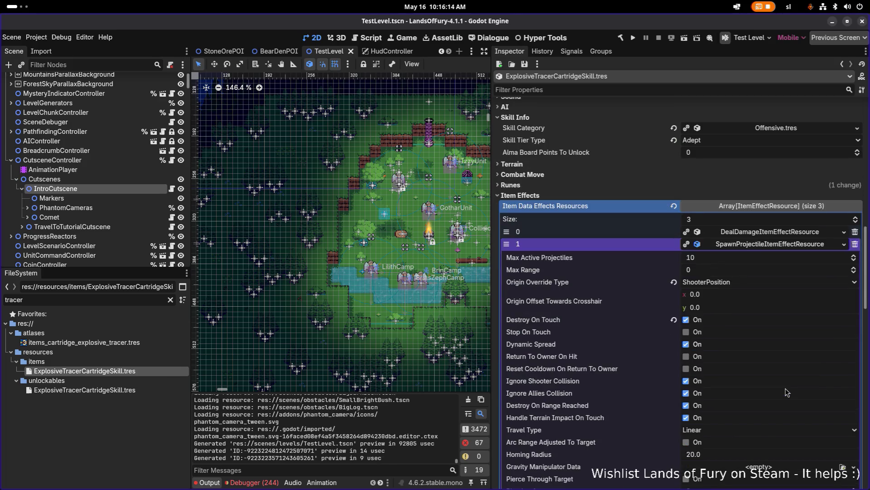
scroll(754, 326, down, 5)
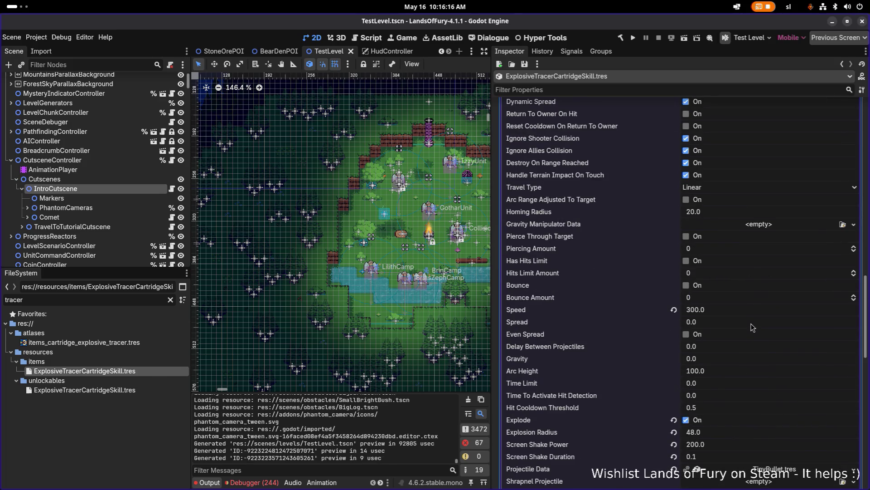
scroll(752, 328, down, 4)
click(754, 326)
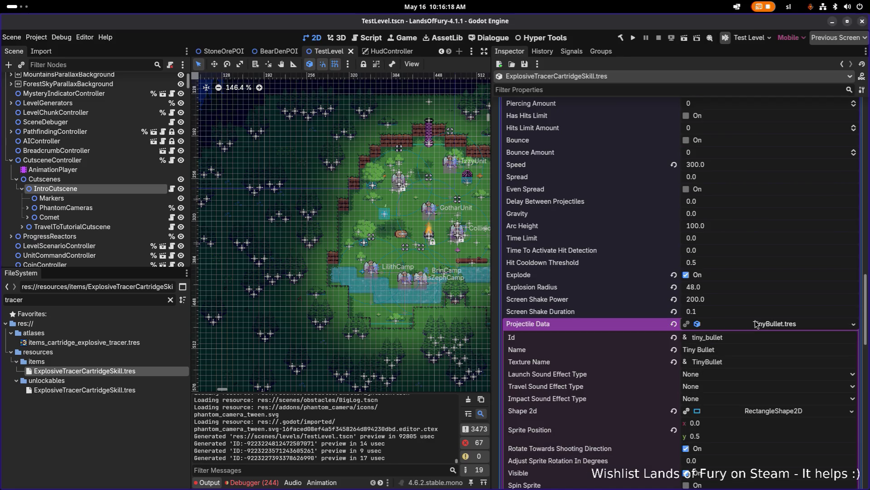
scroll(756, 338, down, 5)
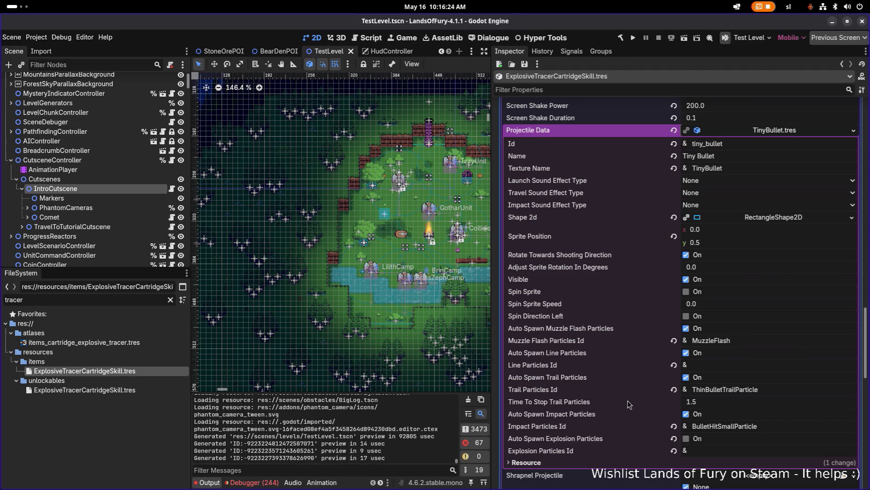
scroll(627, 386, up, 4)
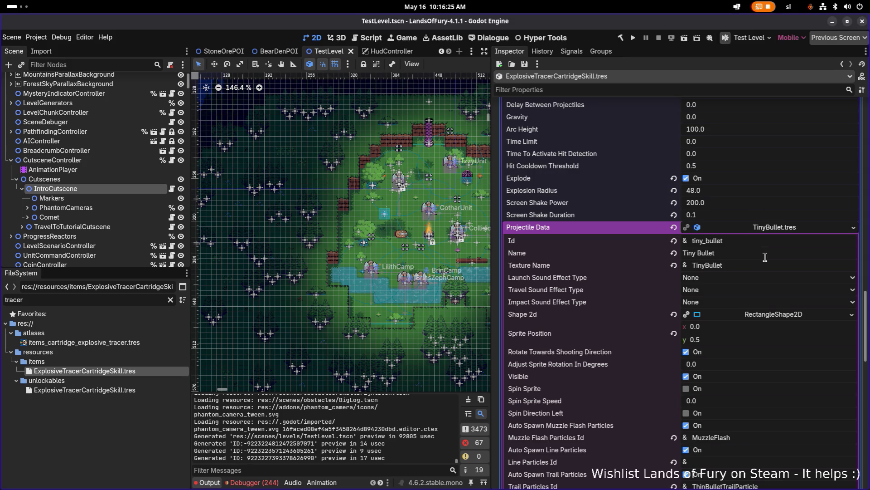
click(766, 231)
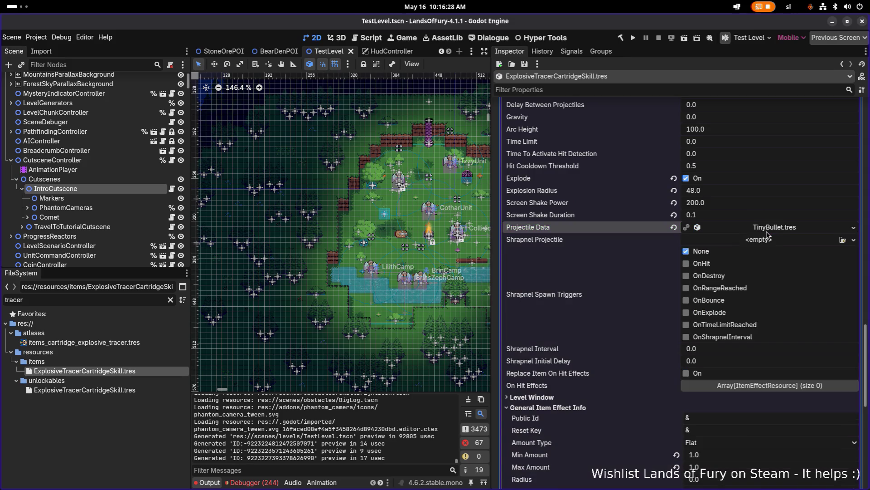
scroll(767, 234, down, 4)
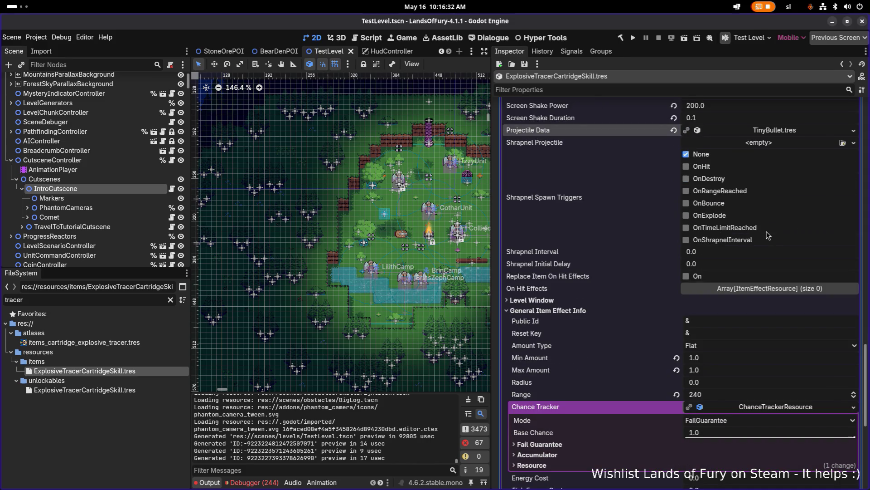
click(632, 38)
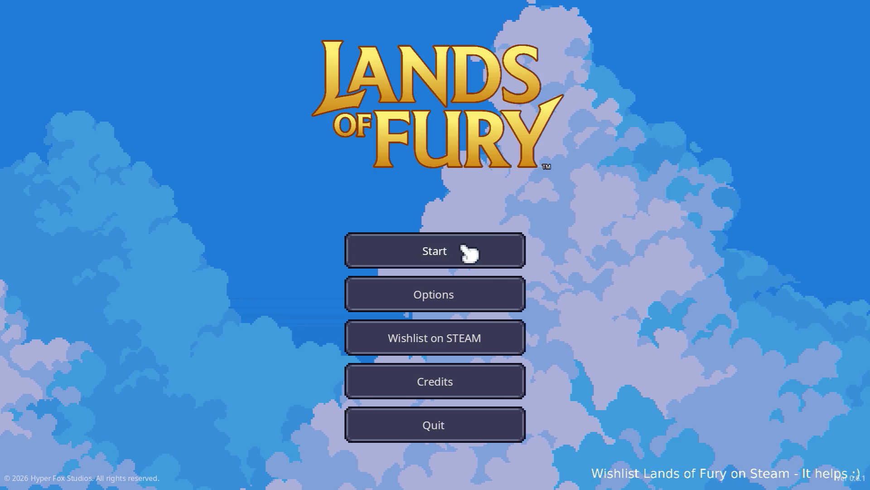
Start the game from the main menu and load the first save profile.
click(468, 251)
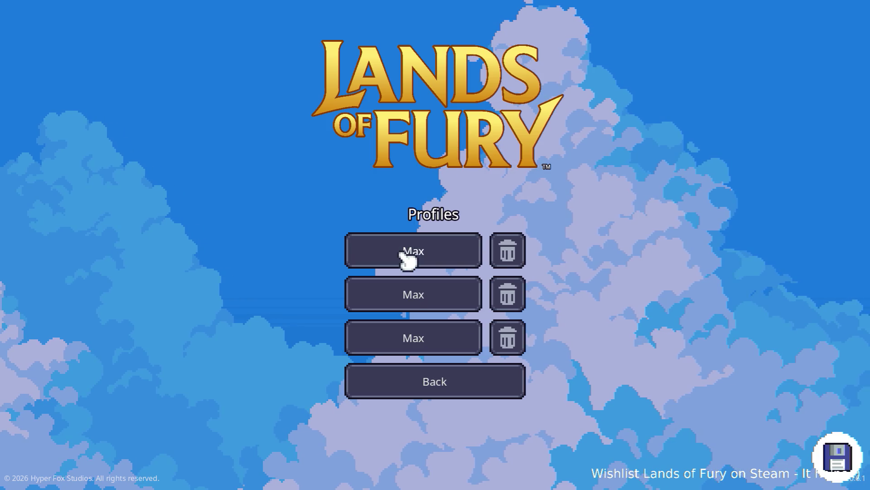
click(403, 254)
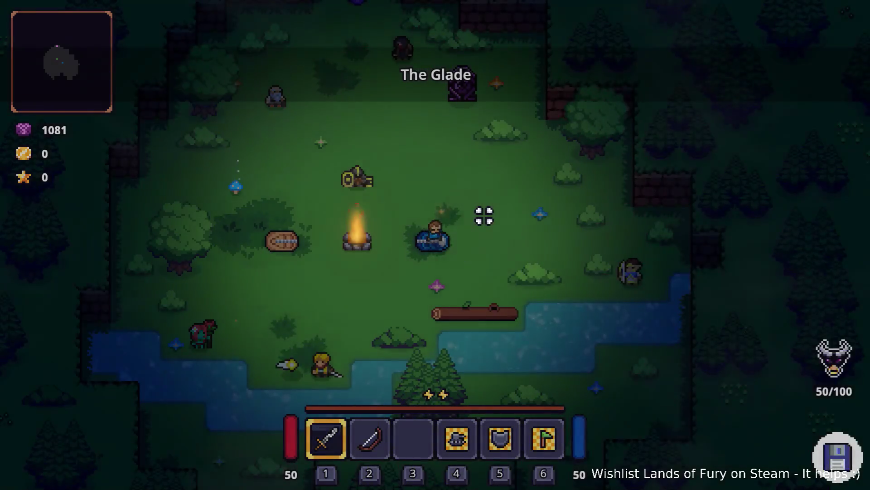
Open and close the developer console, then check the Explosive Tracer cartridge in the inventory's ALMA panel.
key(grave)
text(Player.a)
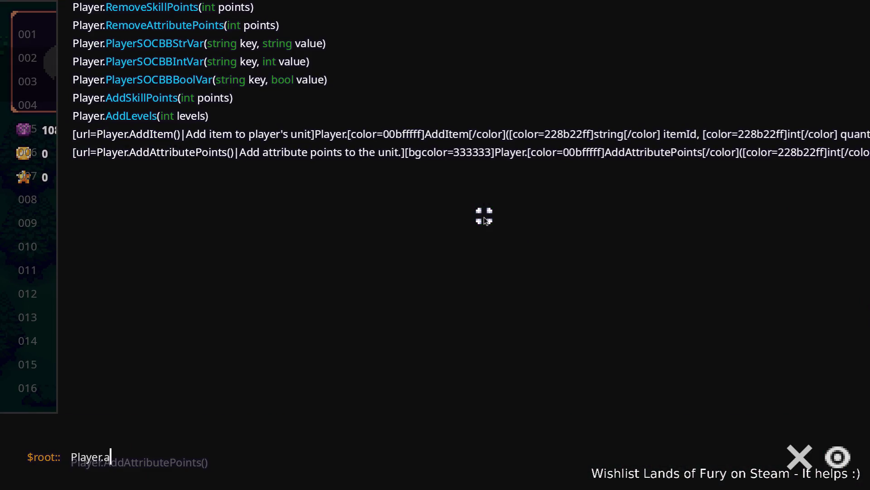
key(BackSpace)
text(Adi)
key(BackSpace)
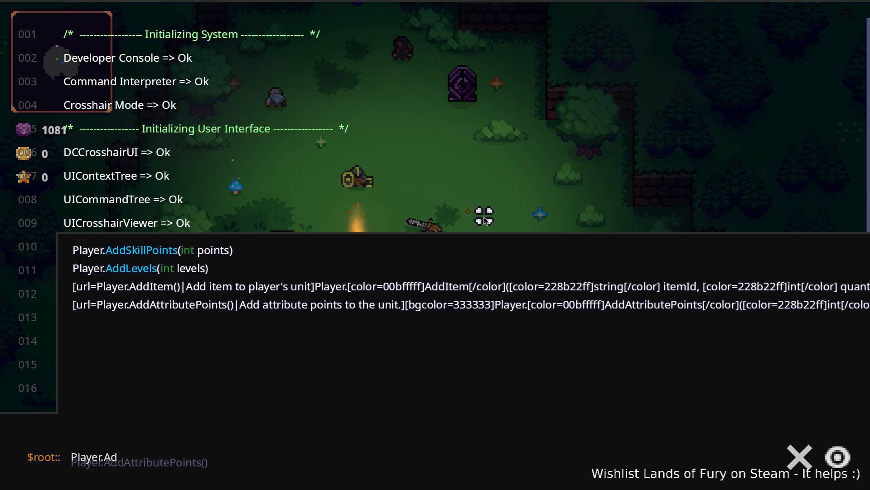
key(grave)
key(i)
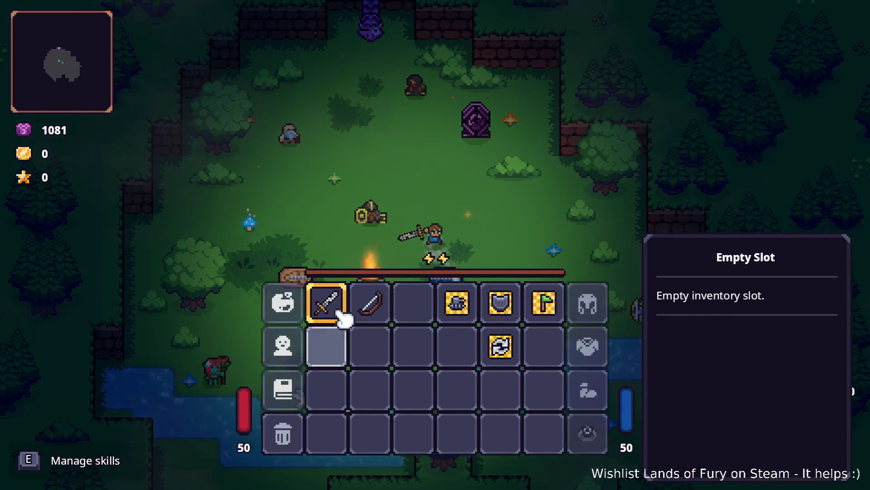
click(290, 334)
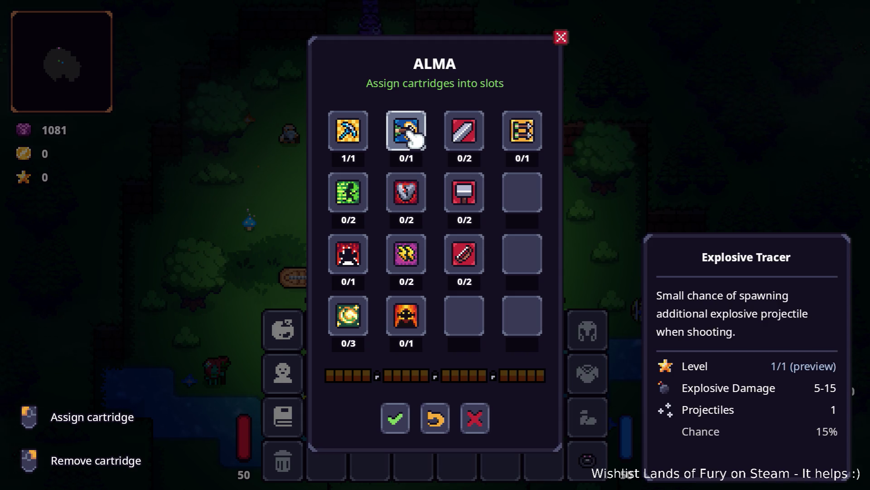
key(Escape)
key(Escape)
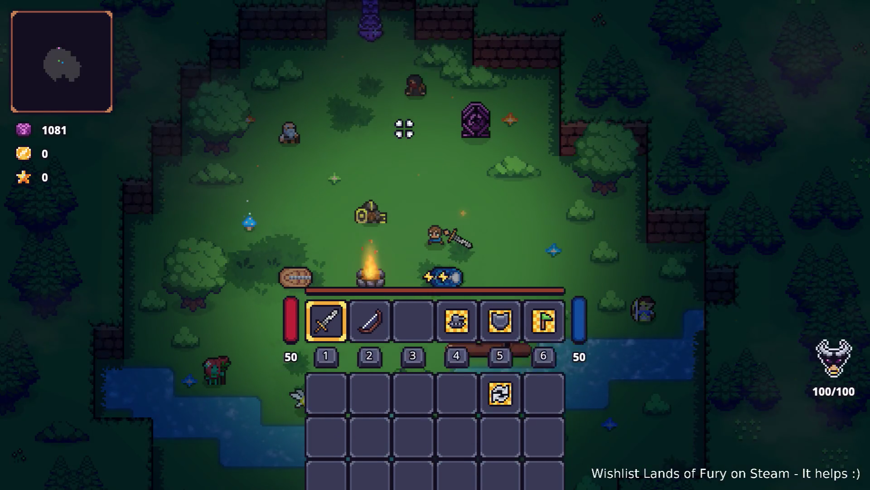
Walk through the portal into Elderglade Forest and pick up the pickaxe.
key(w)
key(w)
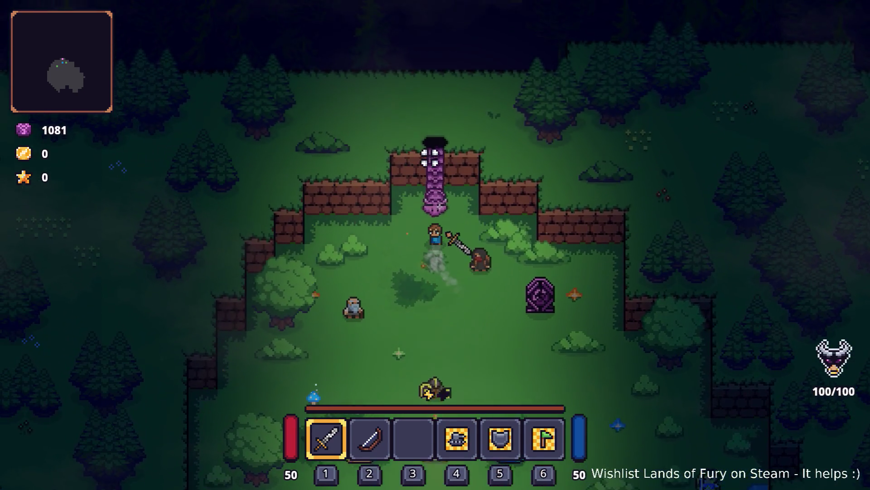
key(e)
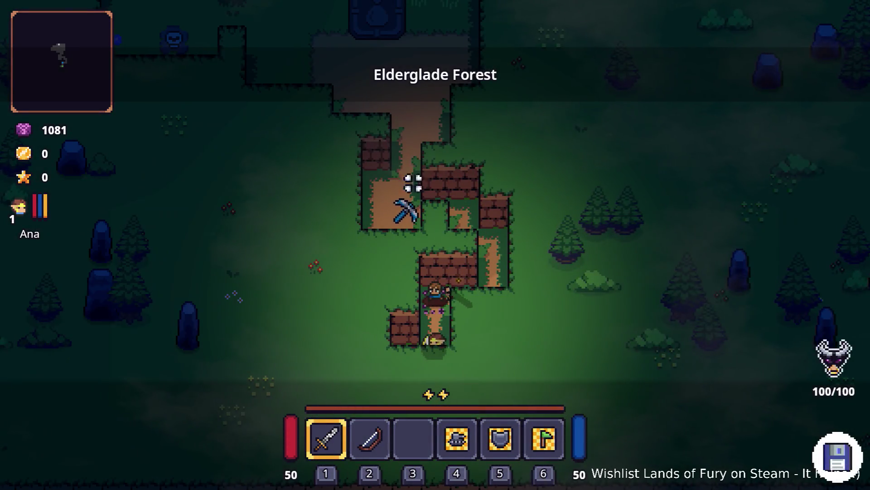
key(a)
key(w)
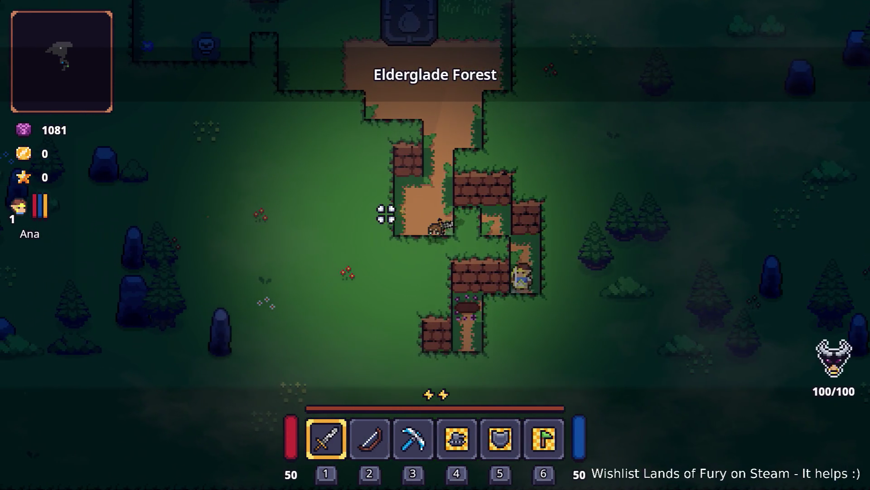
key(a)
key(w)
Run Player.AddLevels(20) in the developer console to grant 20 levels.
key(grave)
text(pl)
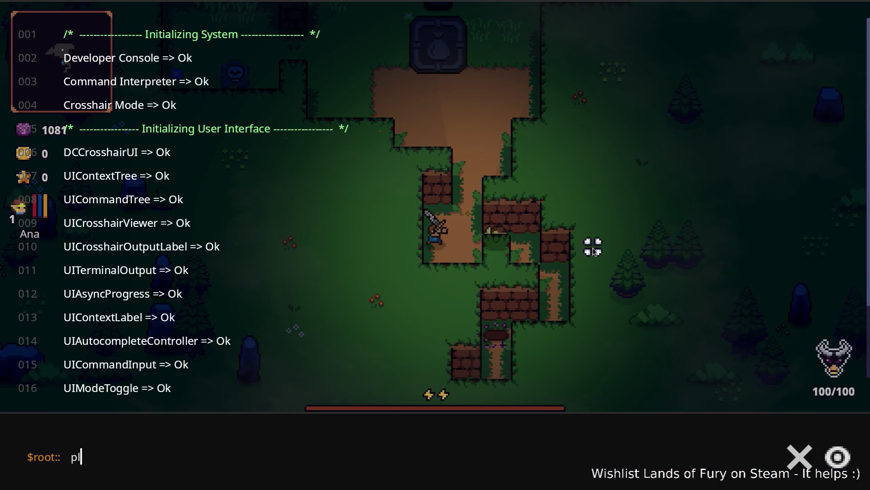
text(ayer.AddItem()
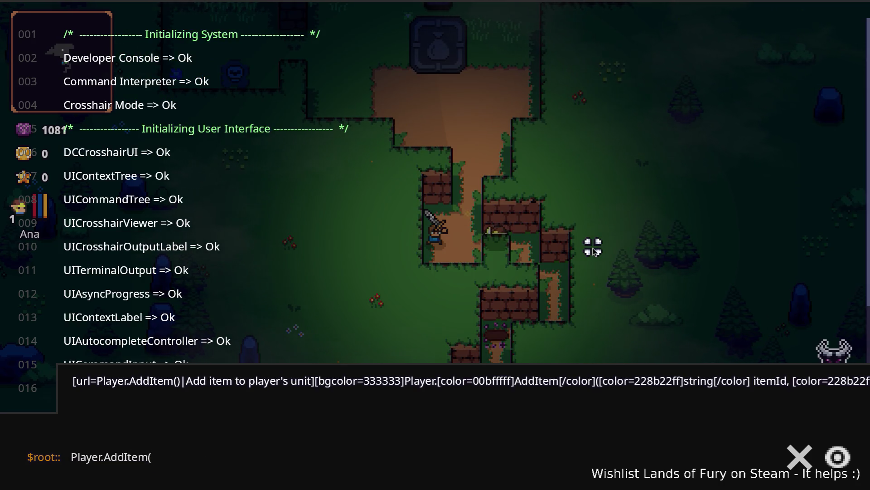
key(BackSpace)
key(BackSpace)
key(BackSpace)
key(BackSpace)
key(BackSpace)
text(Le)
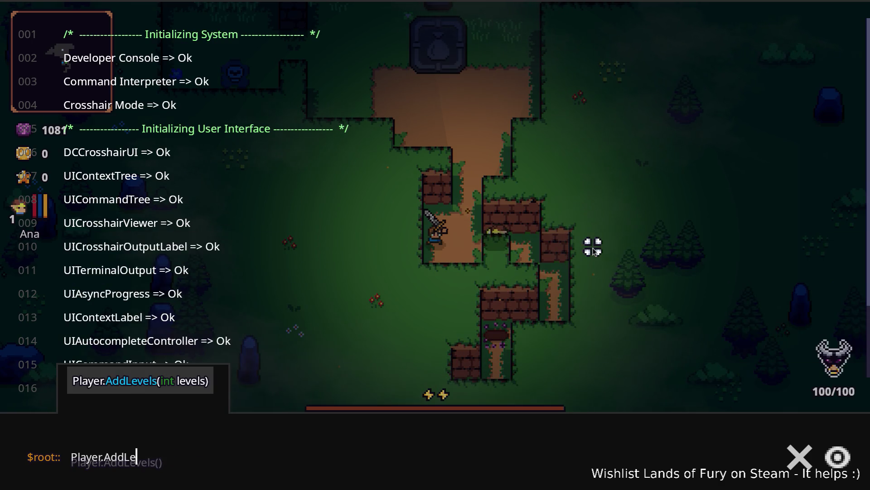
text(0))
key(Return)
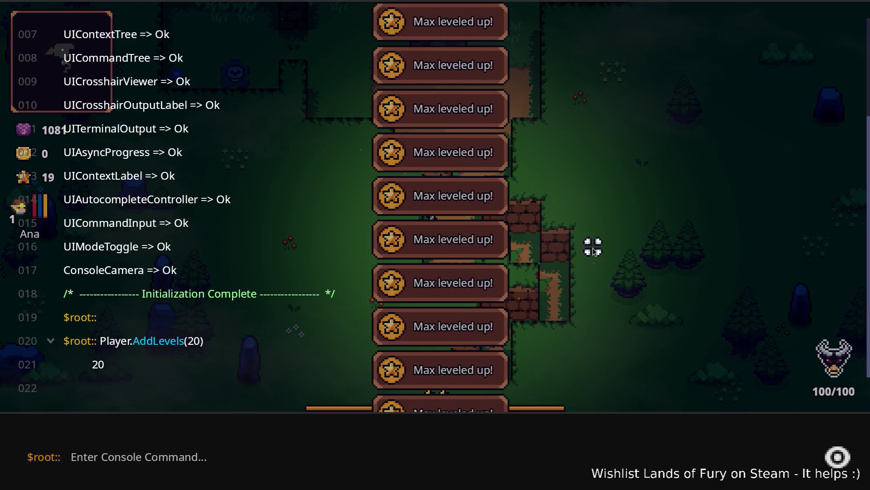
key(grave)
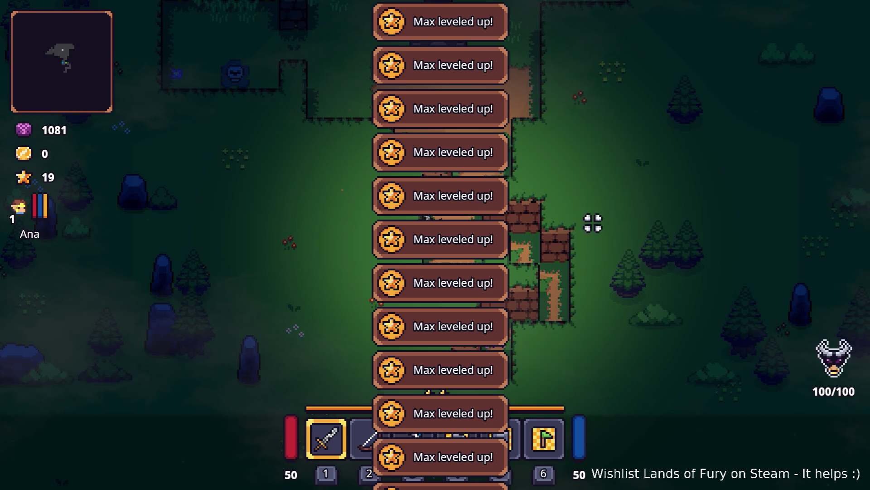
In the ALMA skill panel, spend points on Dash Booster (2/2), Bruiser and Electric Dash.
key(i)
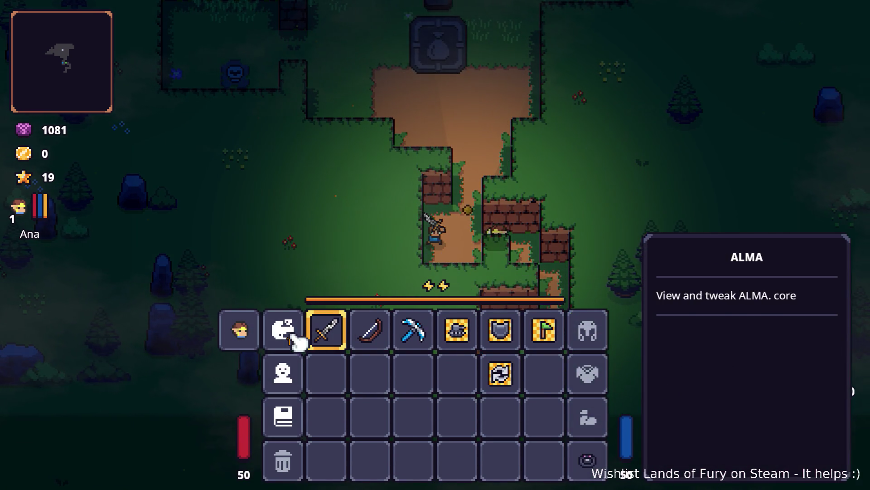
click(290, 330)
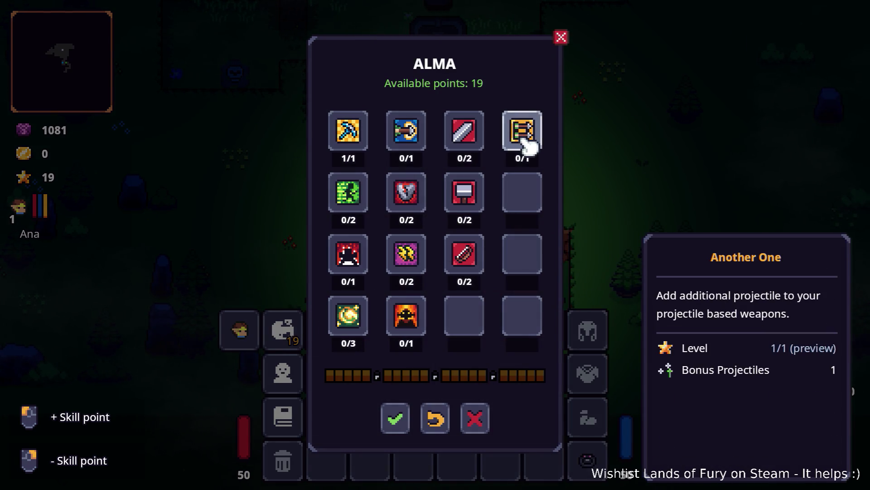
click(359, 201)
click(359, 202)
click(358, 256)
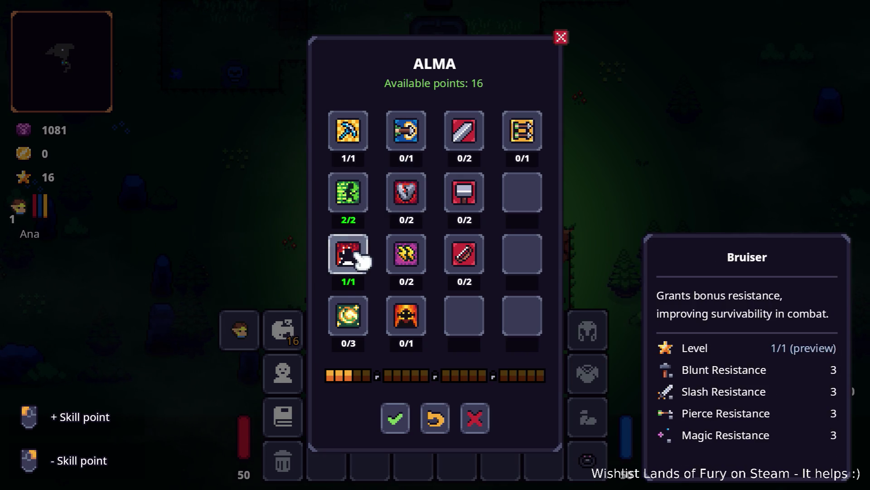
click(356, 312)
click(356, 312)
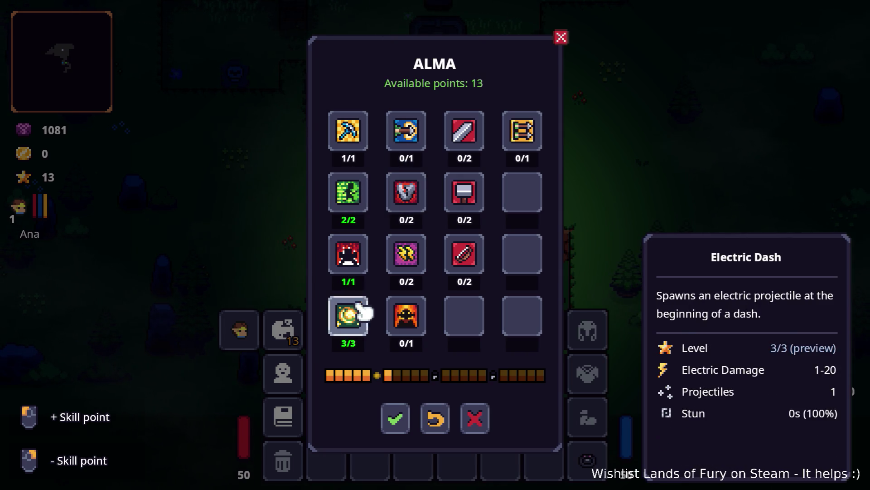
Learn Explosive Tracer, equip the bow and fire an arrow up the dirt path.
click(415, 134)
click(399, 418)
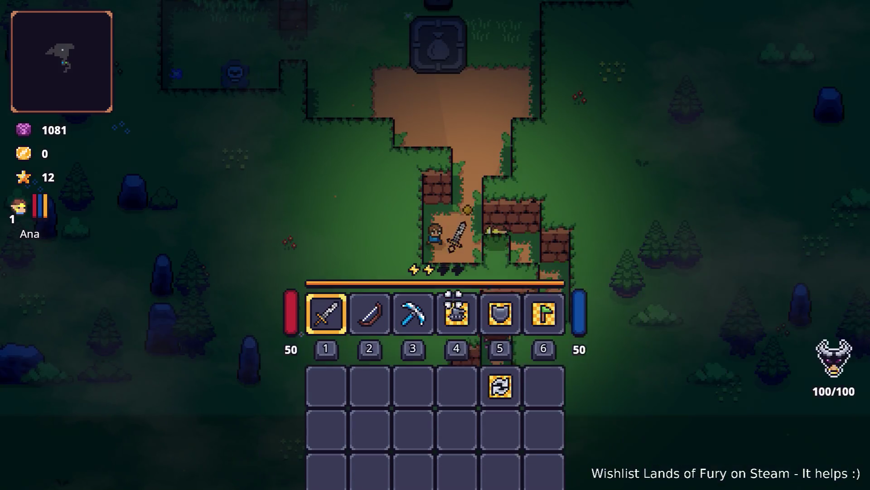
key(Tab)
key(2)
click(501, 161)
Fire test explosive tracer arrows while walking north up the path past the stone chest.
click(478, 146)
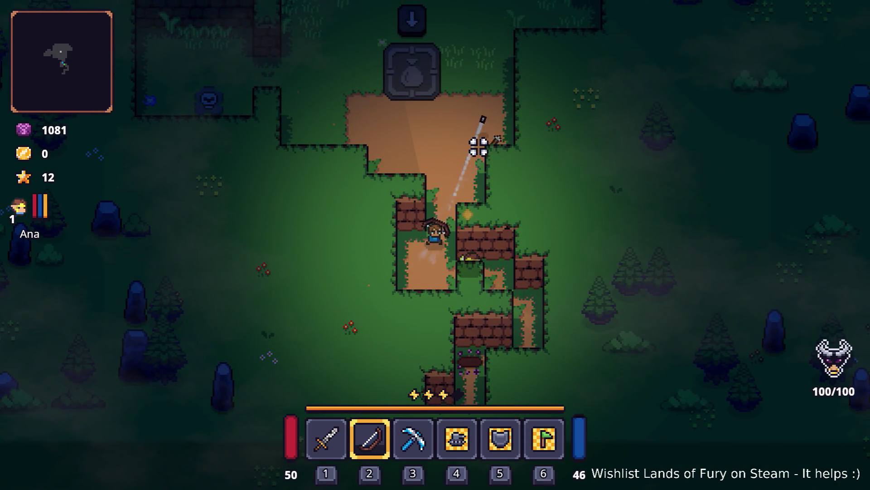
key(w)
click(433, 148)
click(359, 150)
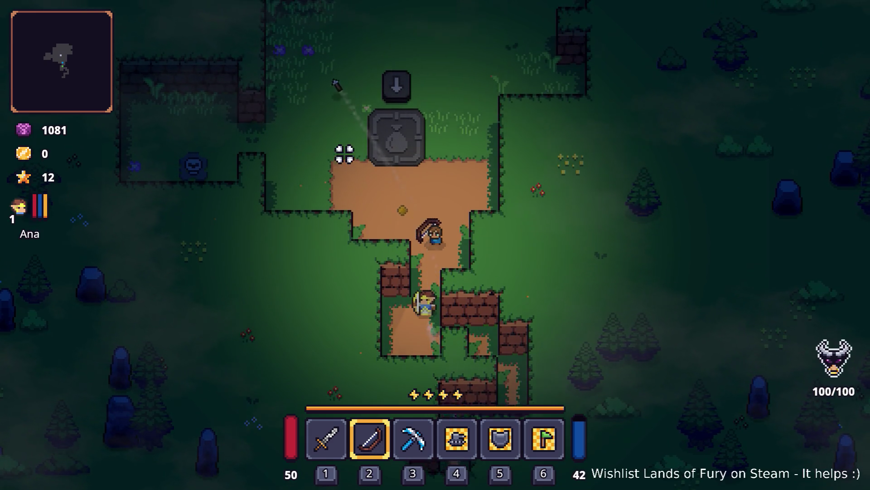
click(333, 161)
click(331, 150)
click(347, 129)
click(350, 127)
click(350, 126)
key(w)
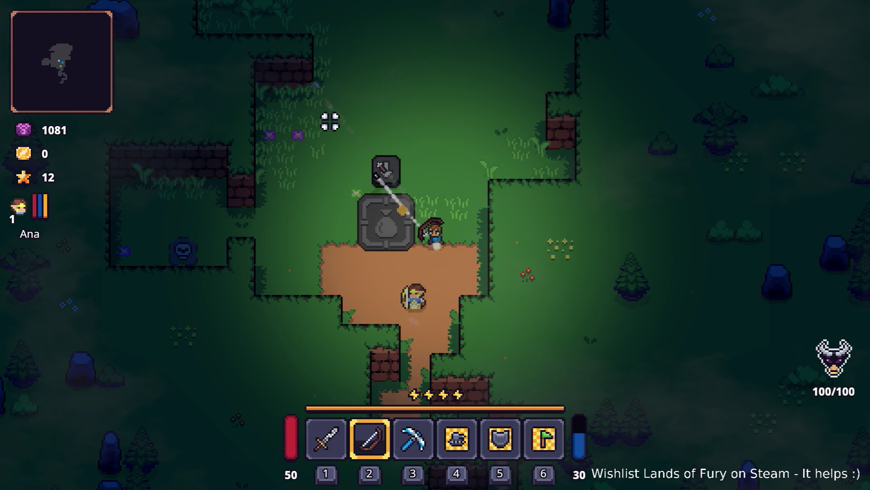
click(330, 122)
click(320, 132)
key(w)
click(365, 108)
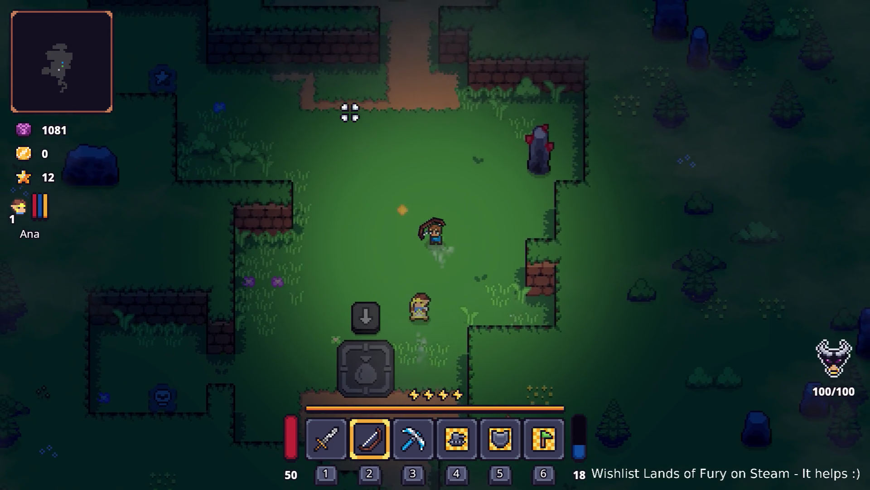
Enter the dirt clearing and fire arrows across it while moving west.
key(w)
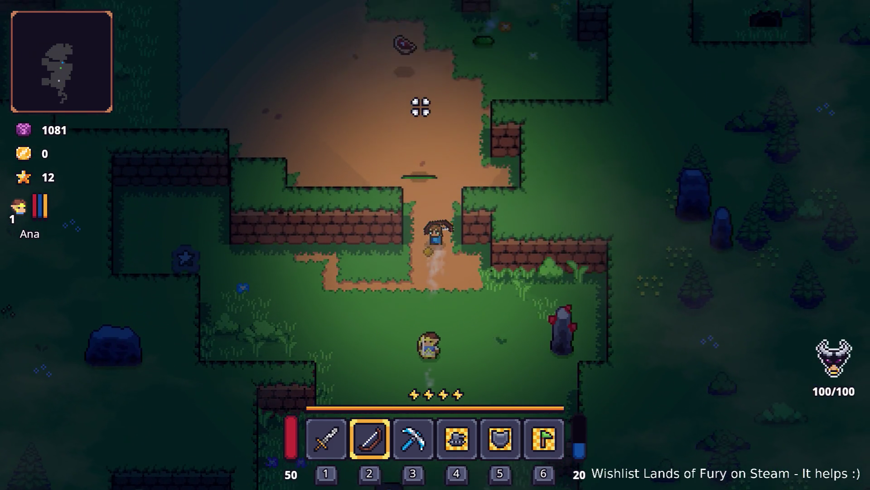
key(w)
click(450, 105)
click(513, 117)
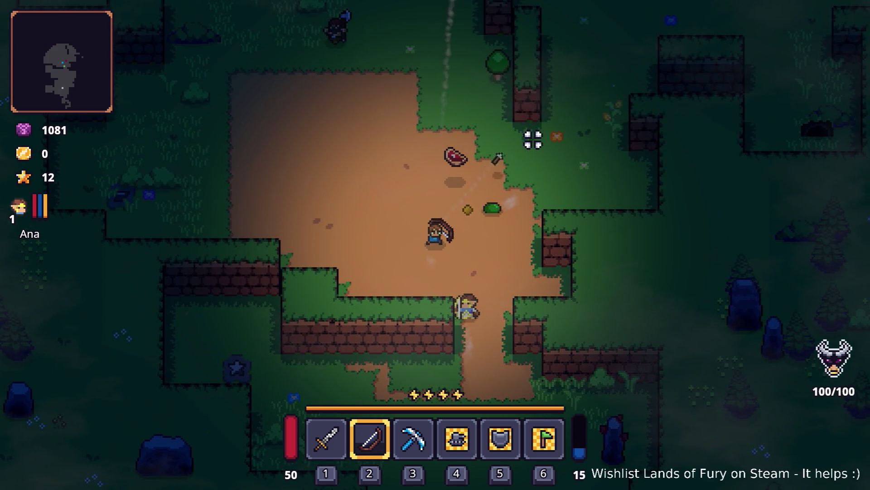
key(a)
click(564, 183)
click(553, 200)
click(384, 64)
key(a)
click(374, 69)
click(364, 80)
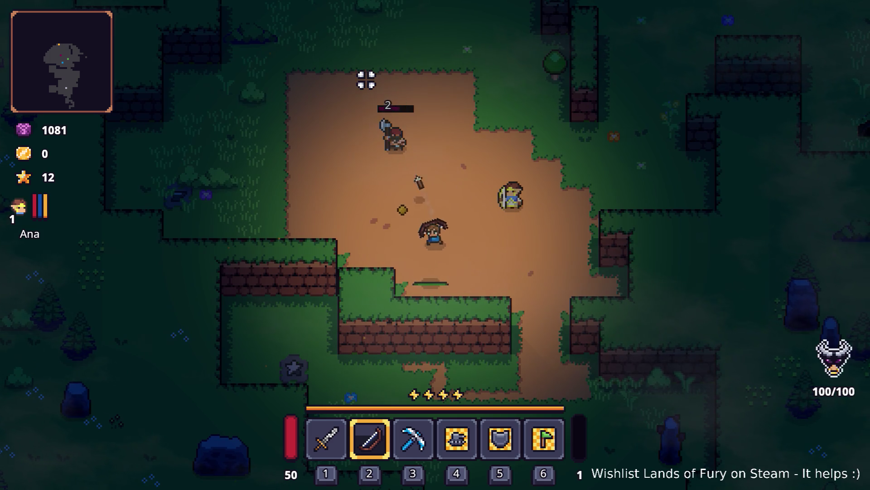
Shoot down an axe bandit, dashing away from its attack.
key(s)
key(d)
click(362, 80)
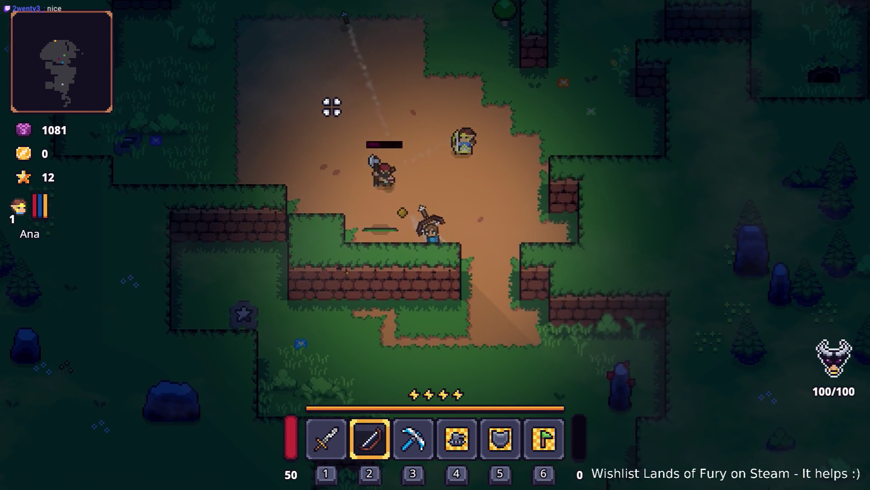
click(332, 107)
key(space)
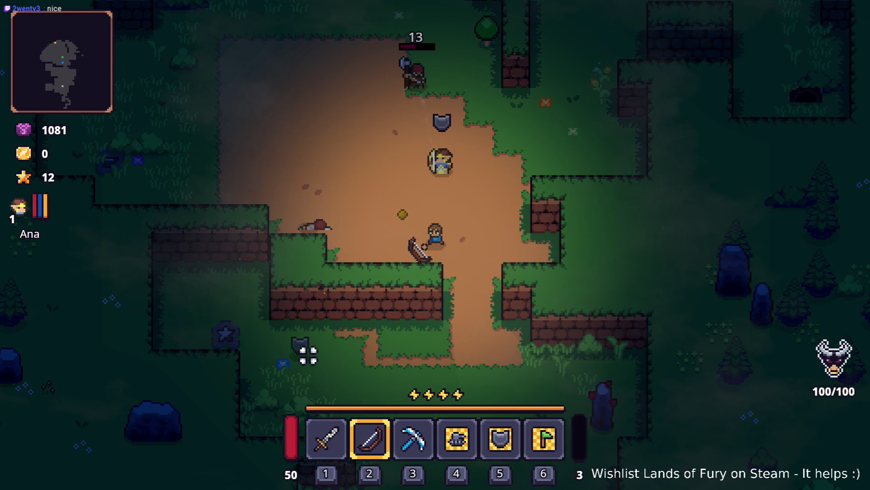
key(w)
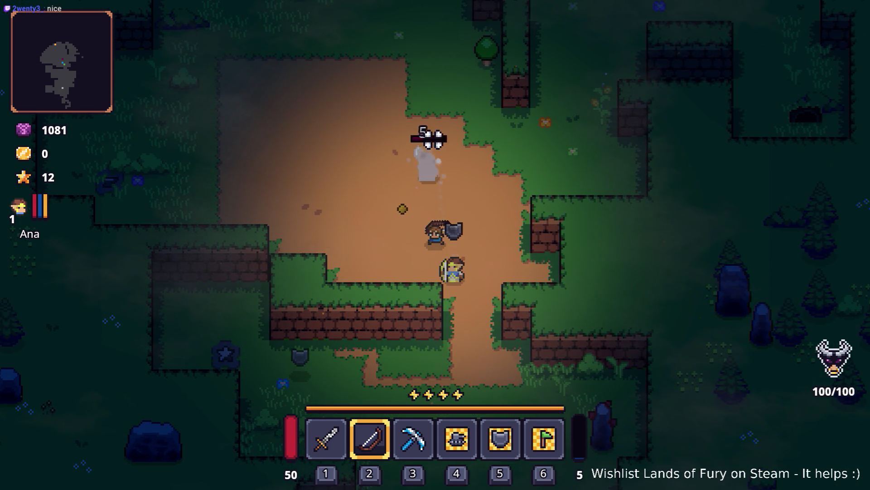
key(a)
click(433, 139)
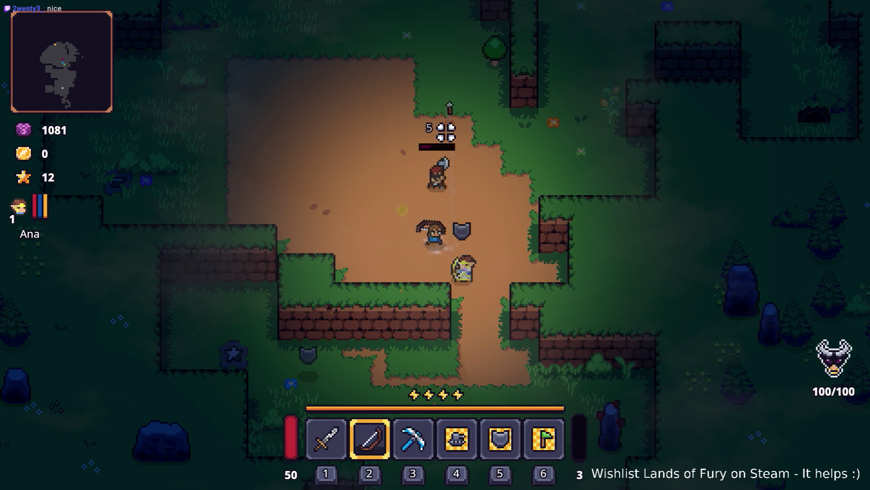
key(w)
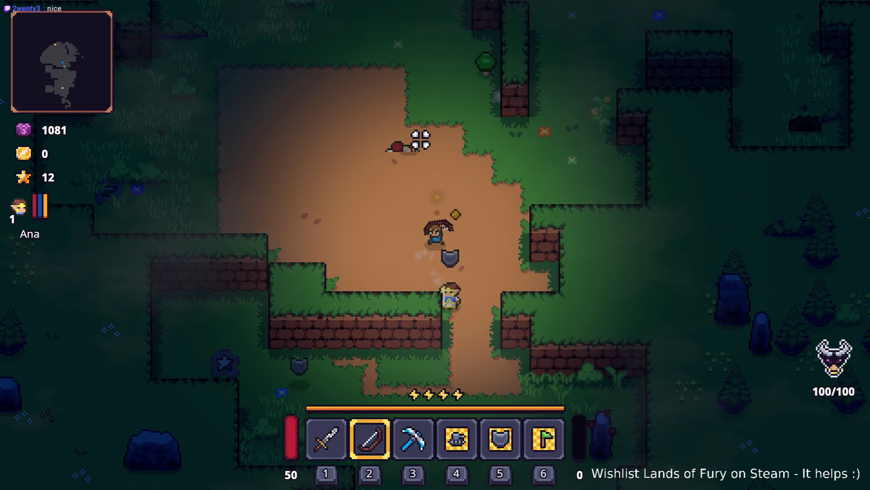
Fire arrows at a green slime and a newly appeared enemy up top.
click(449, 124)
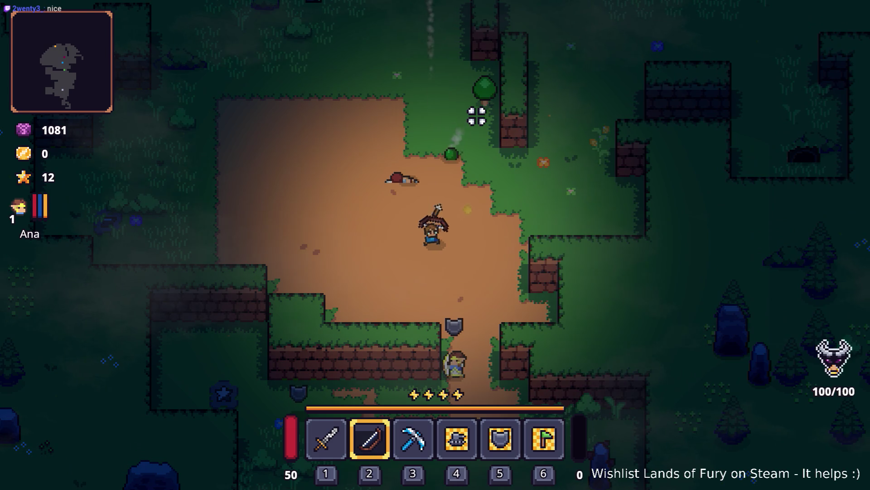
key(w)
key(d)
click(484, 97)
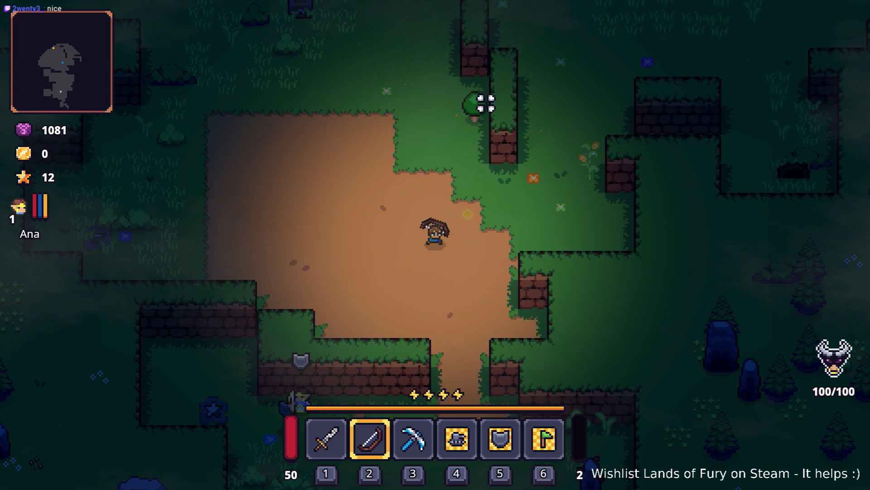
click(479, 104)
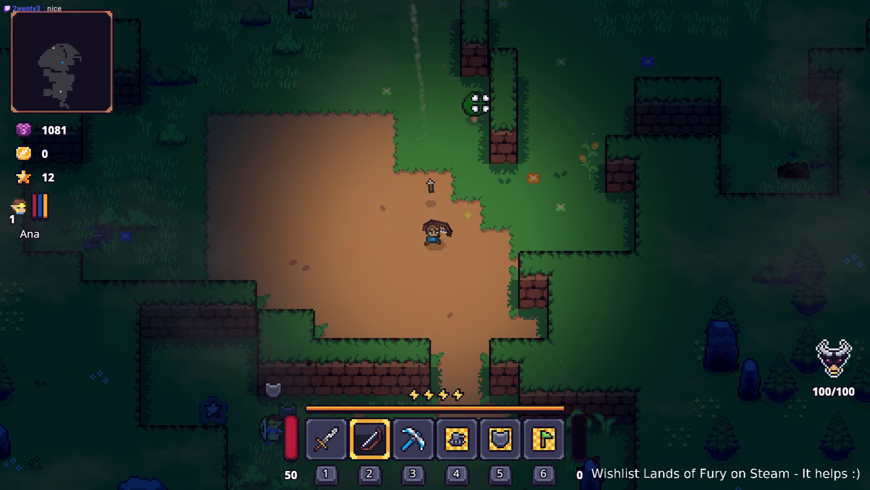
key(w)
key(a)
click(521, 133)
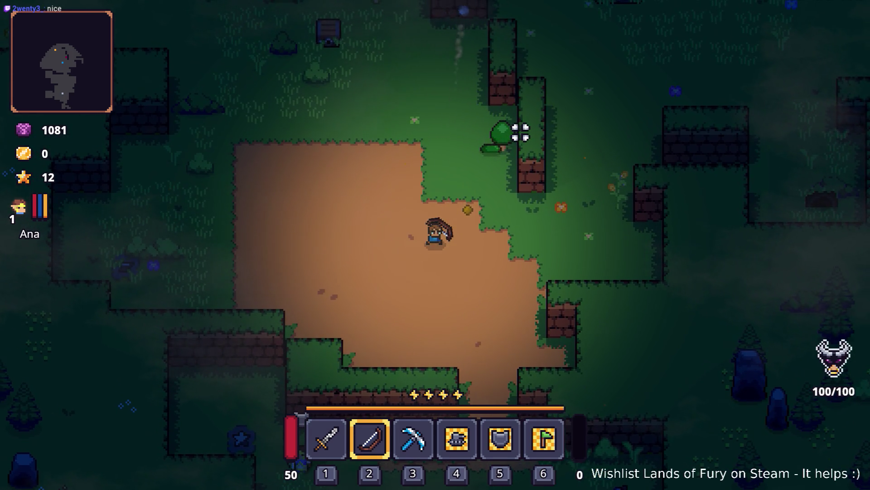
key(a)
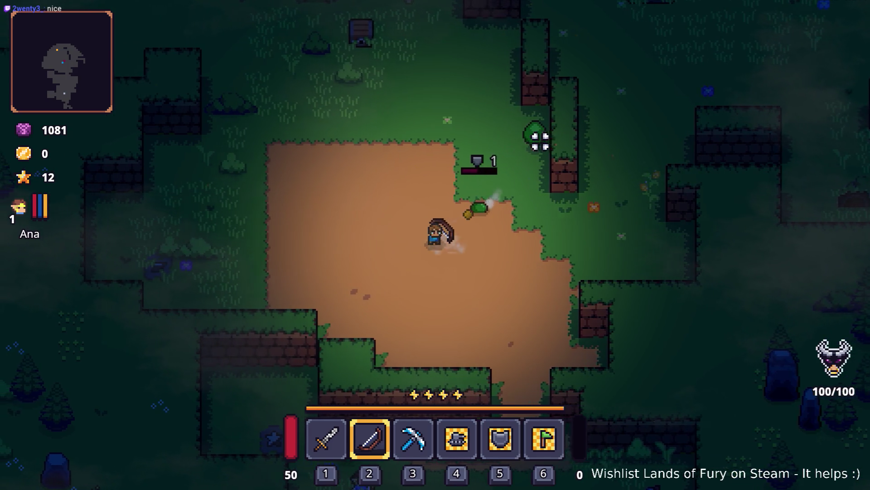
click(488, 74)
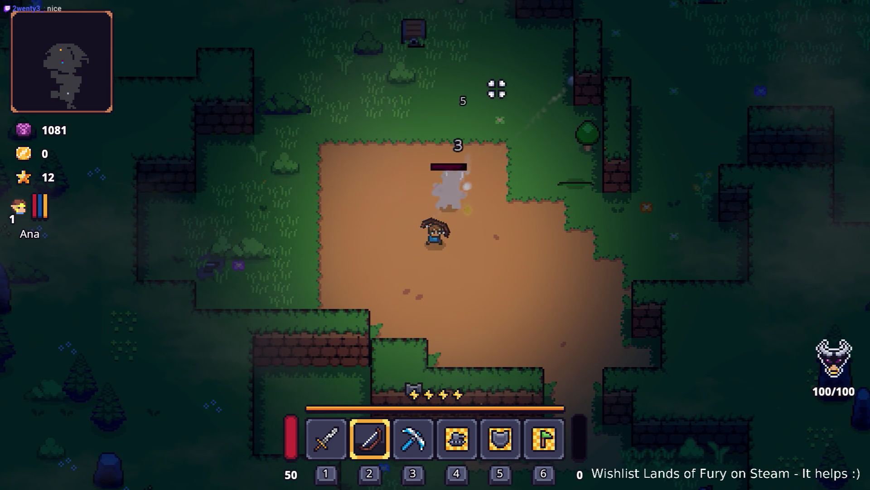
click(481, 90)
Sidestep an approaching axe bandit and shoot it dead.
key(s)
key(d)
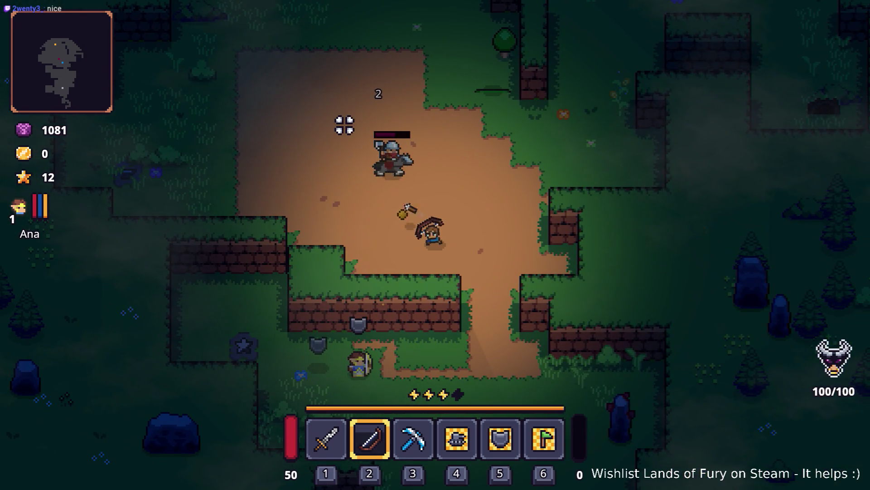
key(d)
click(274, 178)
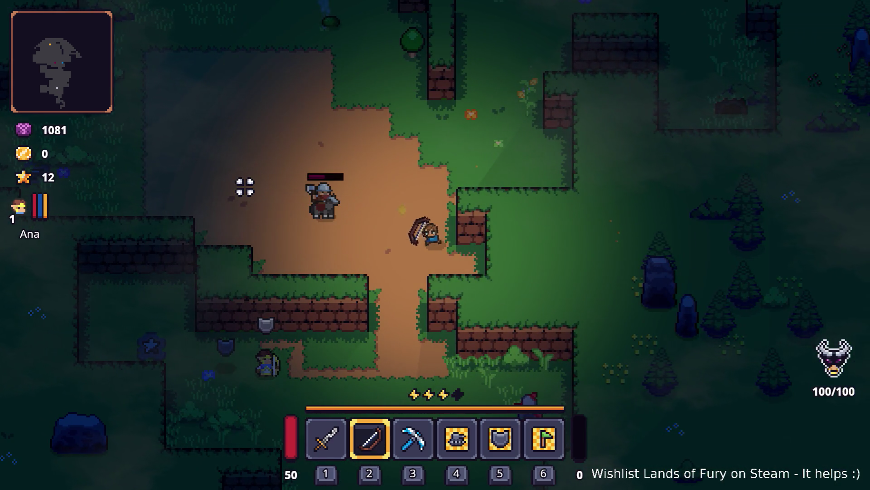
key(w)
key(a)
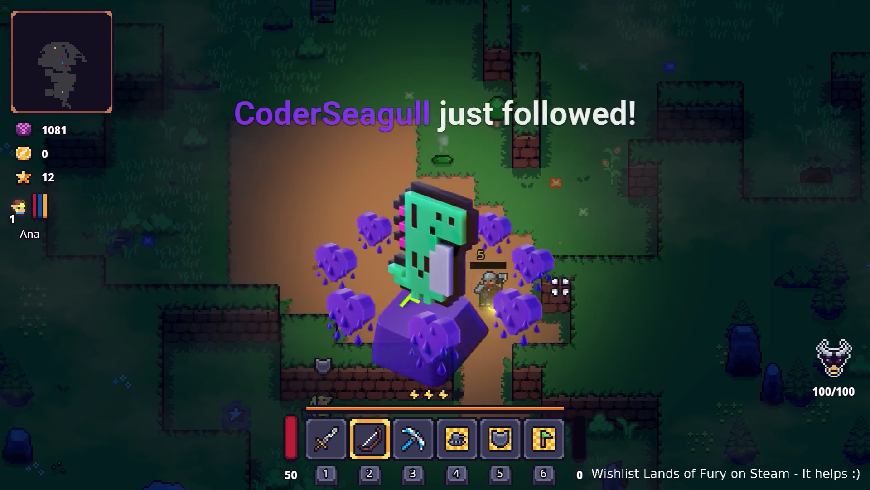
click(474, 278)
key(alt+Tab)
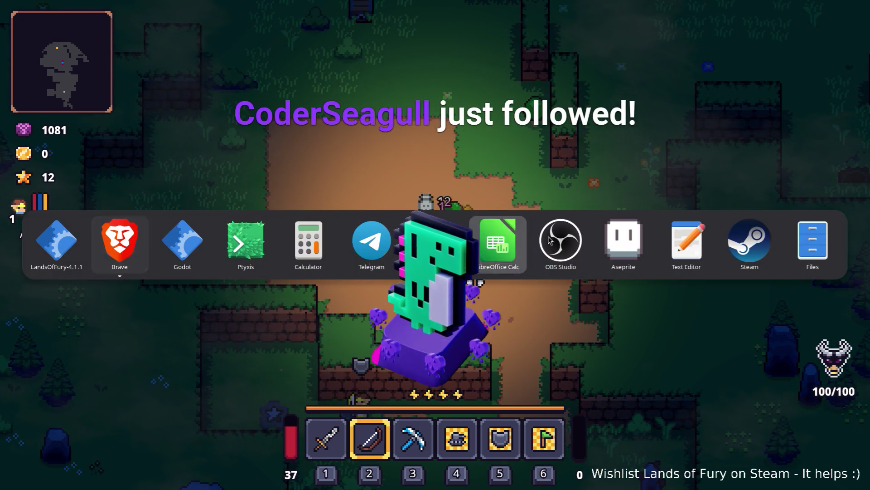
Finish the nearby enemies and a green slime while moving left, then dash up-right.
key(a)
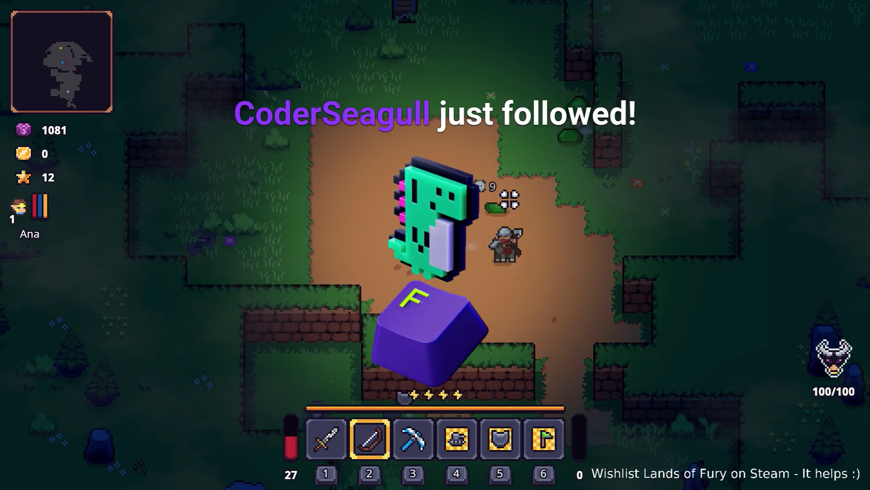
click(603, 218)
key(a)
click(600, 231)
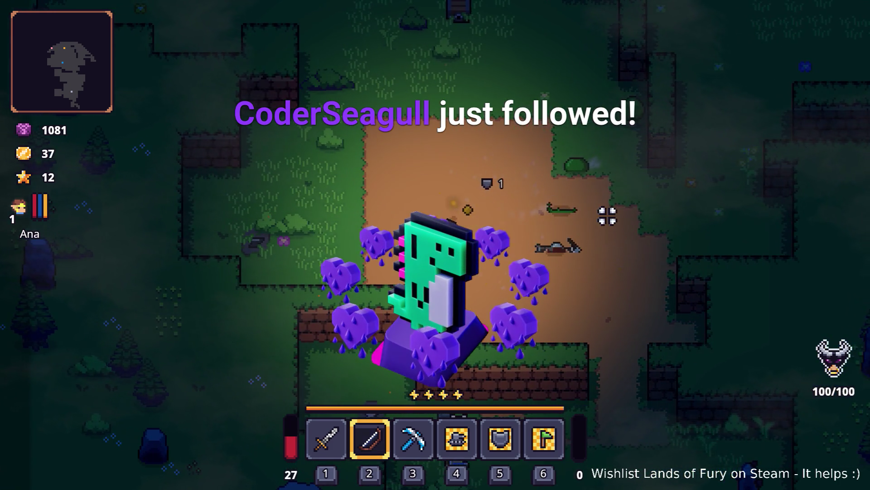
click(604, 162)
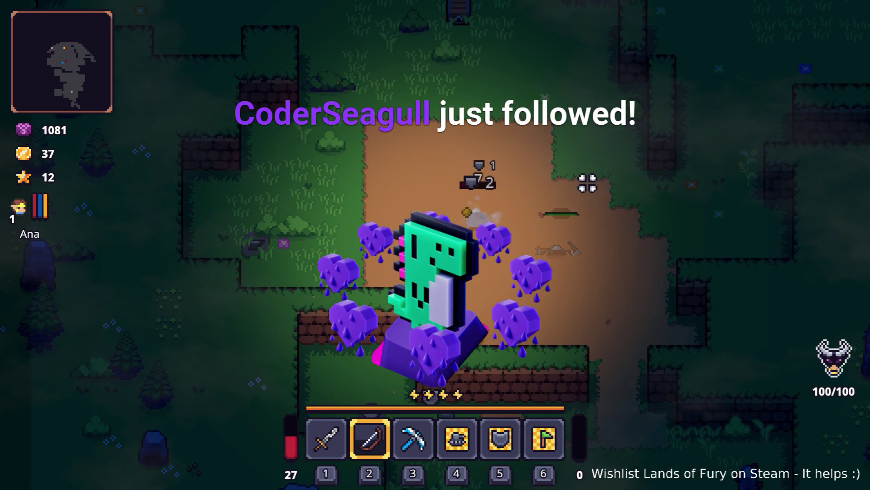
key(a)
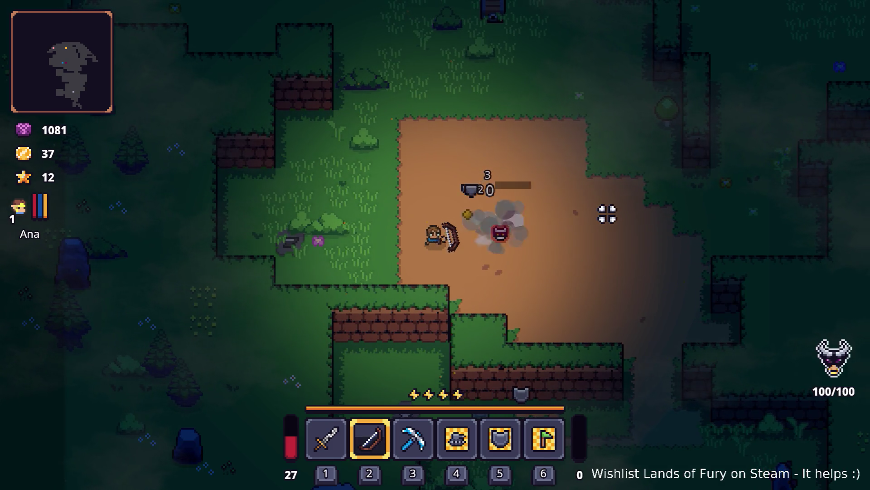
key(a)
click(607, 213)
key(a)
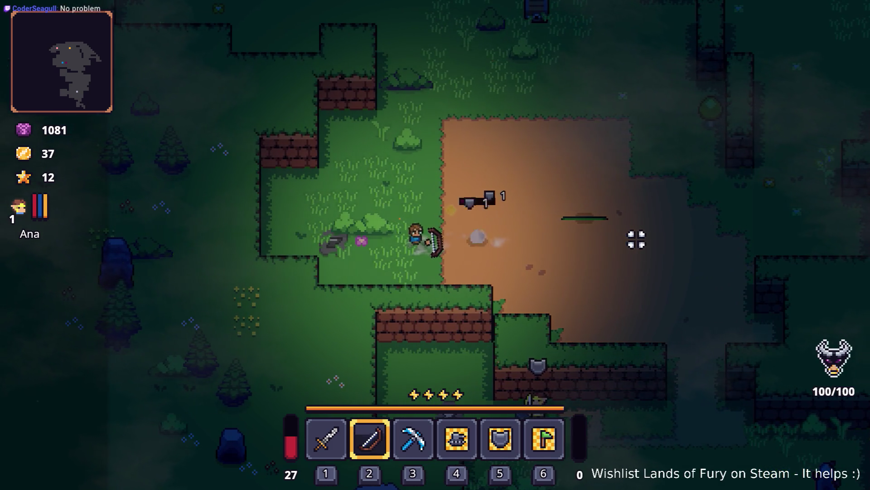
key(a)
key(w)
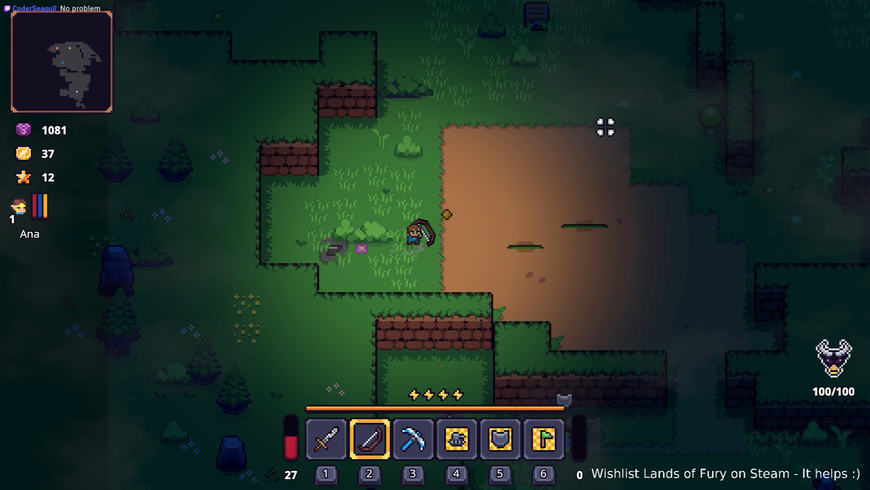
key(d)
key(space)
Walk the player up past the wooden chest toward the enemies in the forest.
key(w)
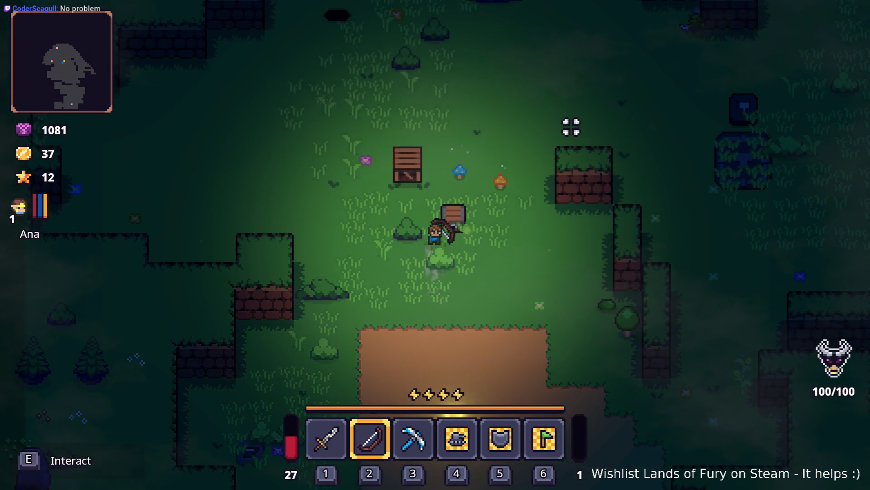
key(d)
key(w)
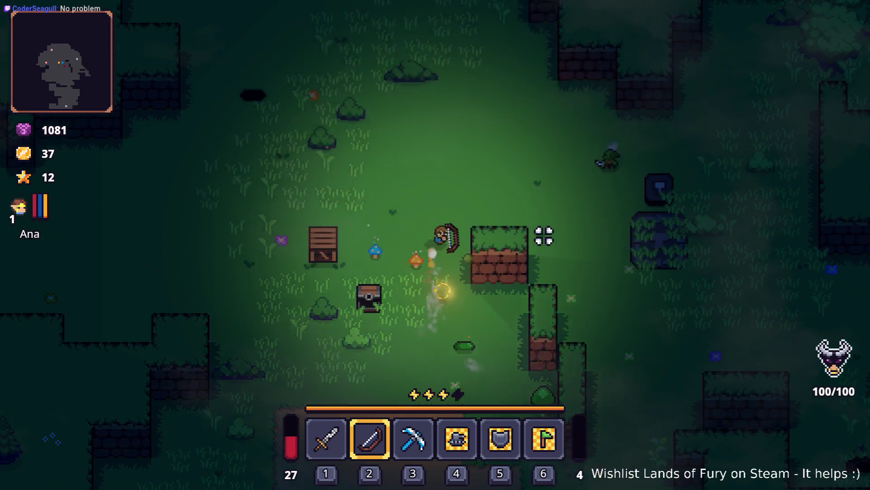
key(space)
key(w)
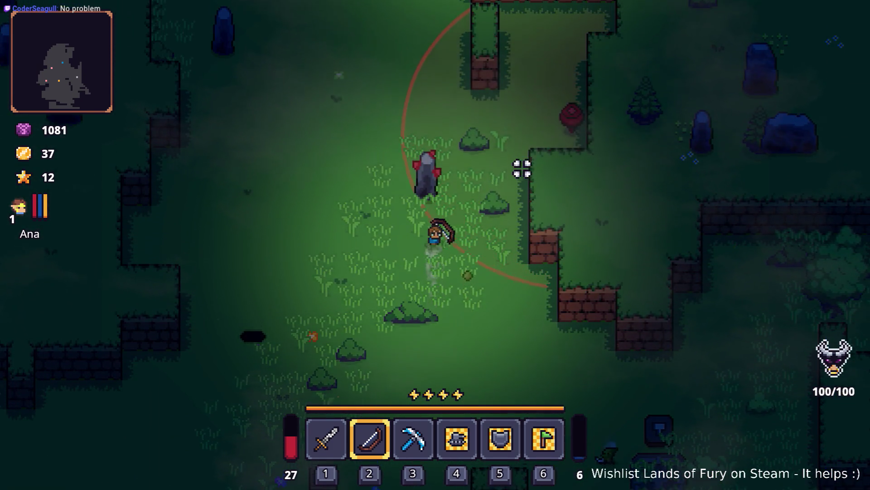
key(d)
key(w)
key(d)
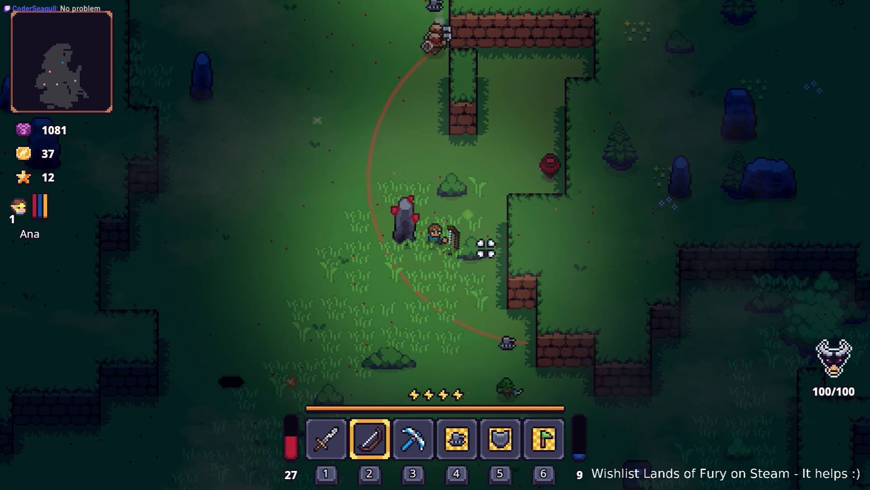
Fire tracer arrows at the approaching enemies while backing away down-left.
click(542, 110)
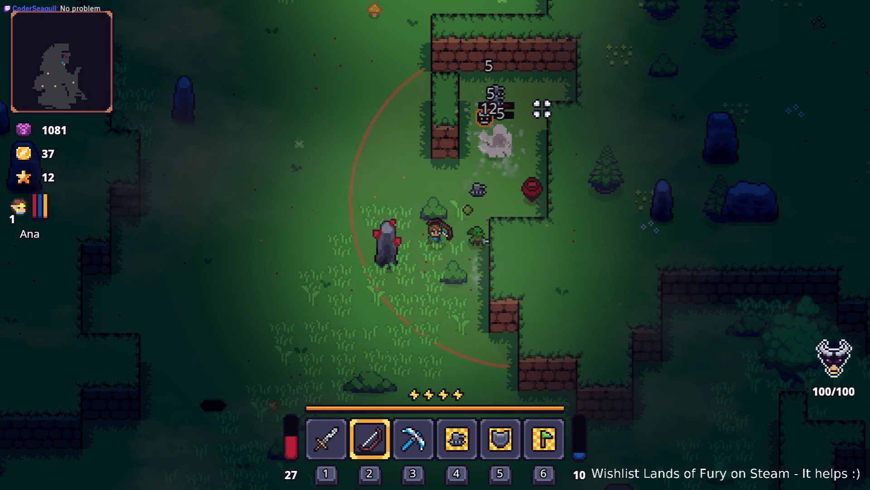
click(533, 108)
click(550, 112)
click(552, 115)
key(s)
key(a)
click(564, 121)
click(563, 120)
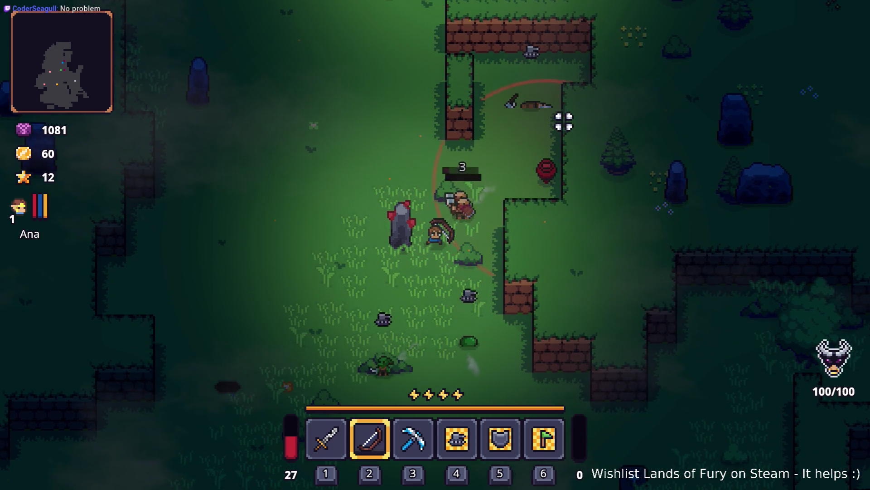
Collect the dropped gold (reaching 106), then pause and quit to desktop.
key(s)
key(a)
key(s)
key(a)
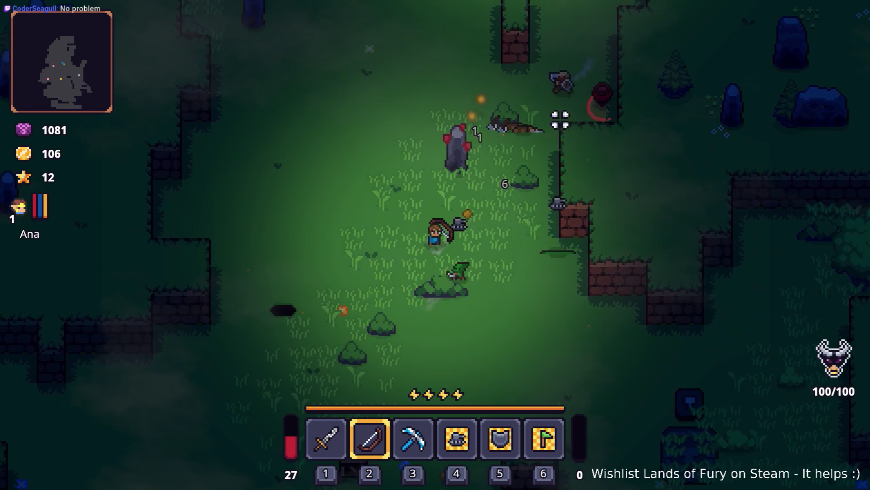
key(s)
key(a)
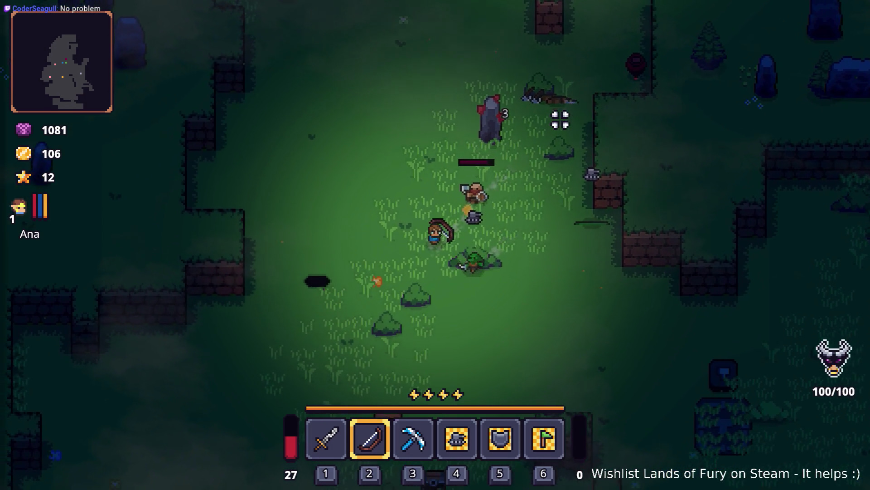
key(Escape)
click(468, 417)
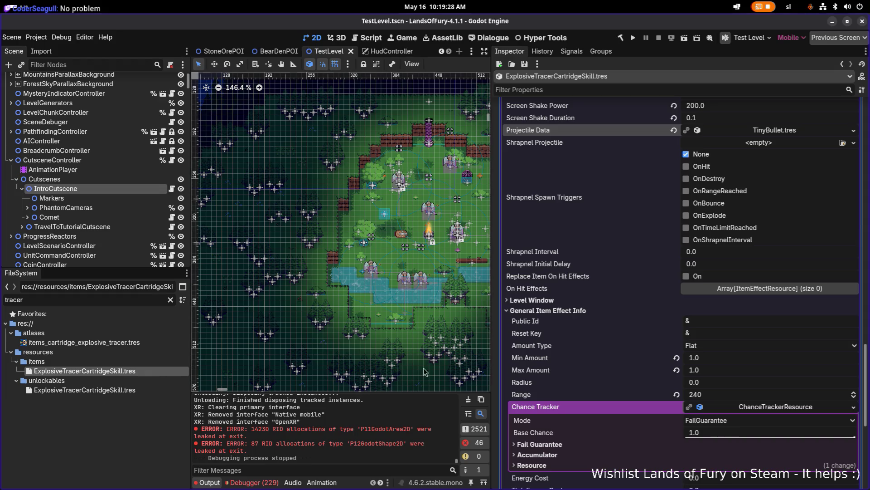
Raise the use-item effect's Chance Tracker Base Chance from 0.15 to 1.0 and save.
scroll(697, 389, down, 5)
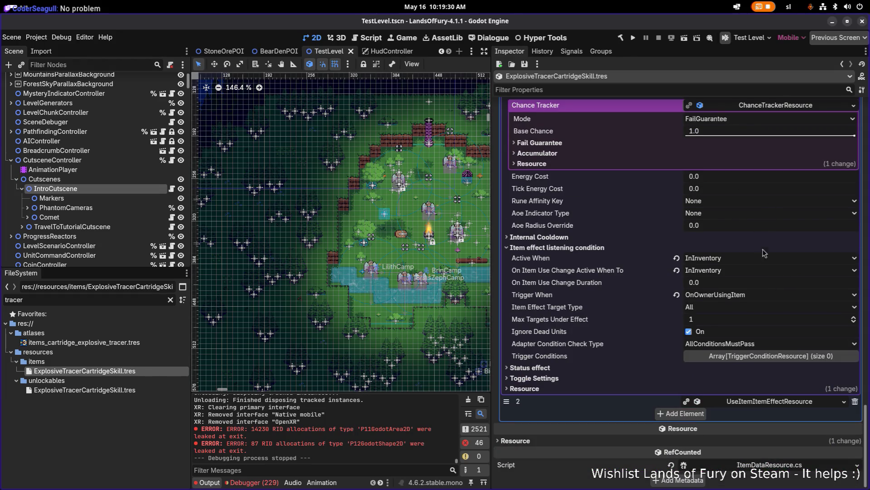
click(751, 401)
scroll(749, 394, down, 6)
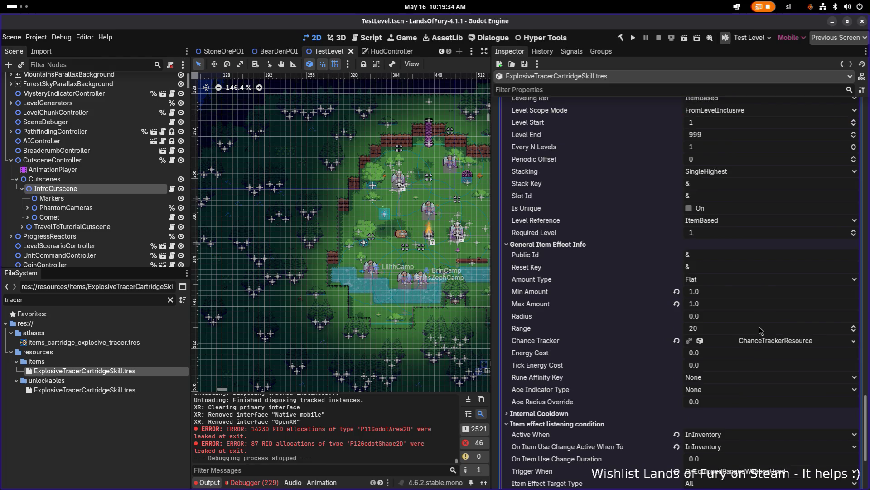
scroll(761, 330, down, 2)
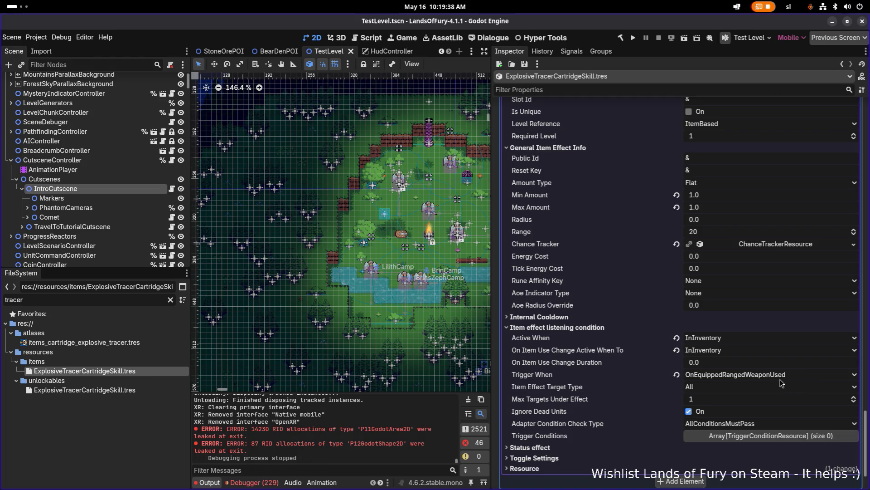
click(757, 240)
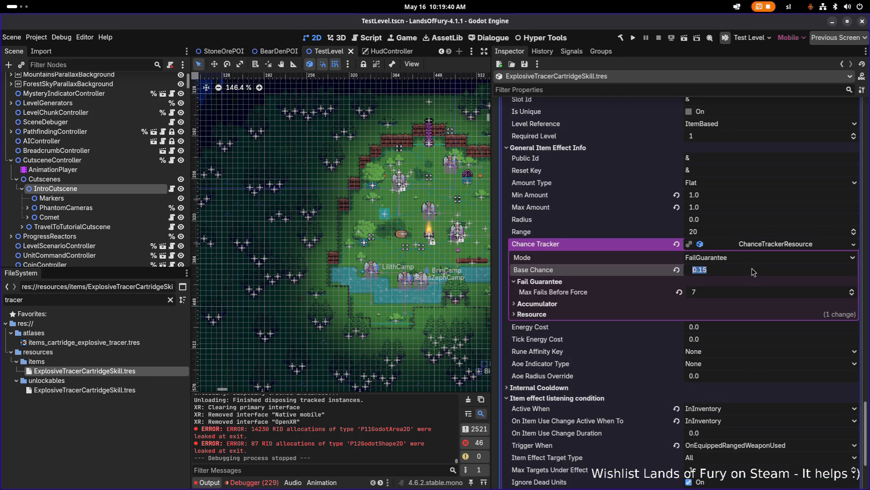
drag(753, 272, 854, 271)
key(ctrl+s)
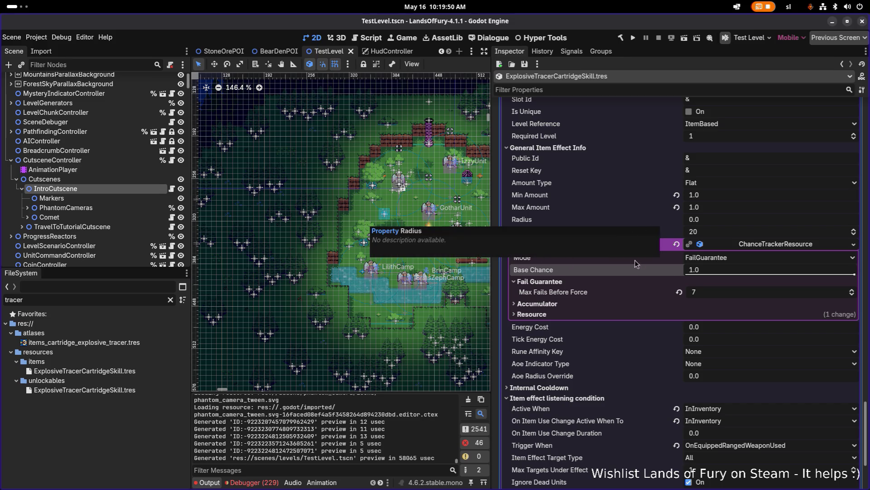
Check the effect's Active When choices without changing them, then focus the file filter.
scroll(635, 263, down, 5)
click(727, 272)
click(728, 274)
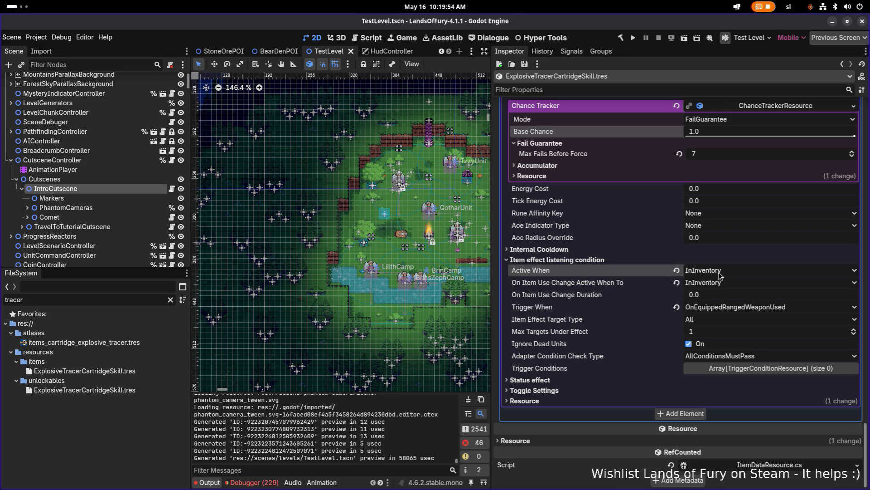
click(69, 300)
Filter for 'electricda', open ElectricDashCartridgeSkill.tres and expand its first DealDamage effect.
text(elec)
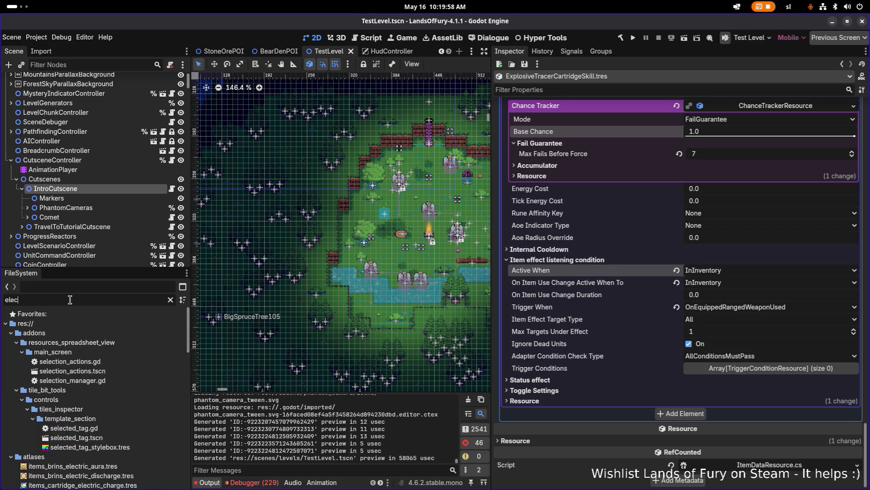
text(tricda)
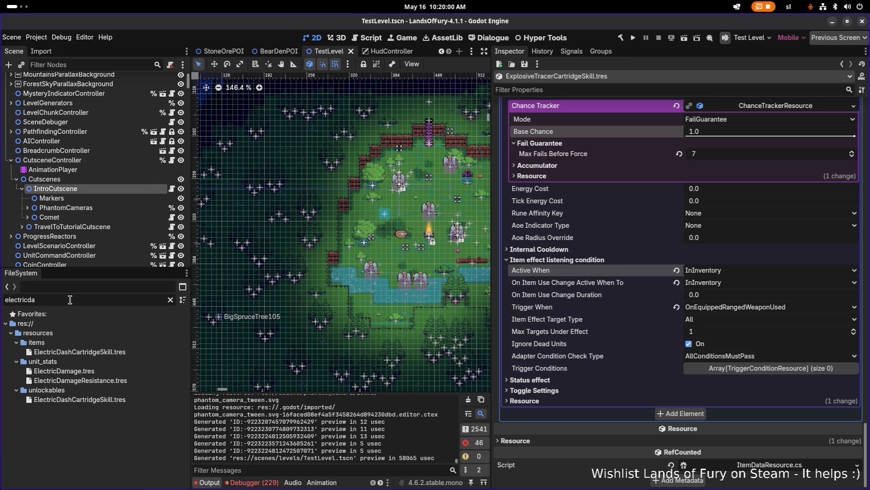
click(129, 352)
scroll(658, 321, down, 5)
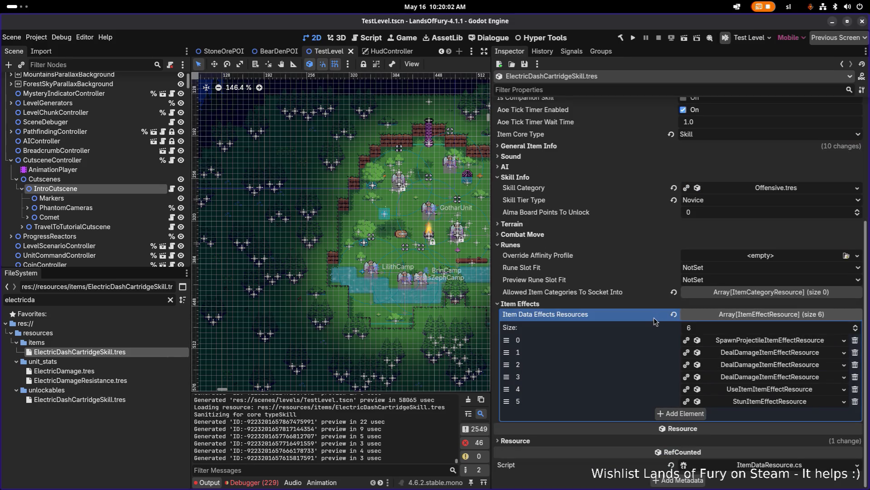
click(757, 353)
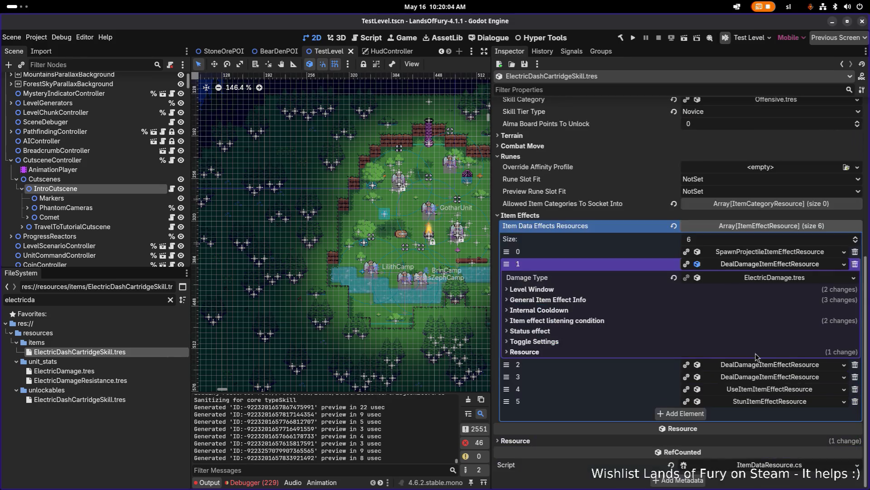
Review the damage effect's listening condition and internal cooldown settings, then focus the file filter.
click(620, 320)
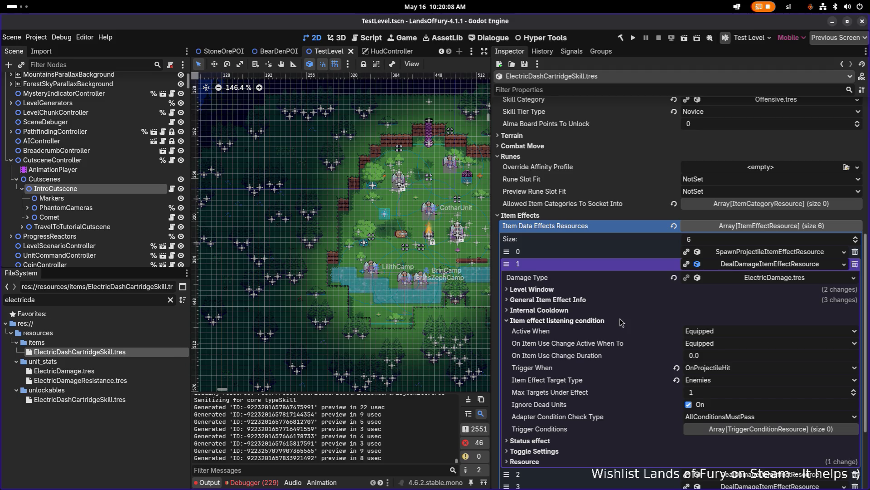
click(620, 321)
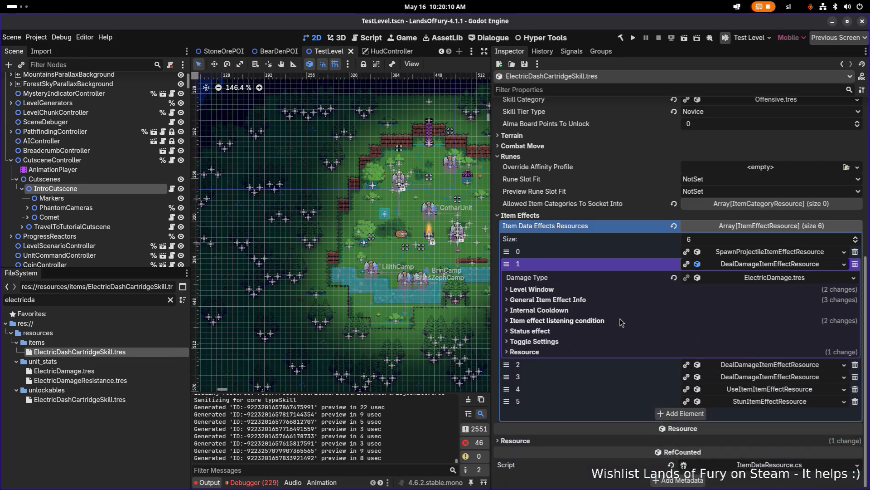
click(620, 318)
click(619, 318)
click(578, 309)
click(579, 310)
click(579, 322)
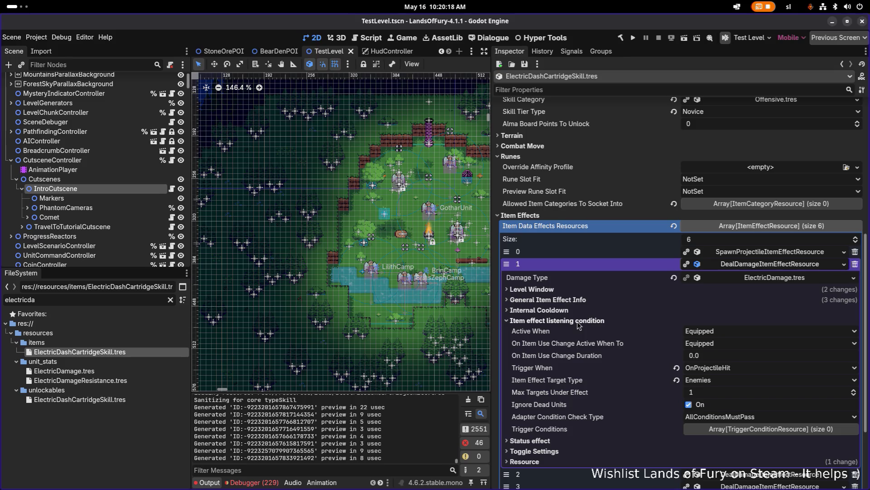
click(579, 322)
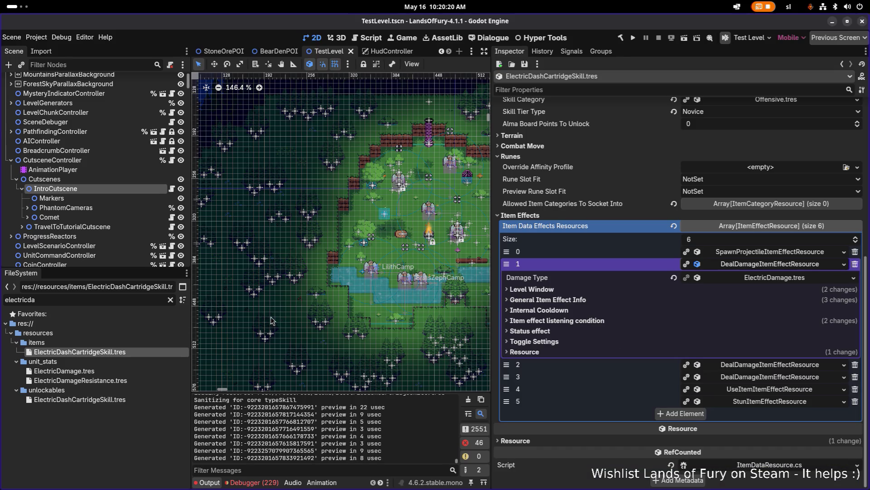
scroll(283, 311, down, 1)
click(95, 303)
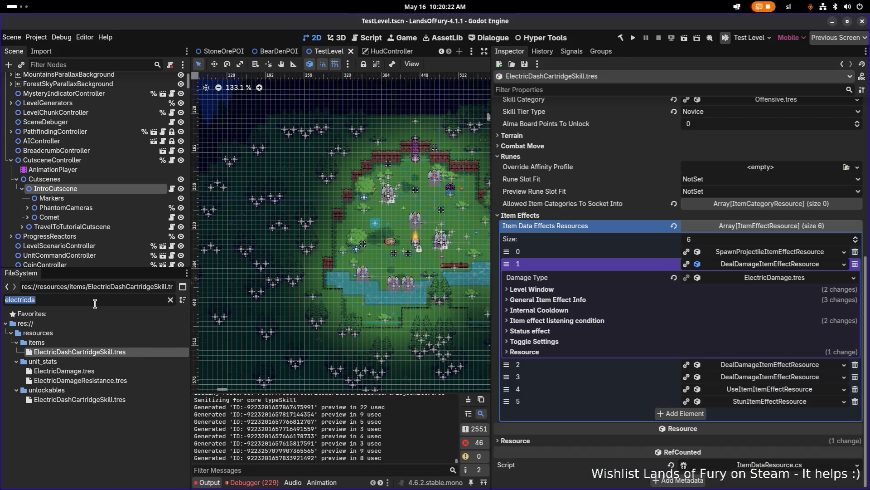
Filter for 'tracer', open ExplosiveTracerCartridgeSkill.tres and expand its DealDamage effect.
key(BackSpace)
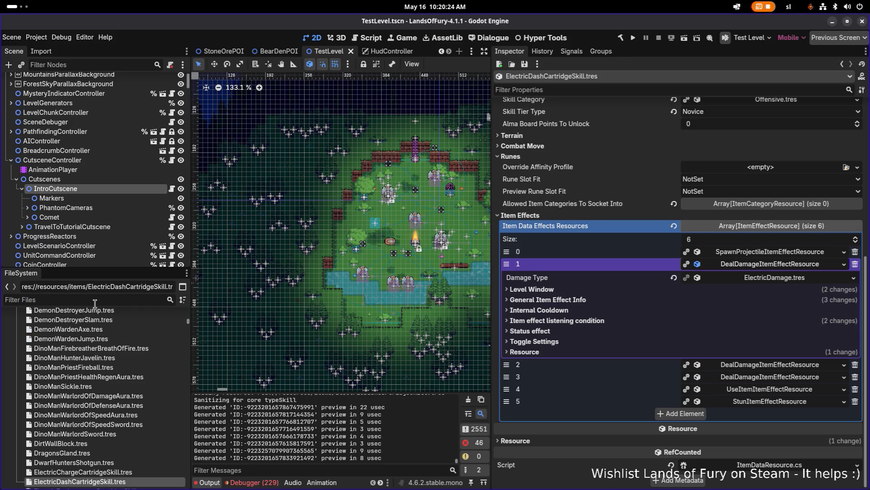
text(tracer)
click(88, 371)
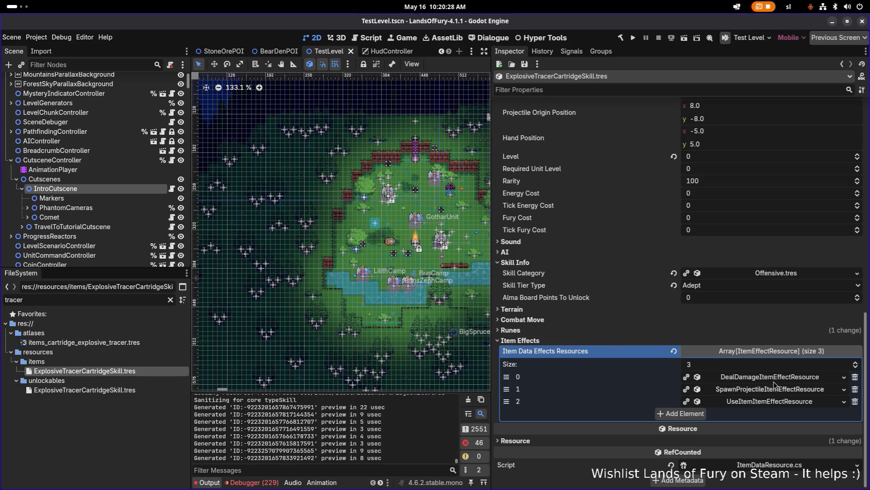
click(770, 376)
scroll(753, 317, down, 5)
scroll(726, 391, down, 3)
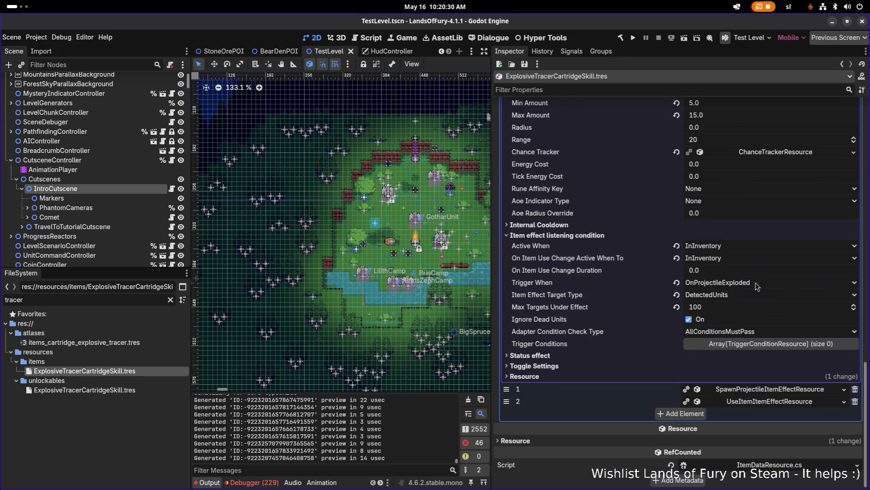
Set the damage effect's Active When and on-use active state to Equipped, and save.
click(770, 249)
click(753, 263)
click(759, 258)
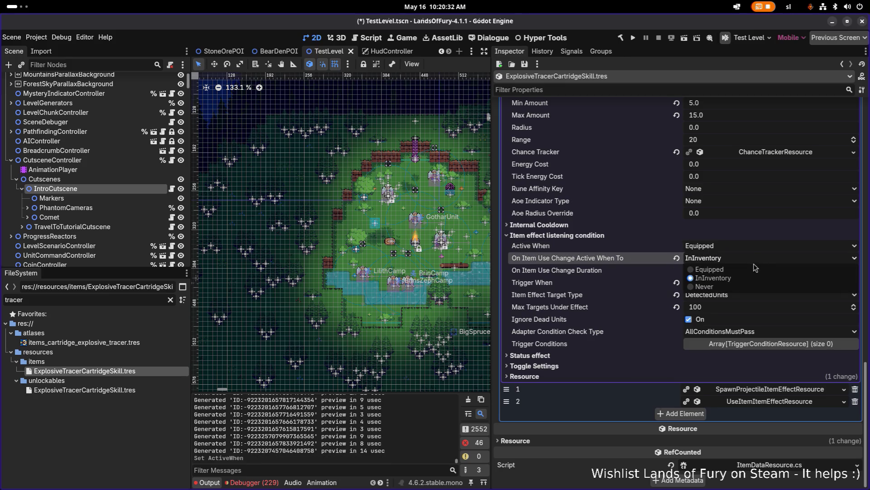
click(750, 272)
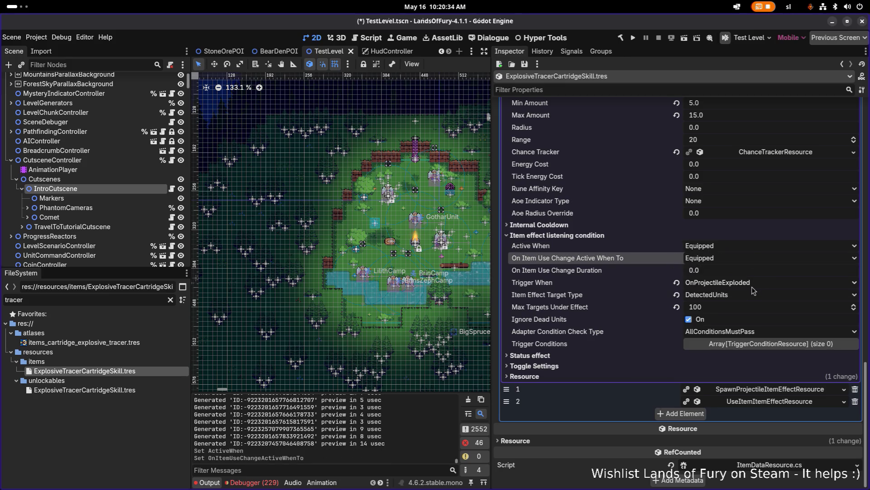
key(ctrl+s)
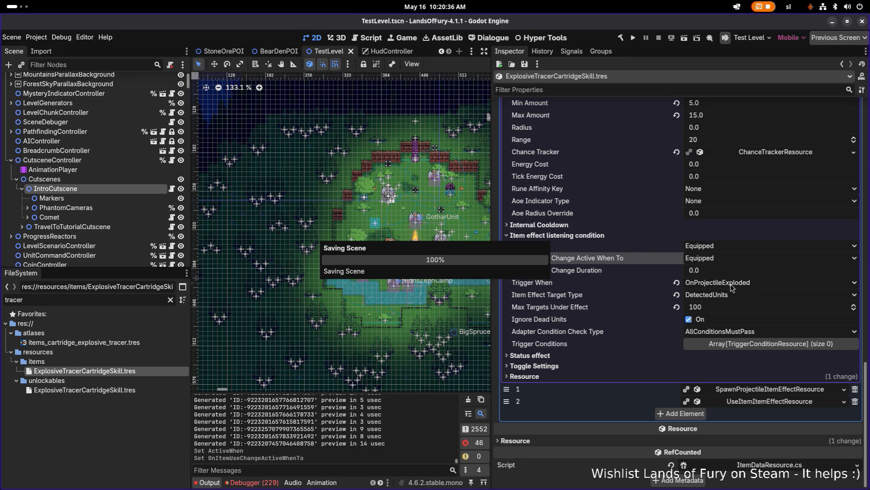
Stay in the editor and run Lands of Fury.
key(alt+Tab)
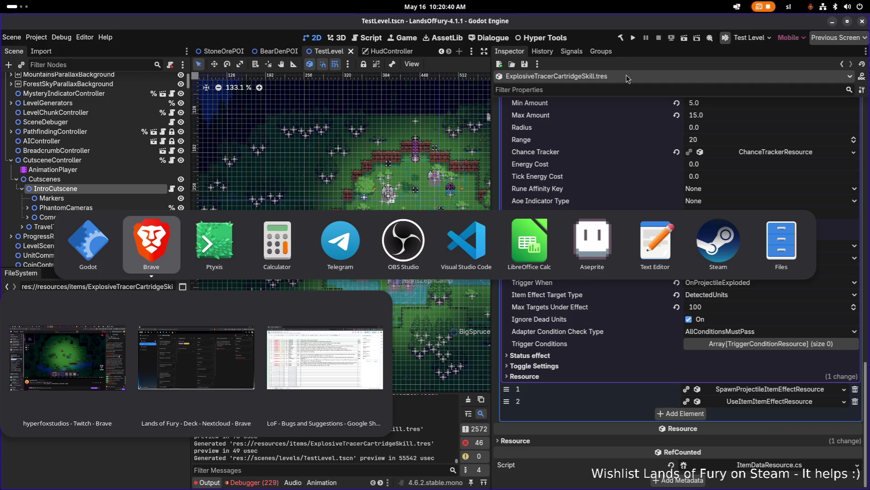
key(Escape)
click(633, 37)
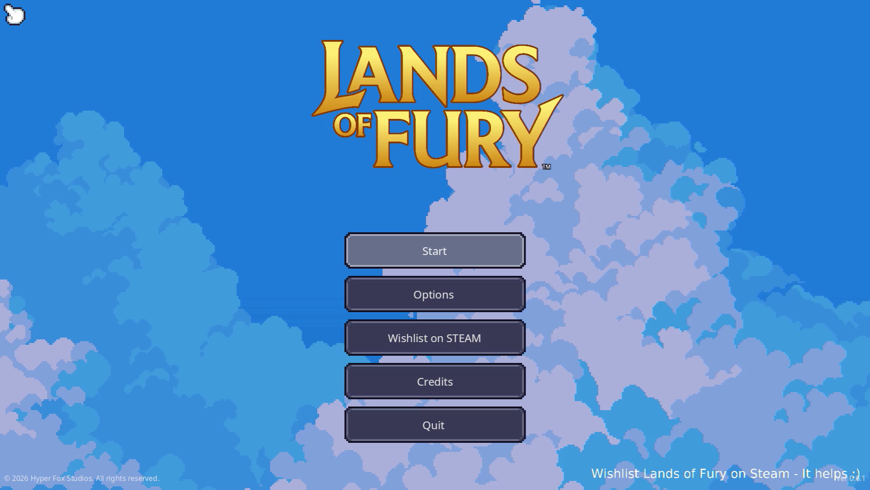
Start a game from the main menu and choose the first saved profile.
click(441, 263)
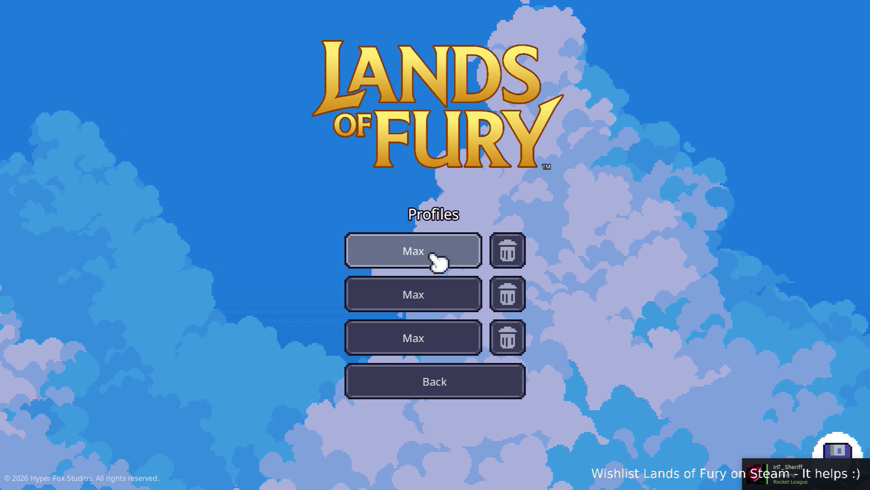
click(437, 263)
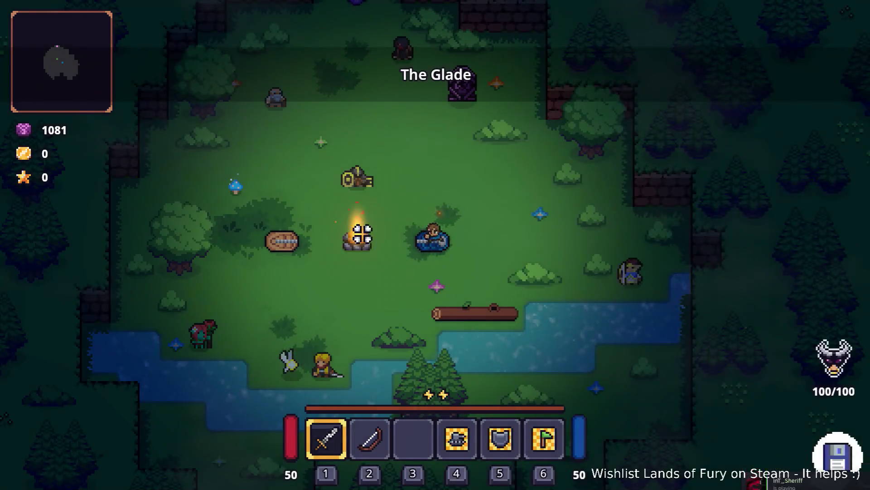
Grant the player 10 levels with Player.AddLevels(10) in the developer console.
click(362, 234)
key(Tab)
key(Tab)
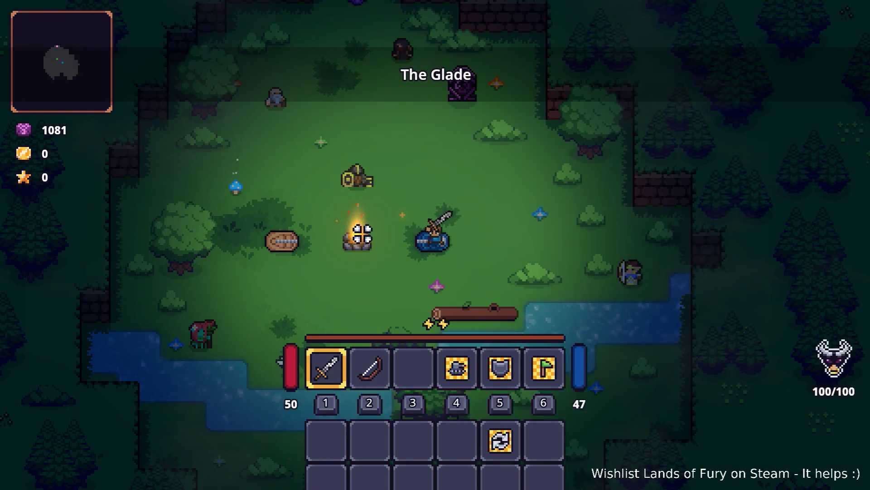
key(grave)
text(Player)
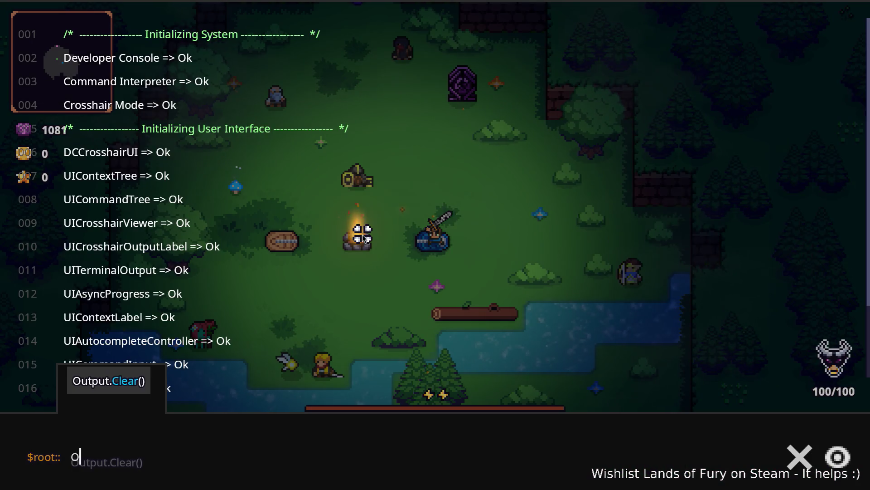
text(.AddLe)
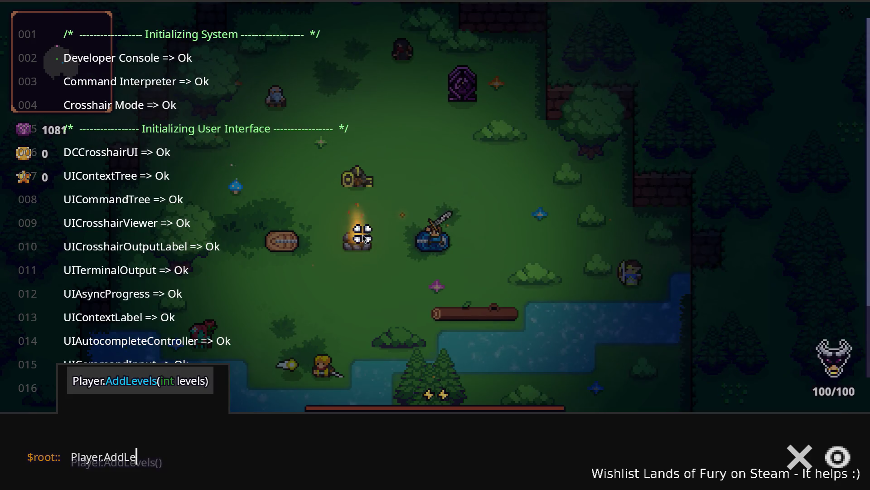
text(0))
key(Return)
key(grave)
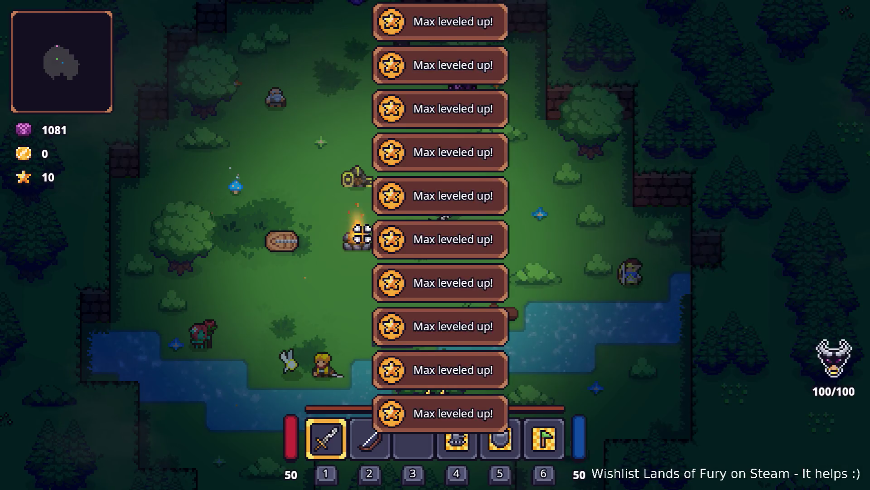
key(w)
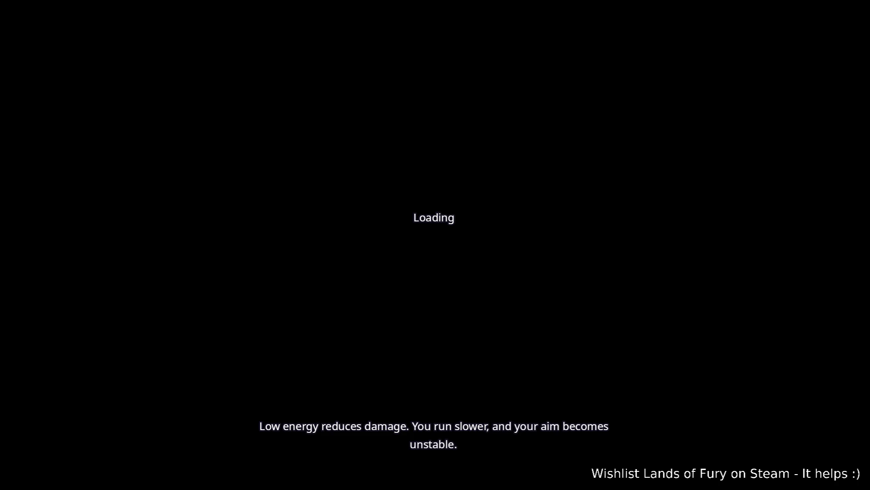
Spend skill points on Dash Booster (max), Bruiser, Electric Dash and Explosive Tracer, then confirm.
key(i)
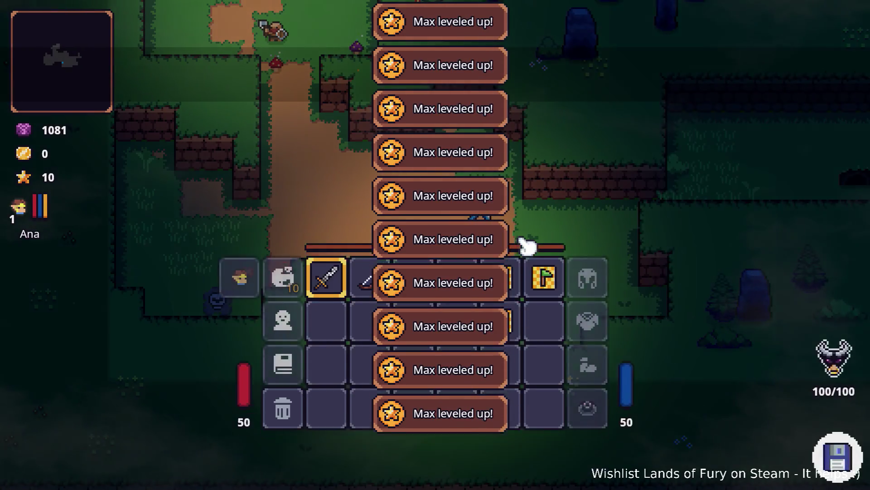
click(300, 338)
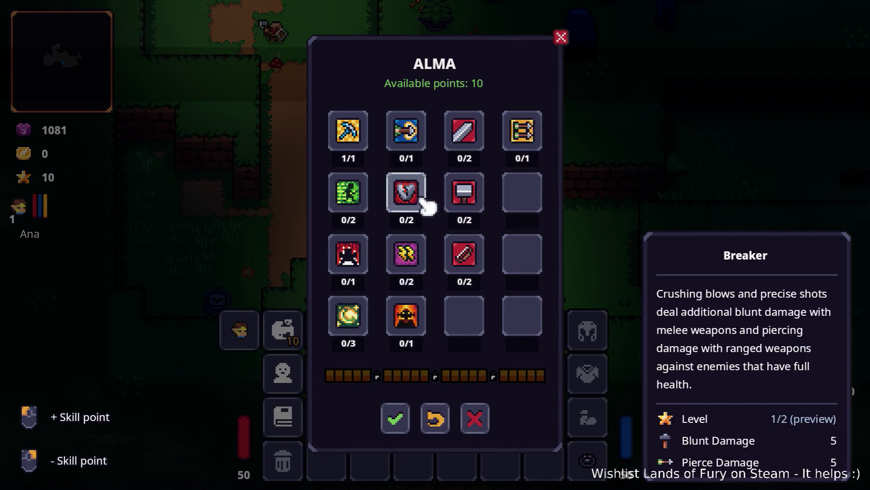
click(350, 204)
click(350, 204)
click(351, 263)
click(351, 317)
click(410, 132)
click(399, 418)
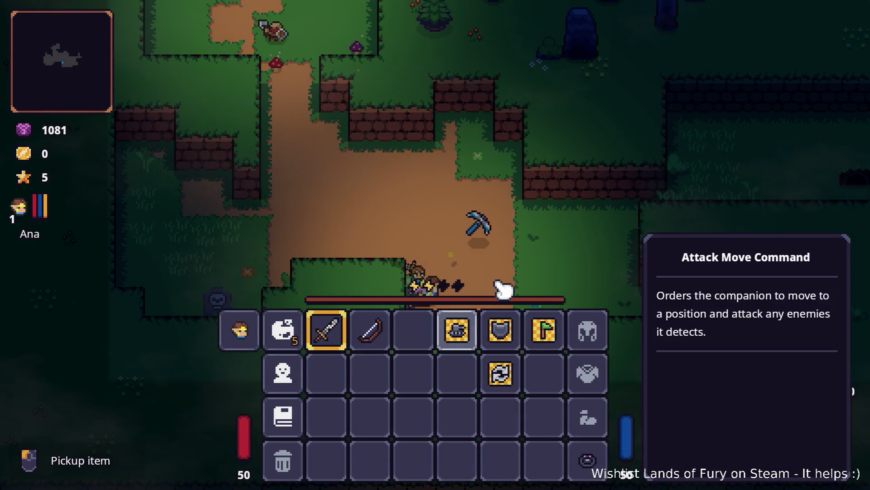
key(Tab)
Switch to the bow and shoot the enemy to the upper left until it dies.
key(d)
key(2)
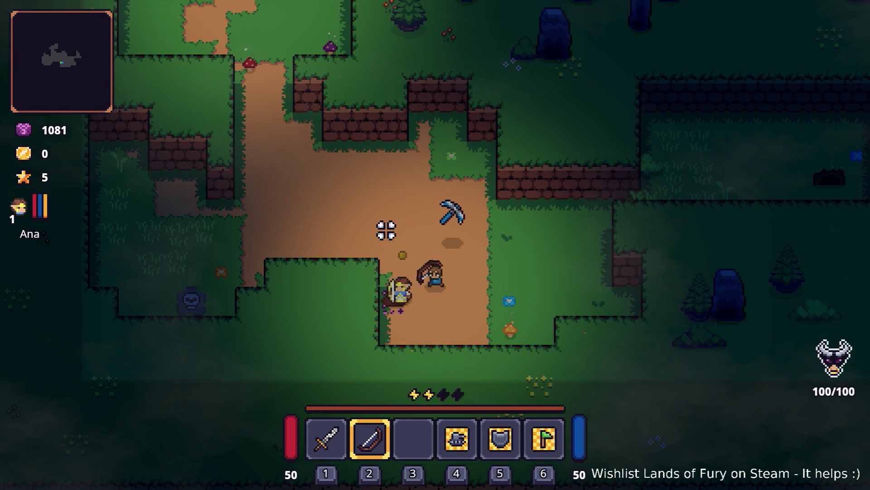
click(343, 206)
key(a)
key(w)
click(332, 141)
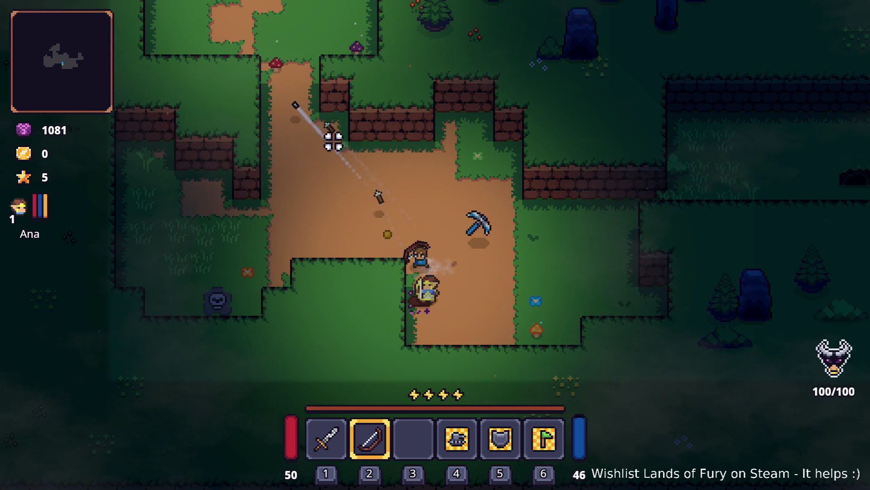
key(space)
click(335, 148)
click(336, 149)
click(308, 102)
click(297, 116)
click(300, 119)
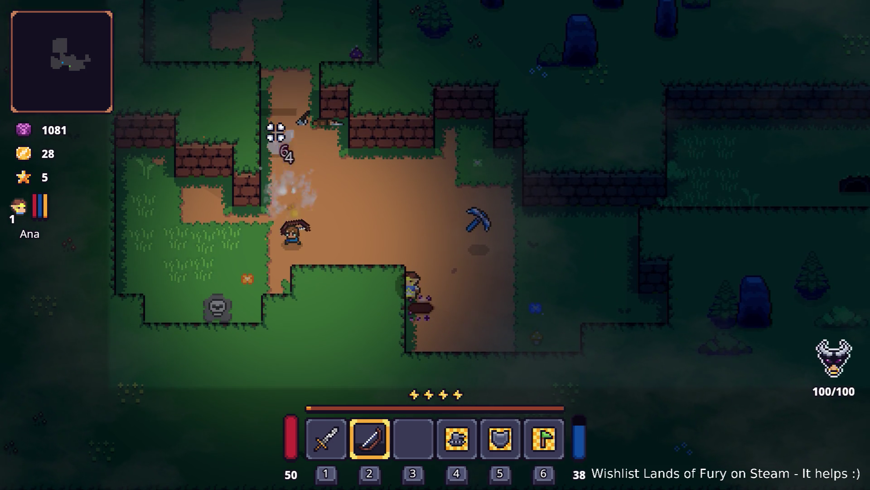
Dash north and fire tracer arrows at the enemies ahead.
key(space)
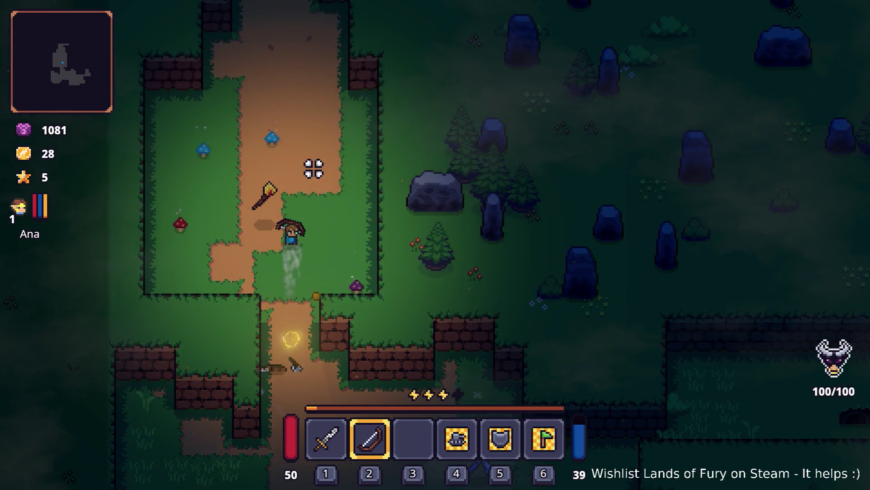
key(space)
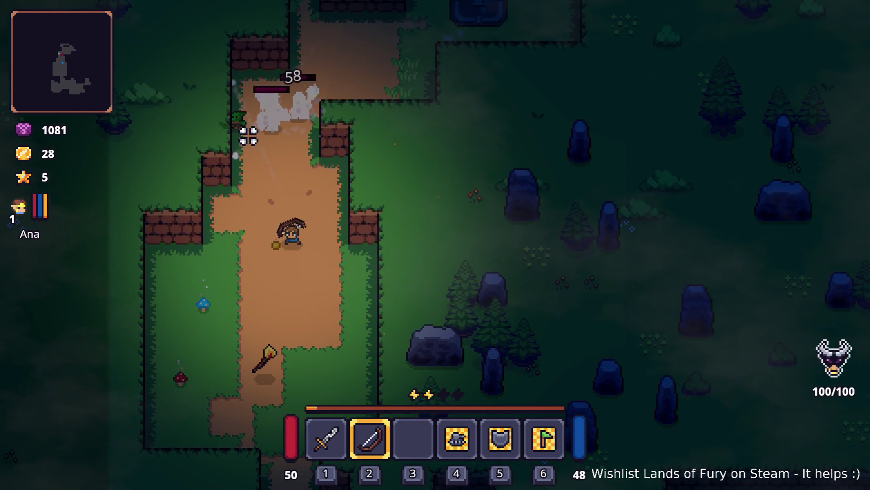
click(249, 128)
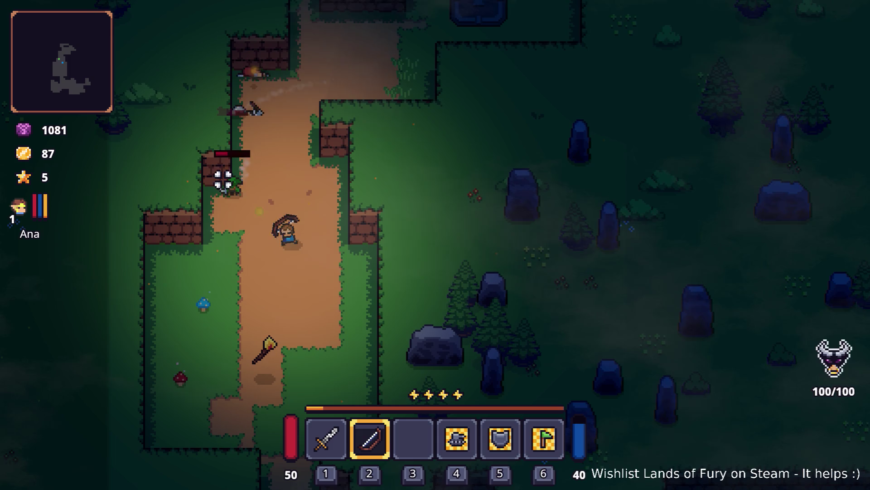
key(space)
click(408, 136)
click(415, 132)
click(420, 124)
key(w+d)
key(space)
key(space)
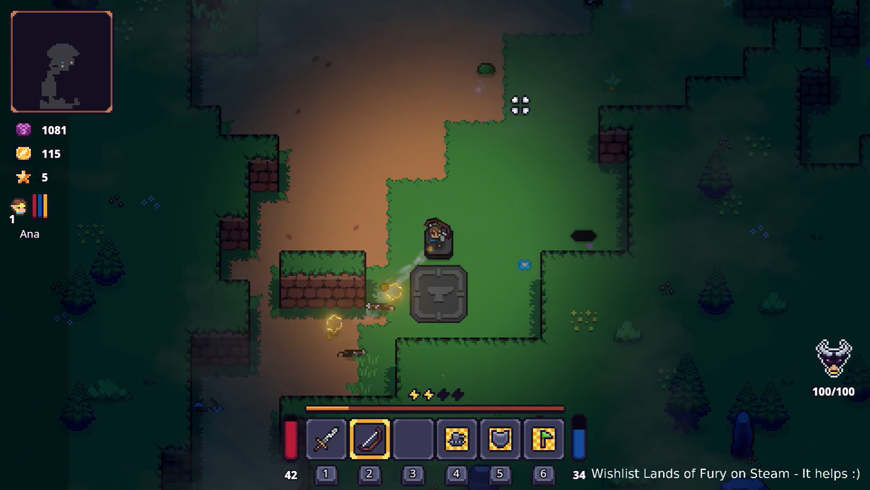
key(w)
click(451, 73)
key(space)
click(523, 62)
click(489, 70)
click(526, 59)
click(526, 60)
Keep dashing and shooting the remaining targets, raising gold to 129.
key(a)
key(space)
click(619, 129)
click(620, 139)
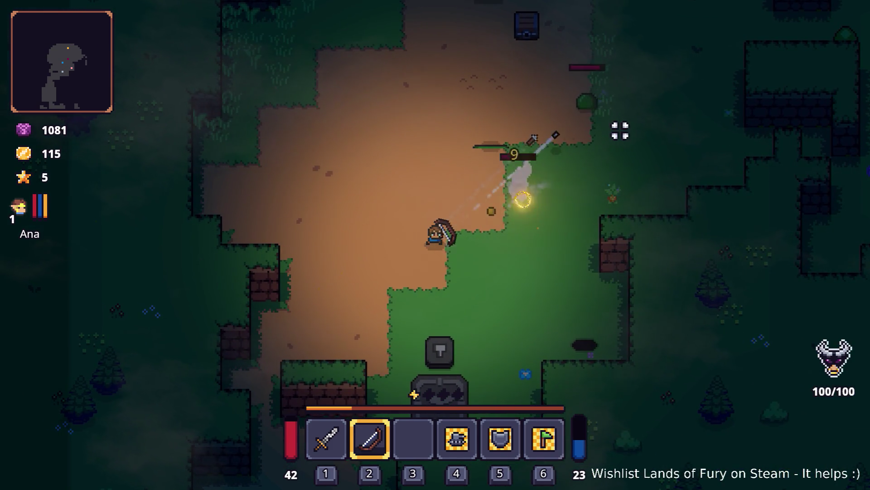
key(a)
click(607, 126)
click(665, 124)
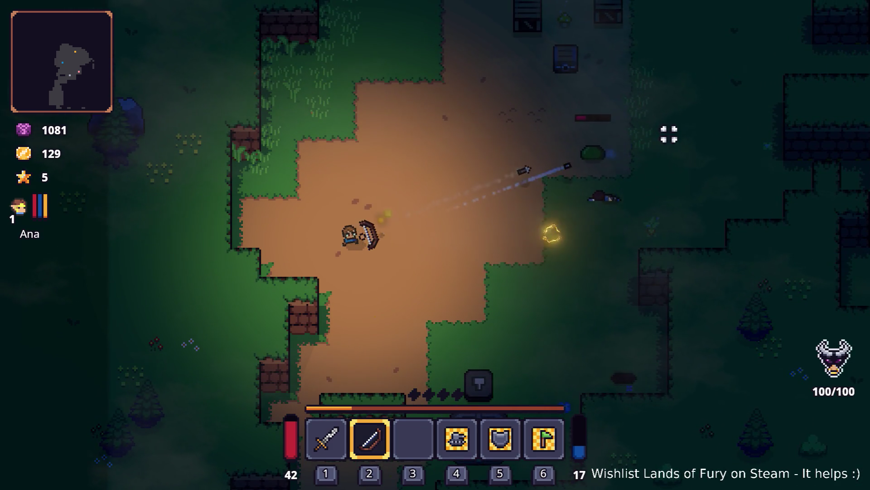
click(669, 134)
key(d)
key(space)
click(670, 188)
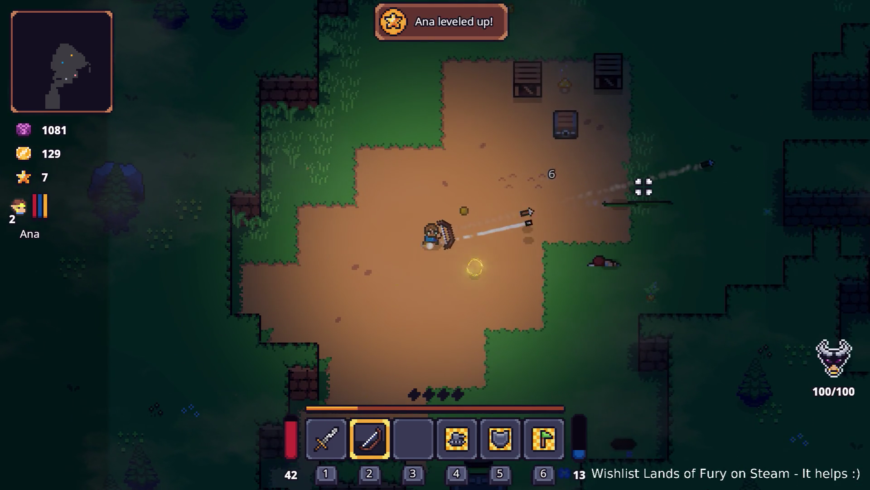
click(626, 176)
Walk onto the chest and take its crystal.
key(d)
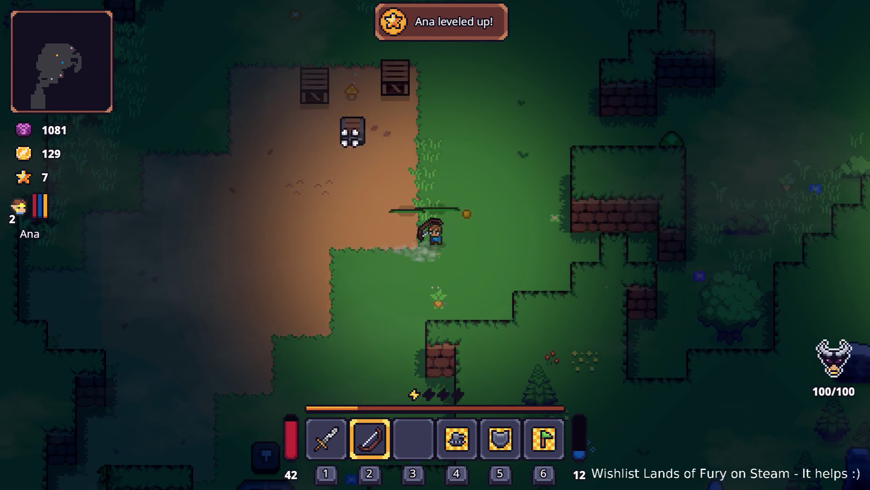
key(w)
key(a)
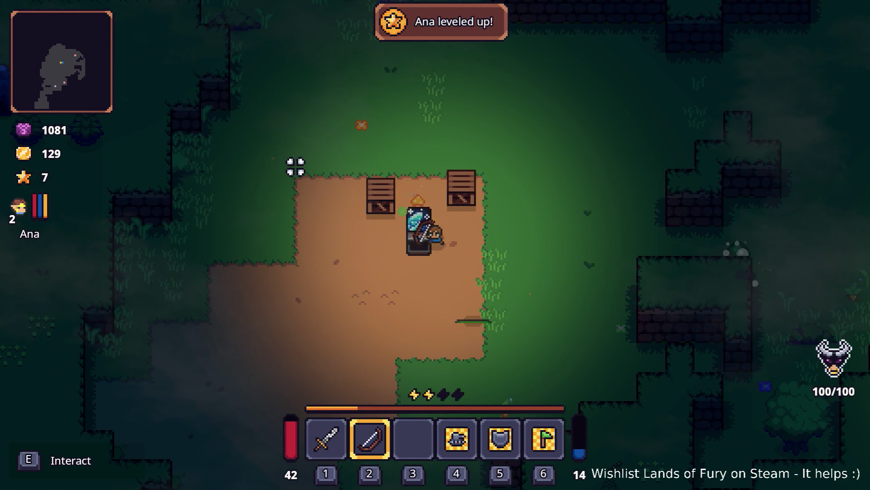
key(e)
Socket the ice crystal rune into the bow from the inventory, then close it.
key(d)
key(s)
key(Tab)
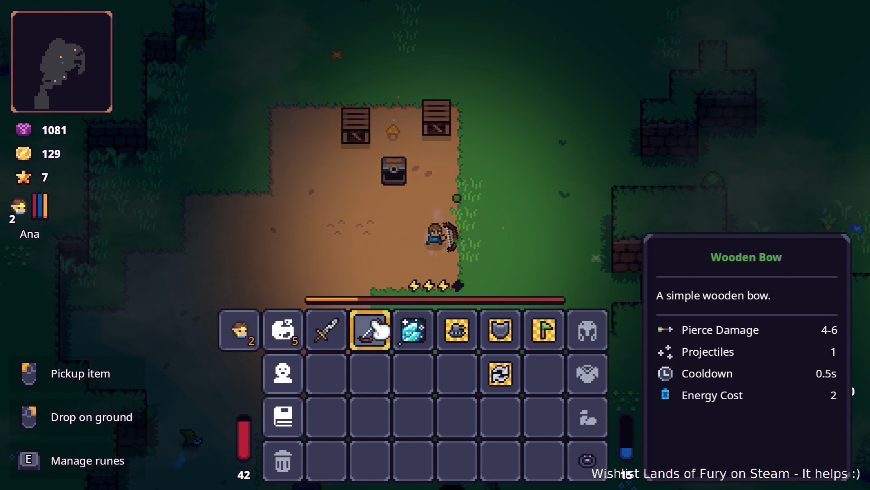
key(e)
click(369, 192)
key(Escape)
key(Tab)
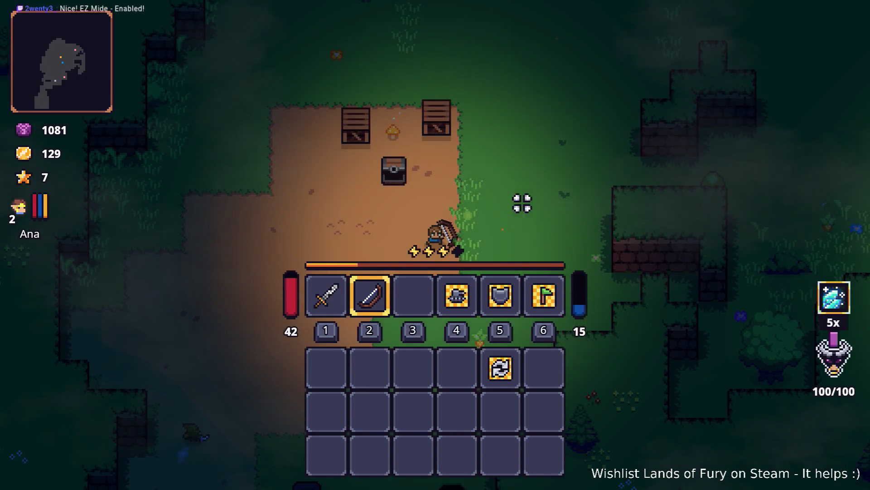
key(Tab)
Shoot ice arrows at the target on the right, then dash right.
key(d)
key(w)
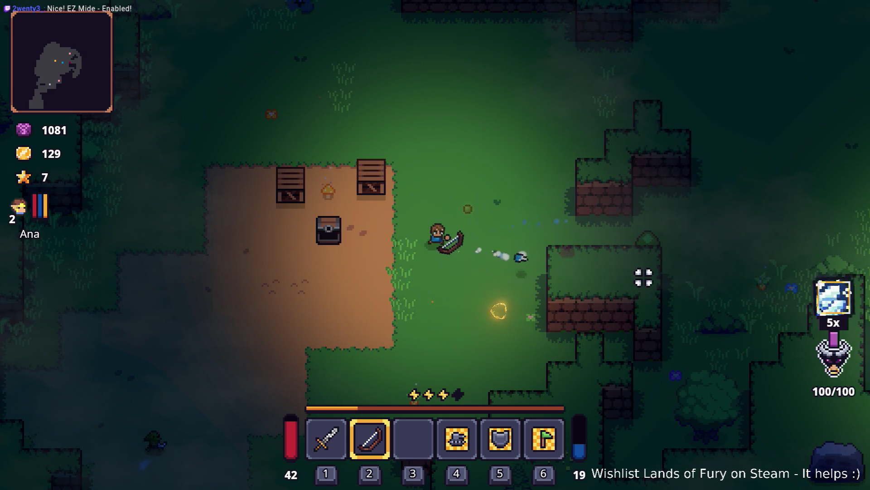
key(a)
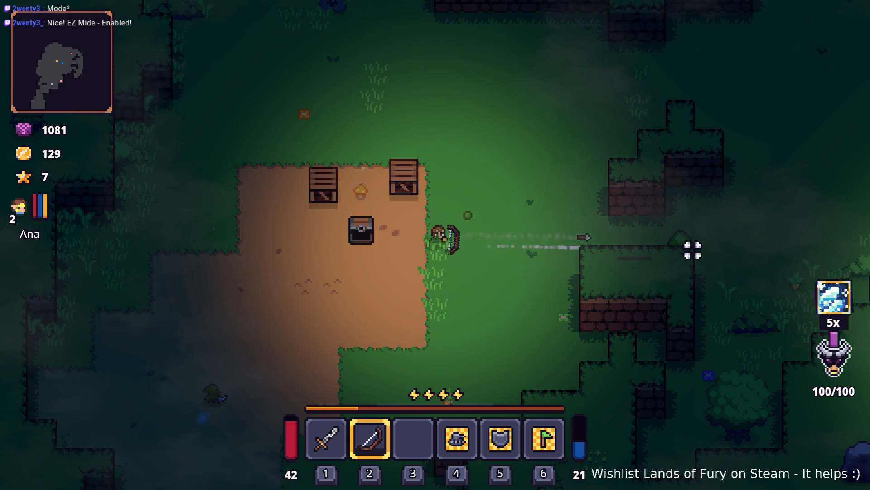
click(690, 247)
click(671, 241)
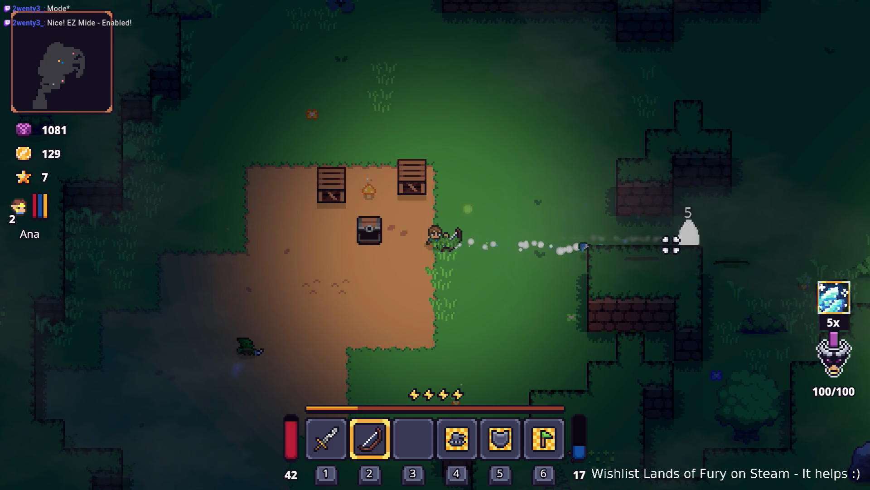
key(d)
key(space)
key(space)
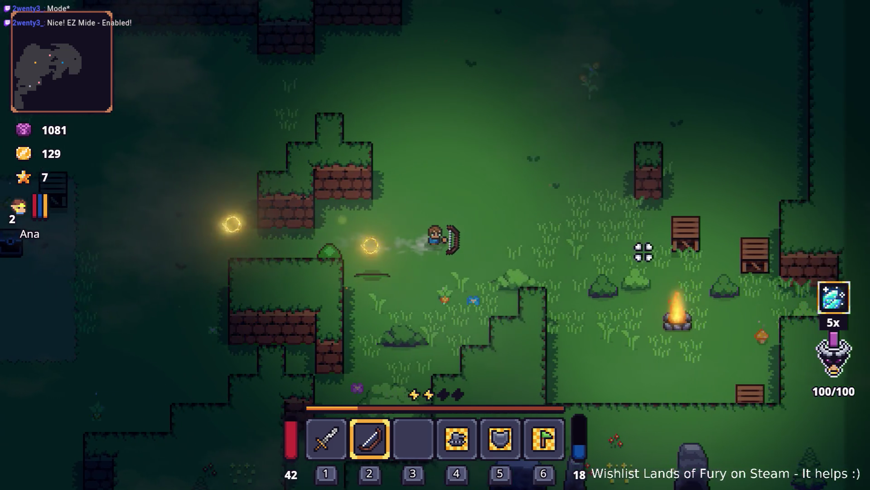
Dash down and to the right and fire arrows at the enemies.
key(d)
key(w)
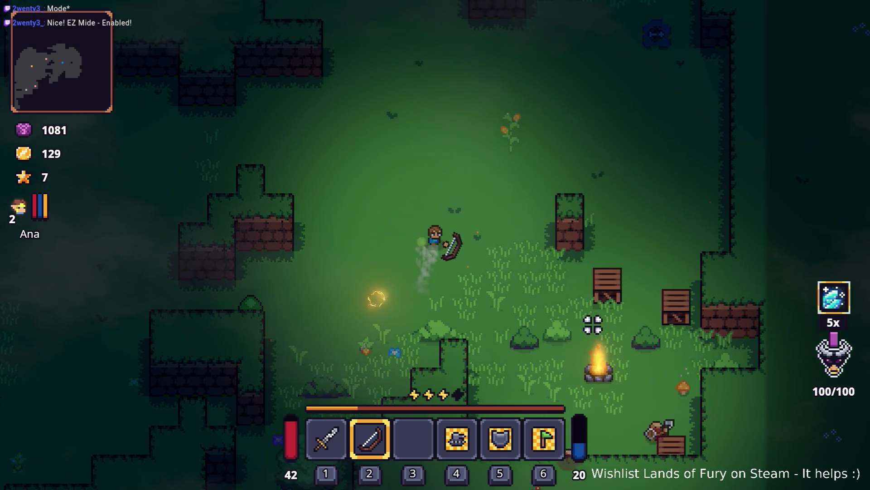
key(d)
key(s)
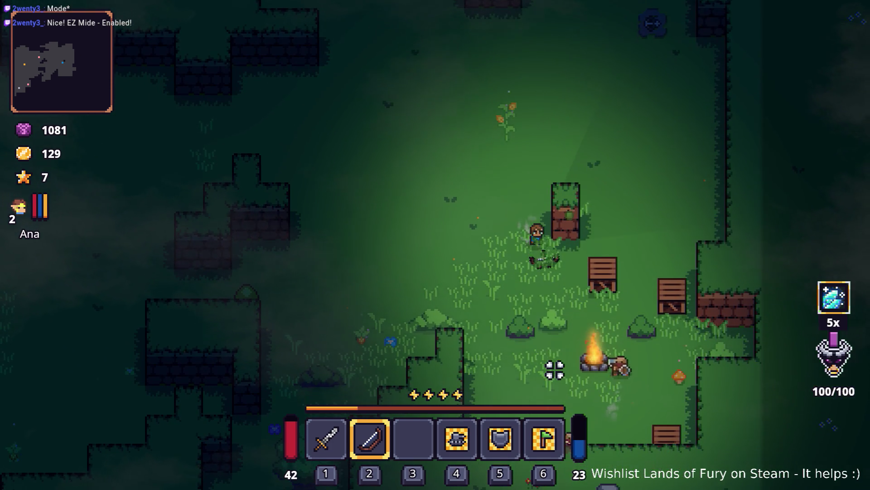
key(space)
click(609, 317)
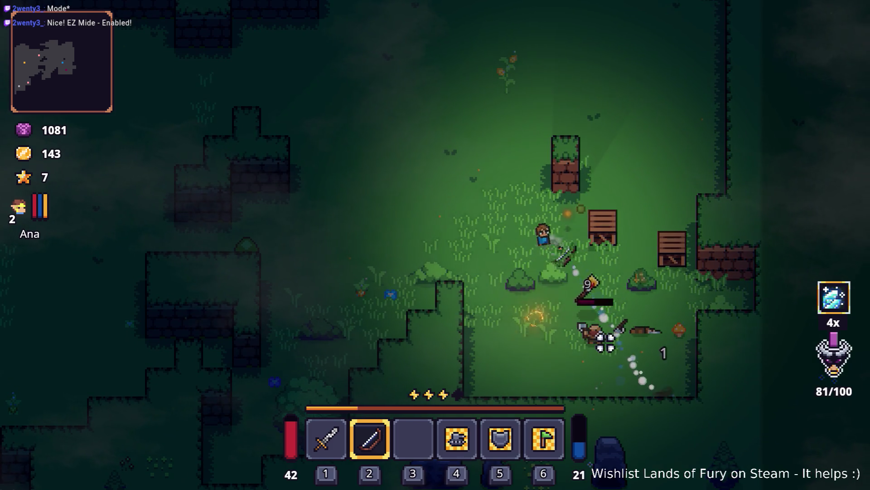
click(683, 258)
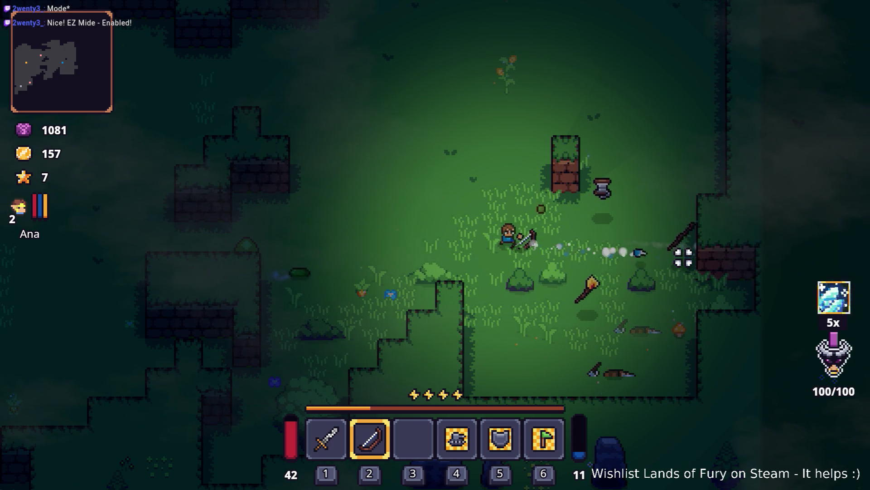
click(683, 258)
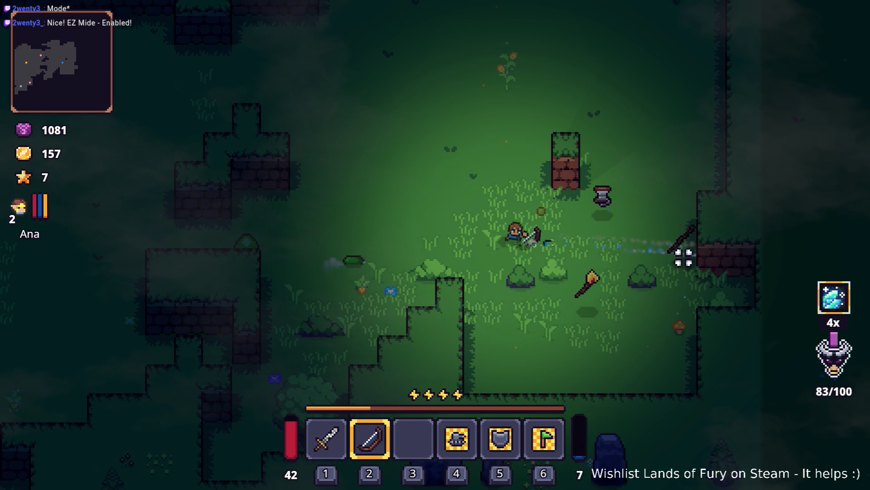
click(562, 247)
click(551, 249)
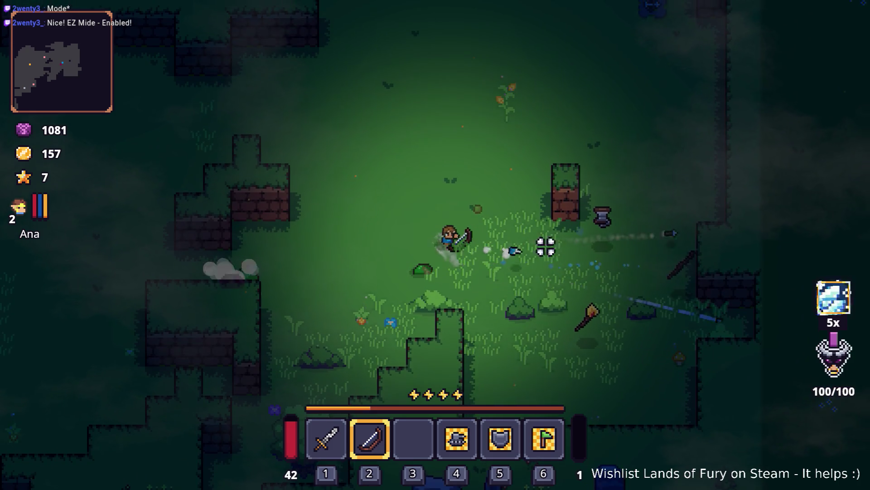
Shoot a volley of arrows at the target to the left.
click(408, 226)
click(317, 227)
click(295, 231)
click(274, 236)
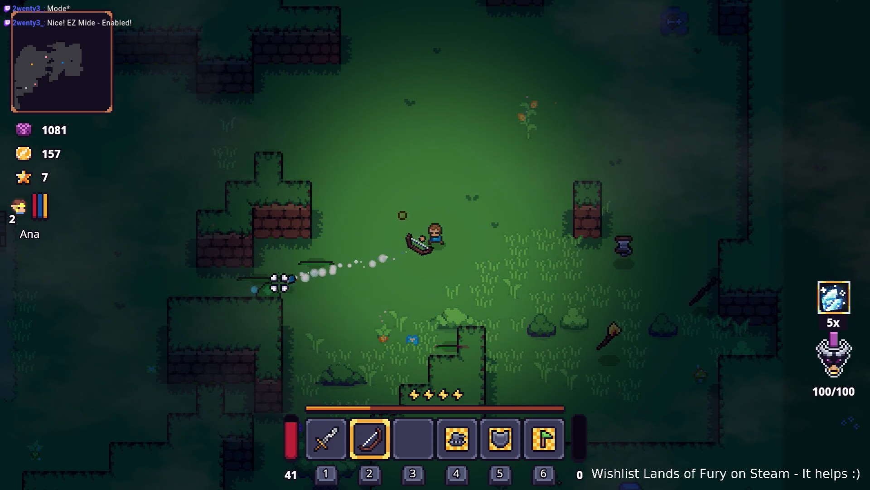
Check the inventory, then walk up-right and pick up the rope.
key(Tab)
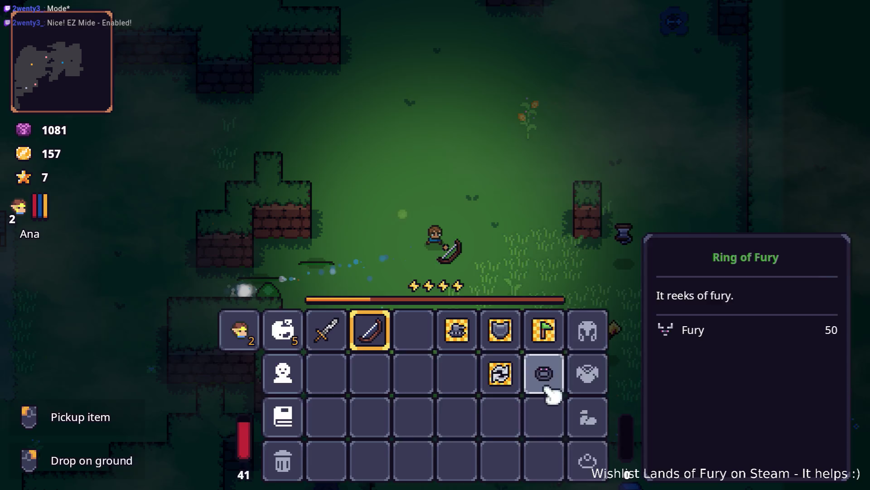
key(Tab)
key(w+d)
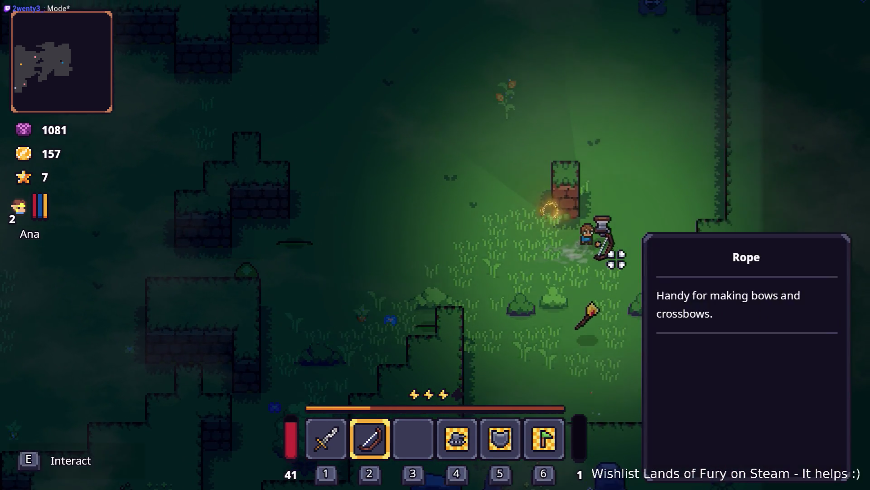
key(e)
Fire arrows to the right, then dash far upward.
key(w)
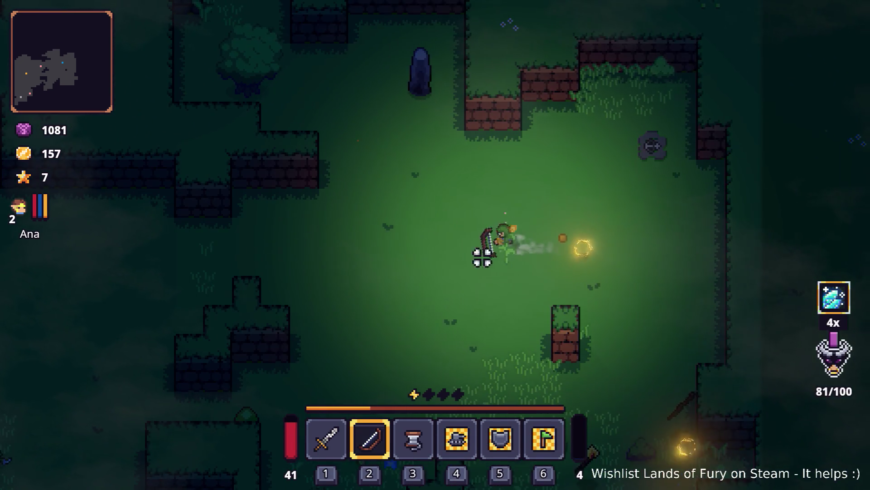
click(534, 248)
key(a)
click(544, 235)
click(544, 235)
click(544, 235)
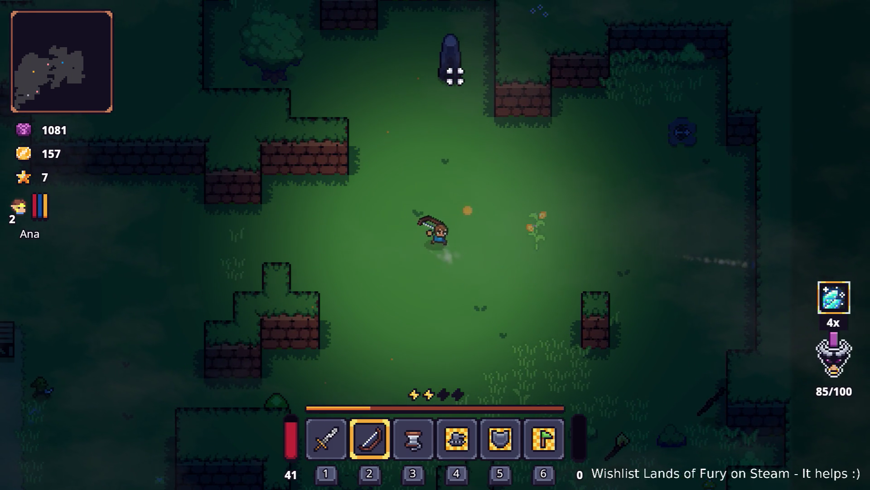
key(w)
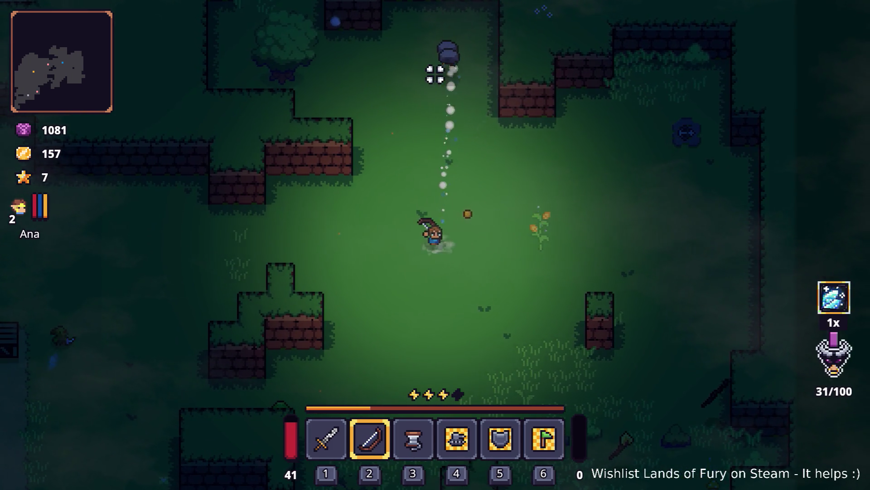
key(space)
key(space)
Move down-left and back up the path while shooting arrows at targets.
key(s)
key(a)
key(space)
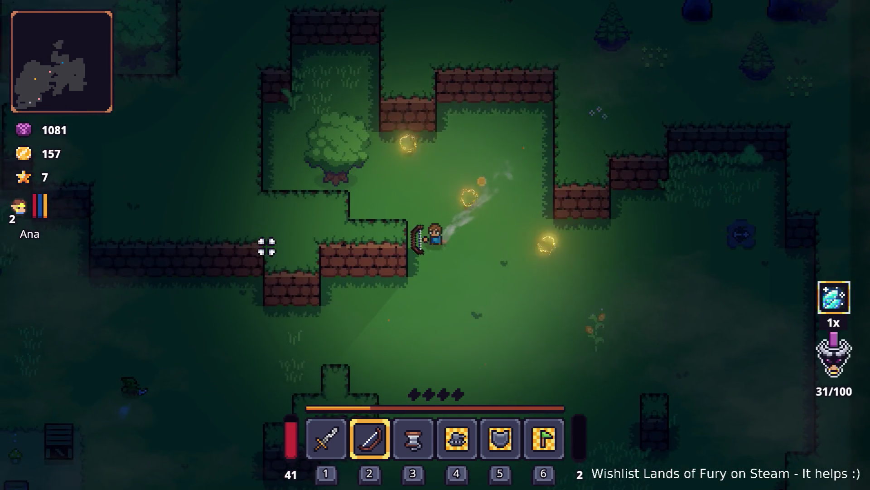
click(234, 281)
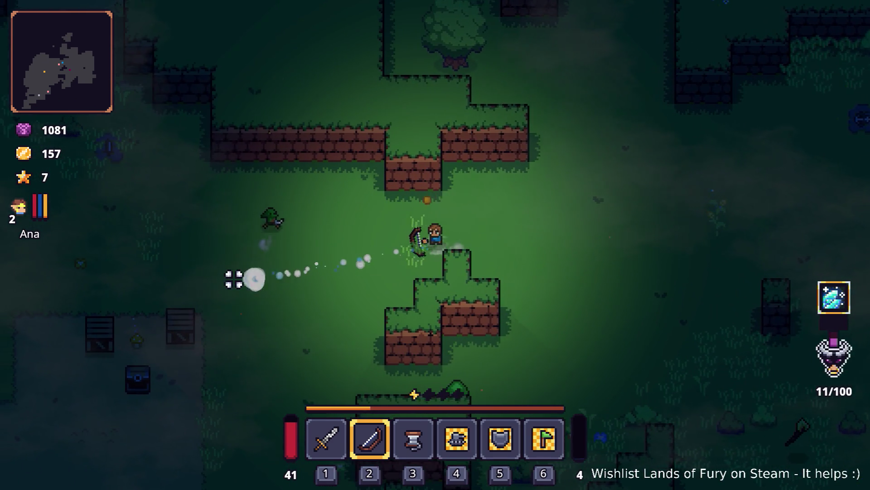
key(a)
key(s)
click(254, 347)
click(254, 347)
key(a)
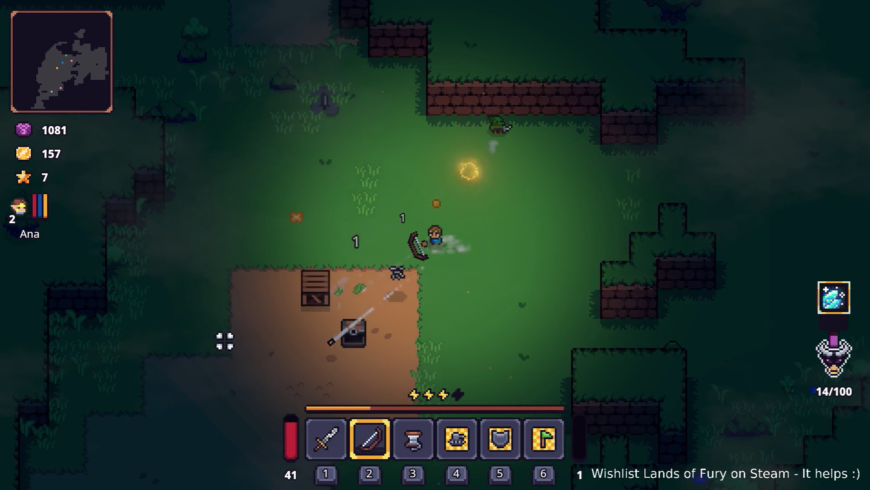
click(218, 333)
key(w)
click(317, 150)
key(w)
click(497, 134)
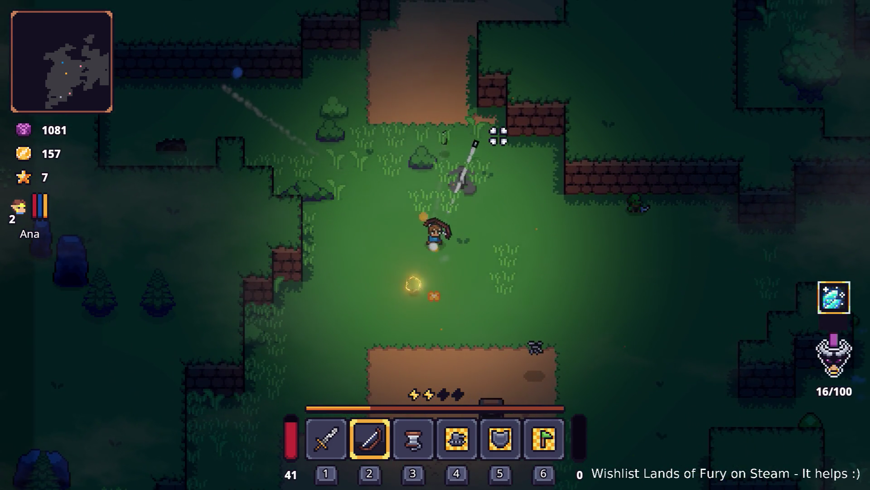
Cycle the hotbar through the sword and rope, then back to the bow.
key(w)
key(d)
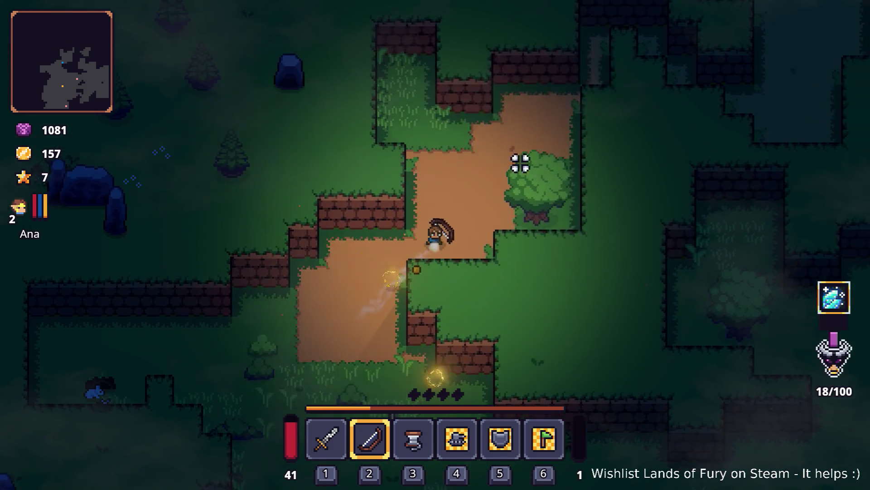
key(1)
key(d)
key(3)
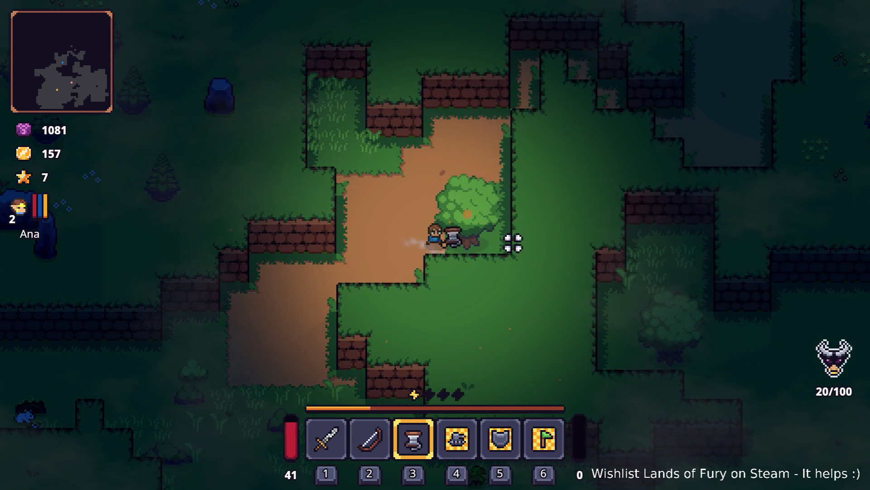
key(2)
Shoot explosive arrows at a tree and the beehive.
key(a)
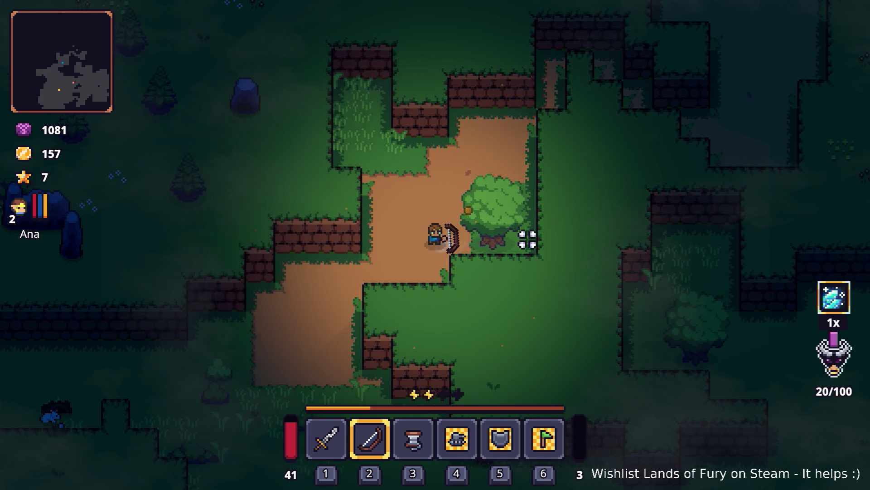
click(526, 239)
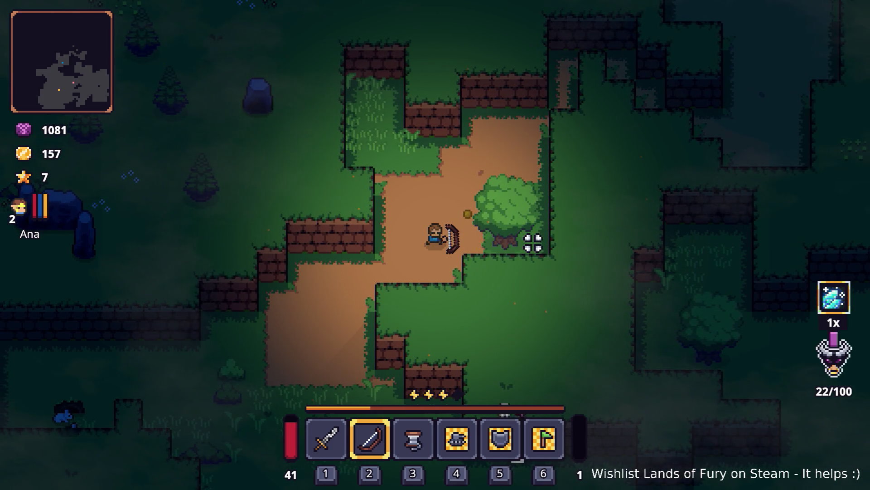
key(d)
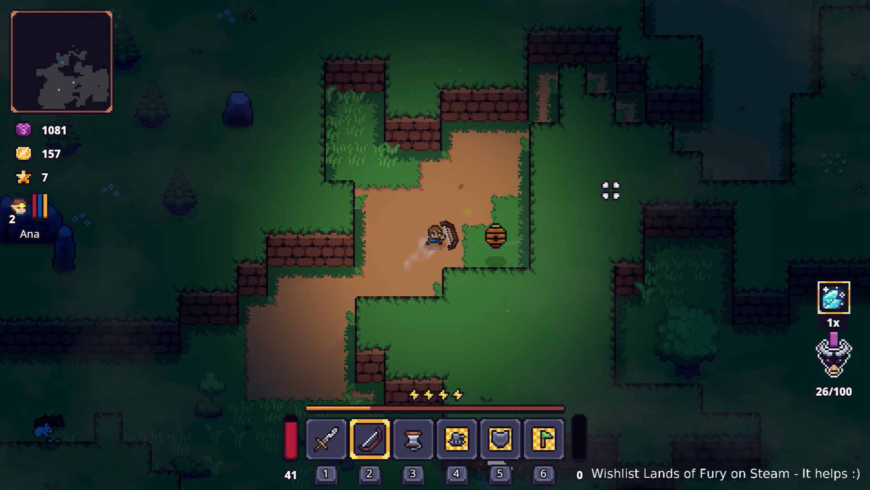
click(484, 249)
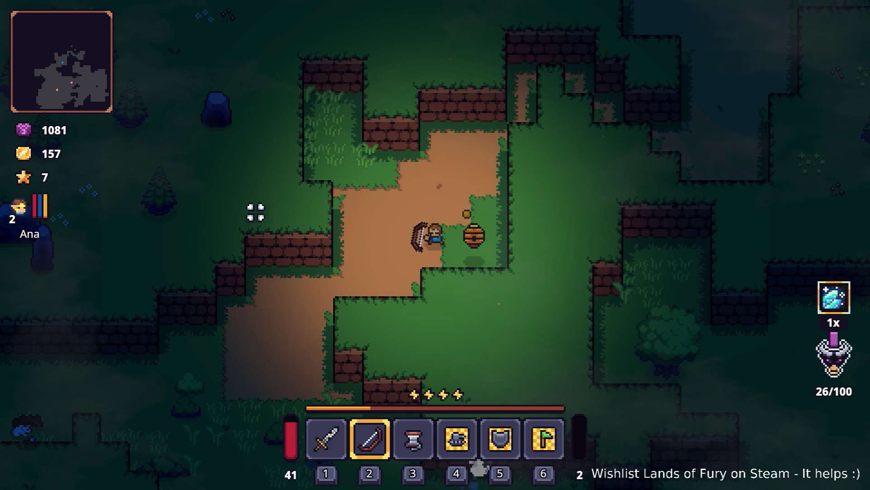
Run to the red-tipped monolith and shoot it with the last arrows.
key(w)
key(d)
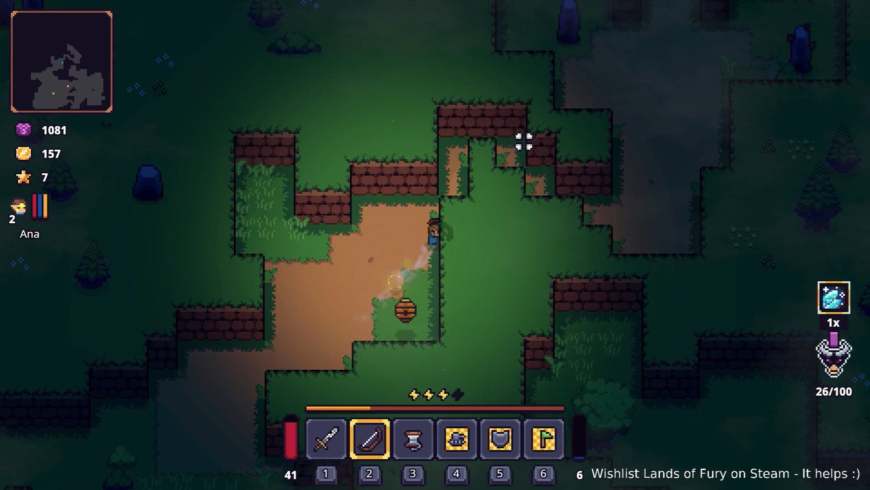
key(d)
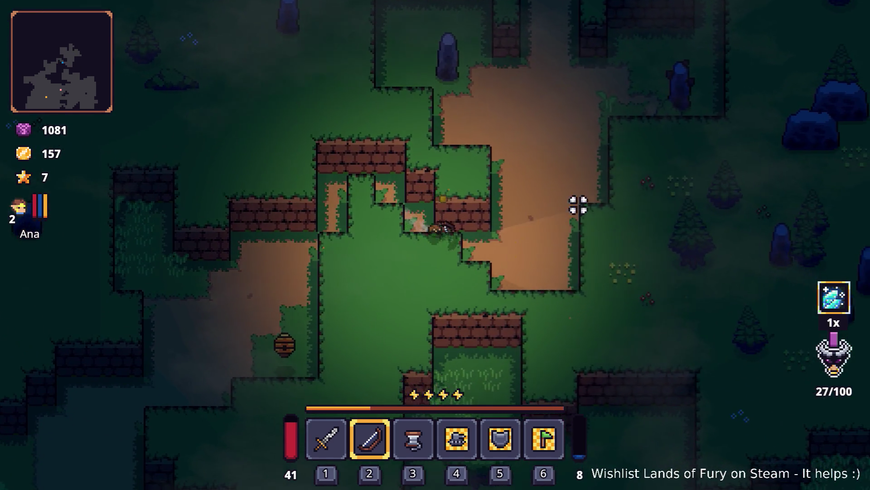
key(w)
key(space)
key(d)
click(593, 234)
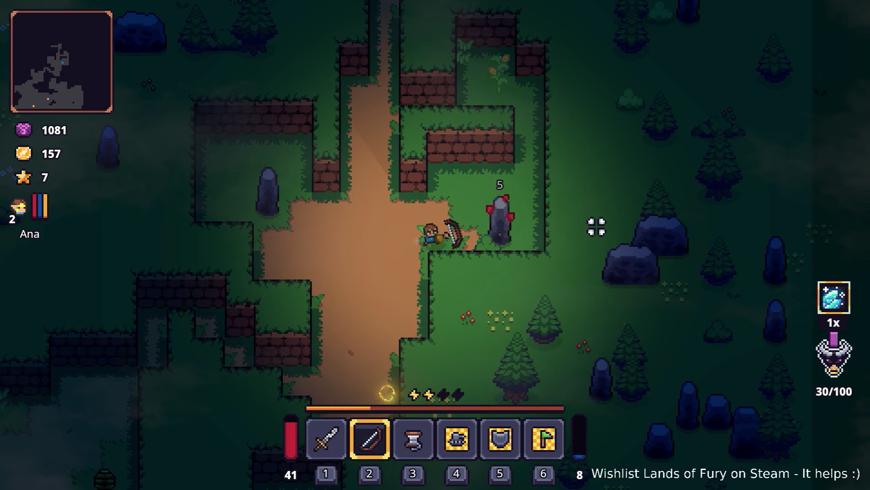
click(479, 212)
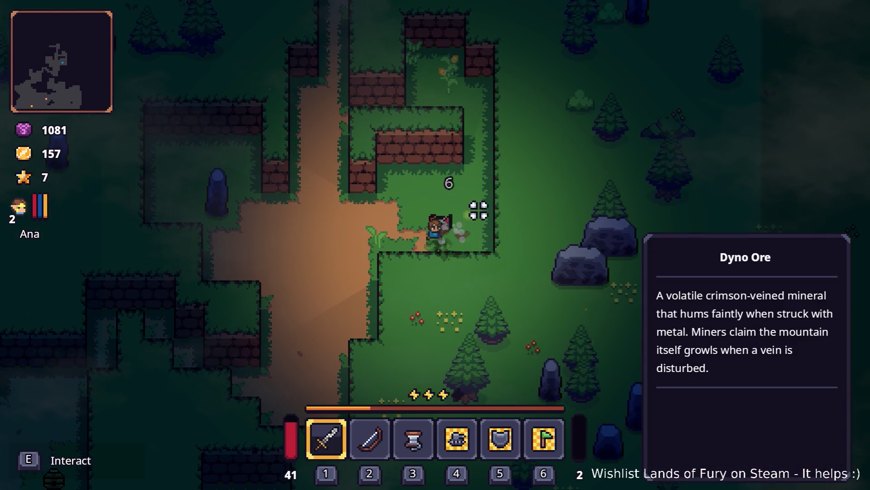
Equip the sword and dash far north.
key(1)
key(a)
key(w)
key(space)
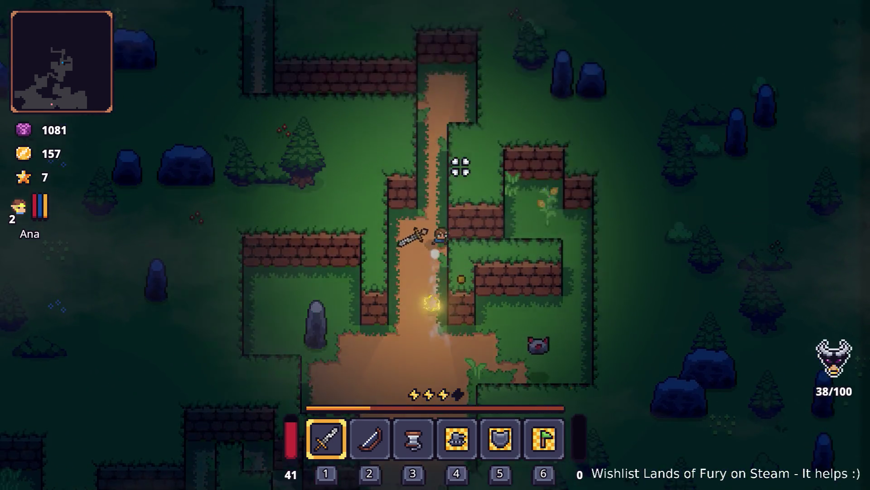
Toggle the inventory with I, then walk south and west to the chest clearing.
key(w)
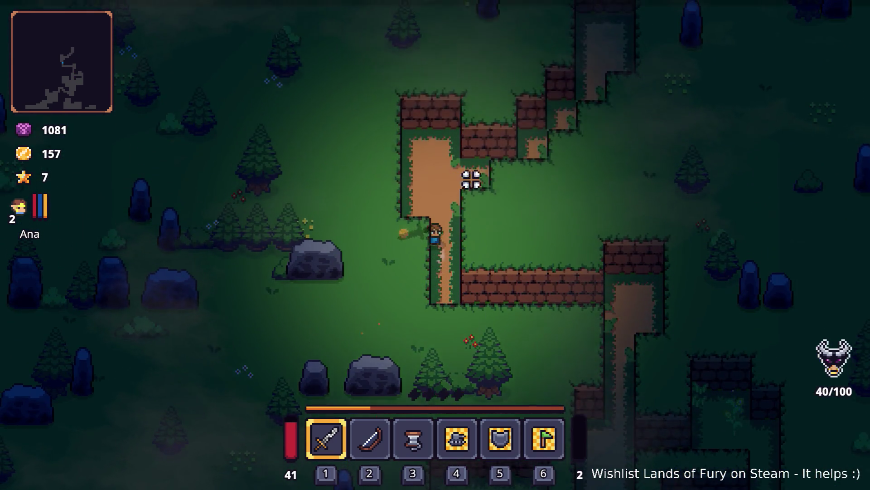
key(i)
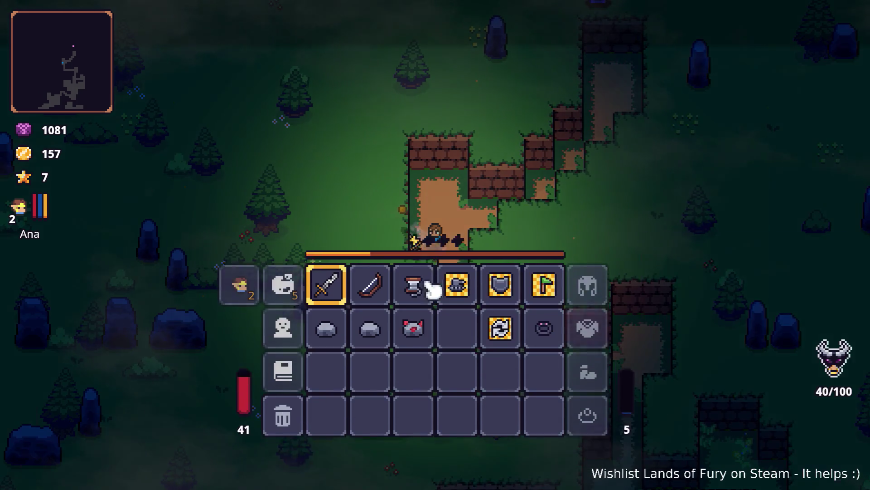
key(i)
key(i)
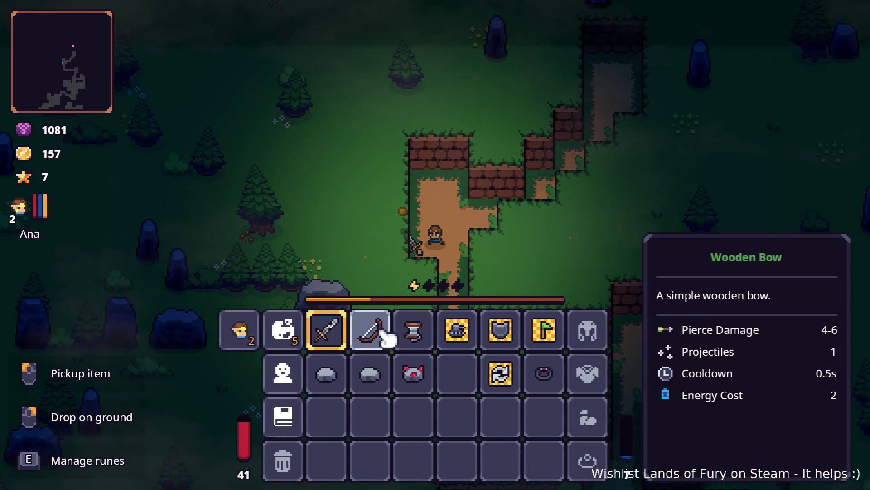
key(s)
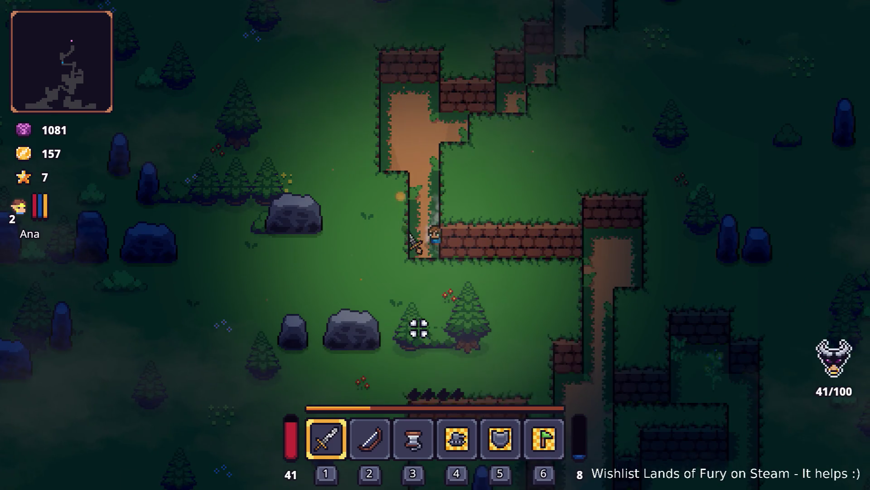
key(d)
key(s)
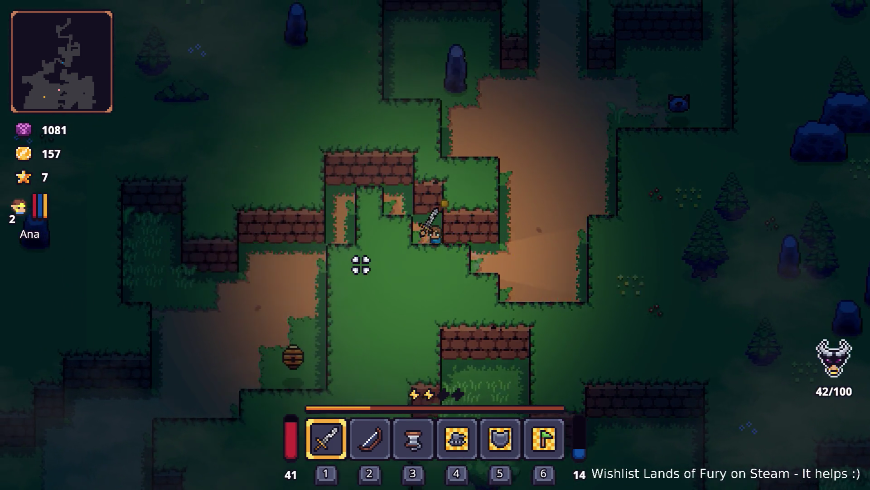
key(a)
key(s)
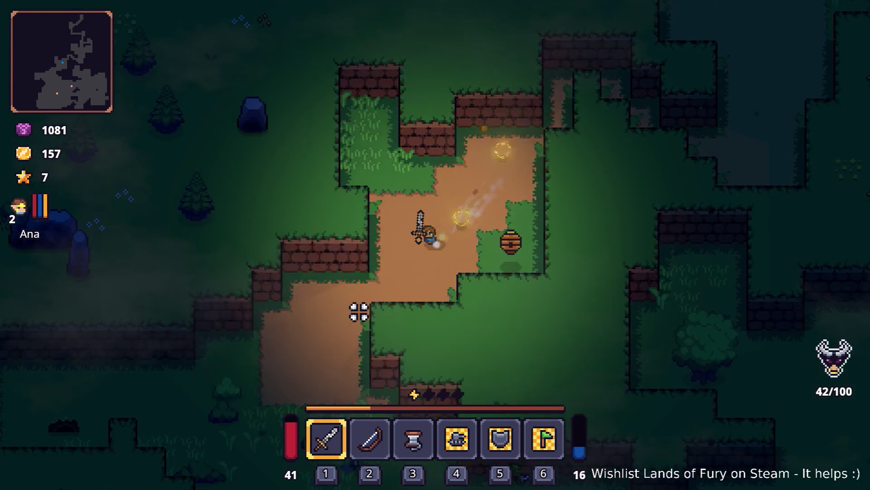
key(s)
key(a)
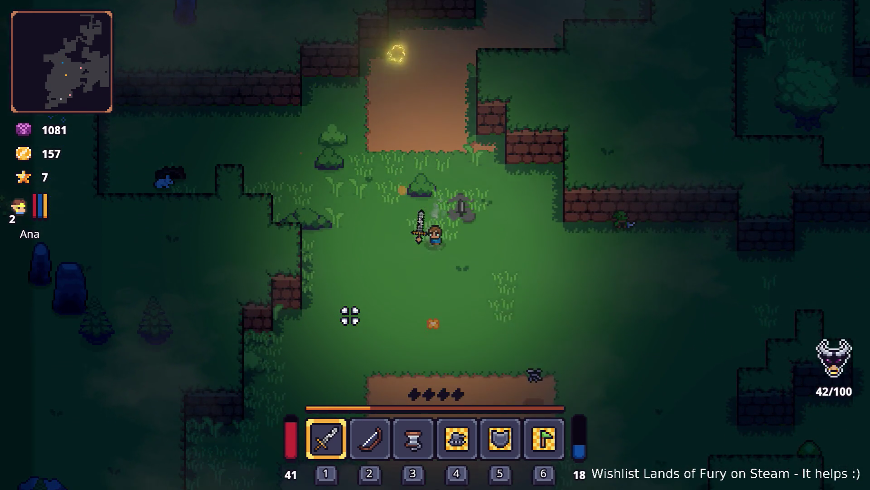
key(s)
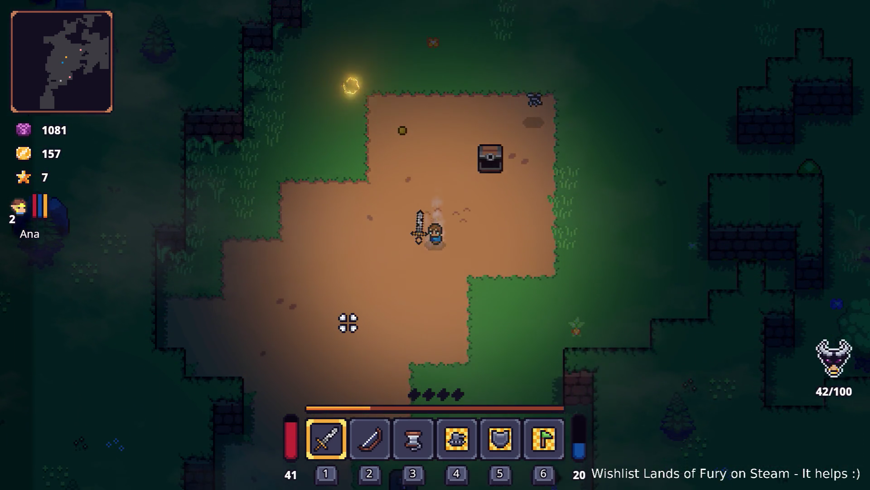
Walk past the anvil, then west and north-west along the dirt path.
key(s)
key(a)
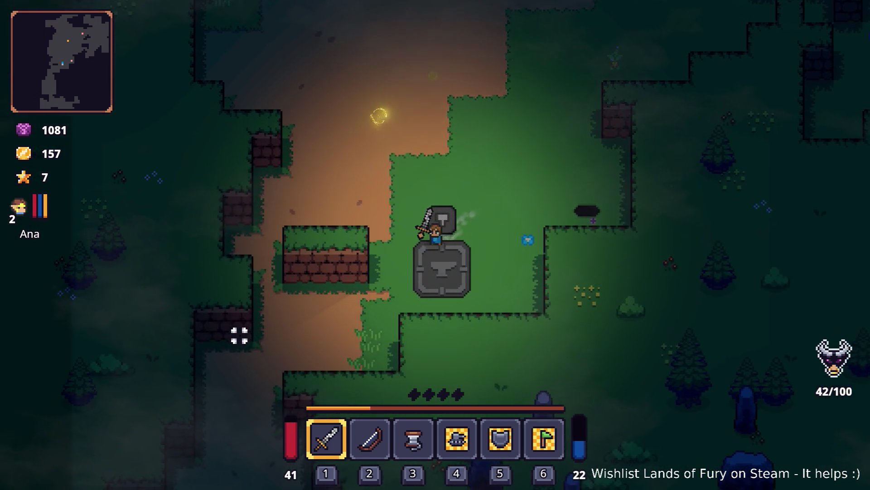
key(s)
key(a)
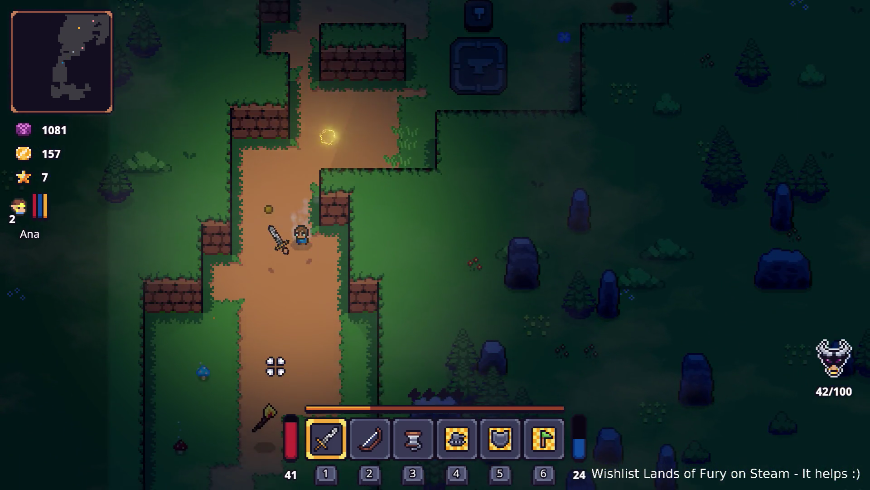
key(s)
key(a)
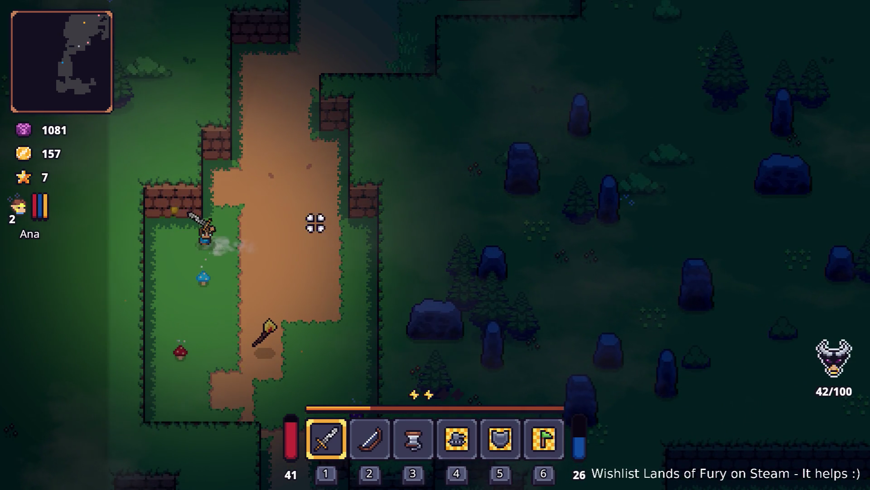
key(w)
key(a)
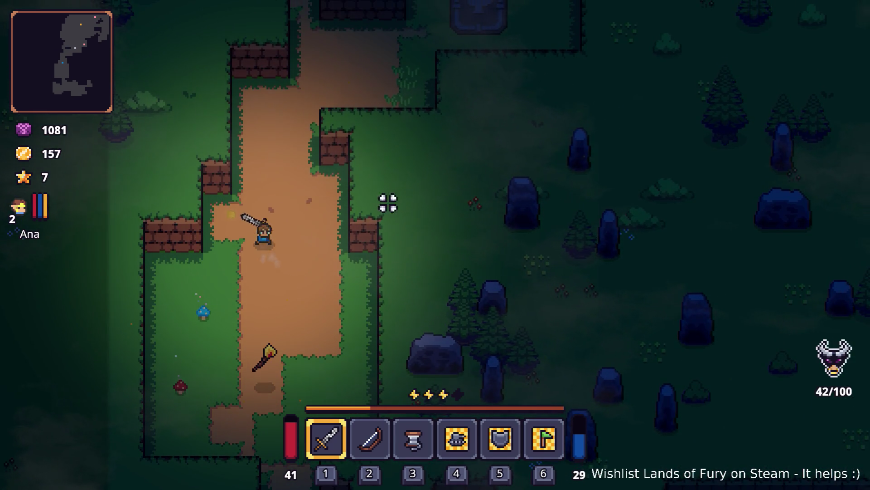
key(s)
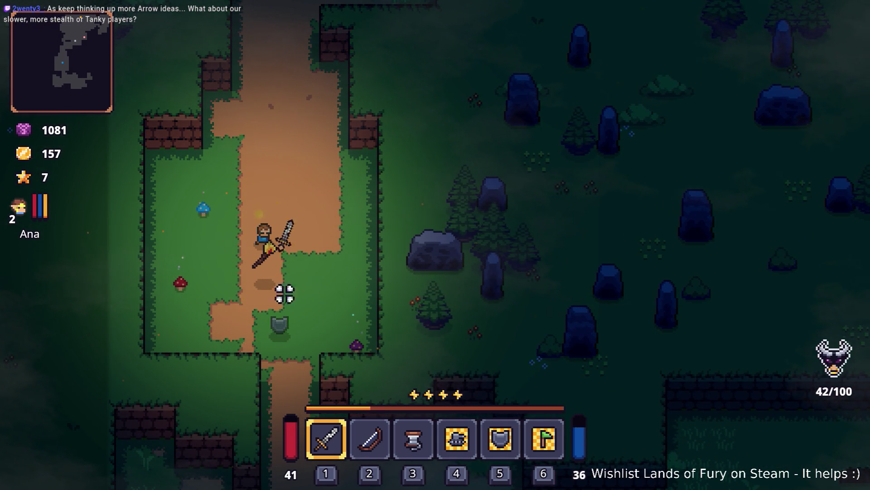
key(w)
key(a)
key(d)
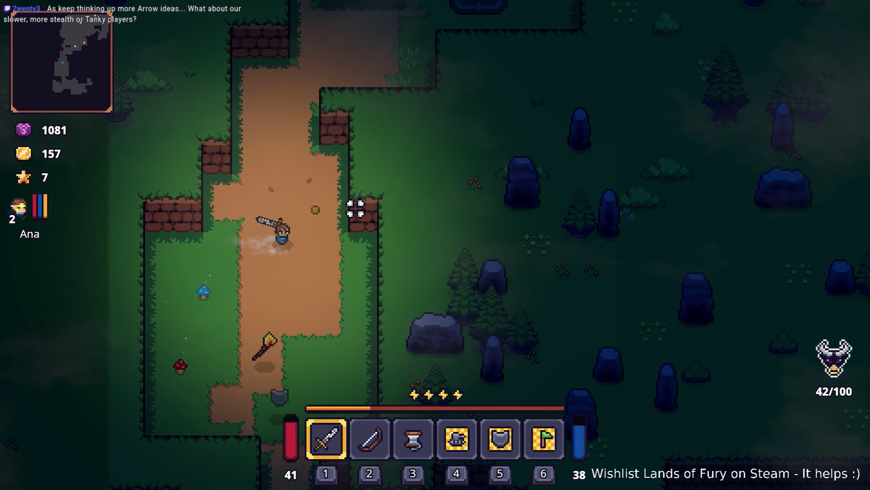
Dash south-east onto the lower path, head east, and open the full inventory.
key(s)
key(a)
key(a)
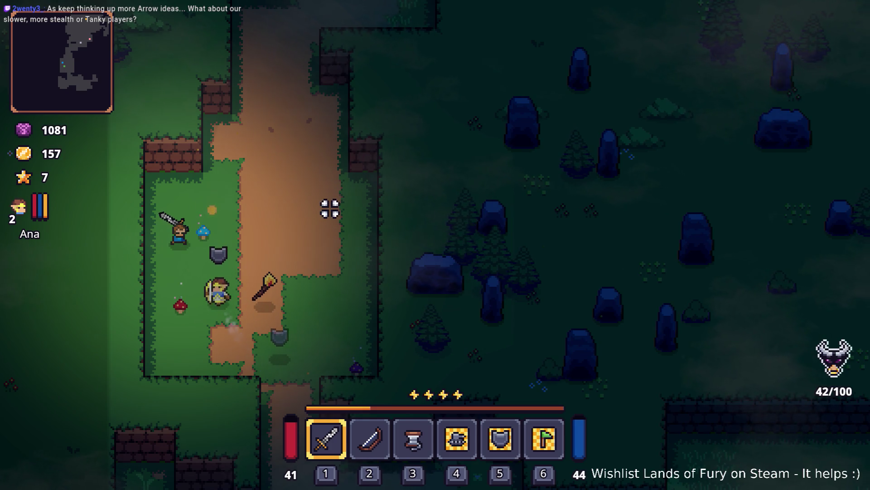
key(d)
key(s)
key(space)
key(space)
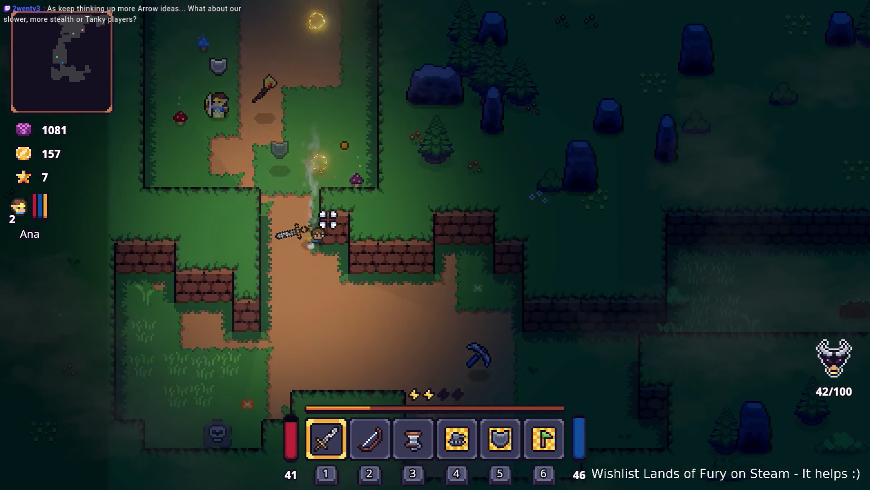
key(s)
key(d)
key(space)
key(Tab)
Put the pickaxe in hotbar slot 3 in place of the Rope and equip it.
drag(426, 330, 415, 330)
key(Tab)
key(3)
key(w)
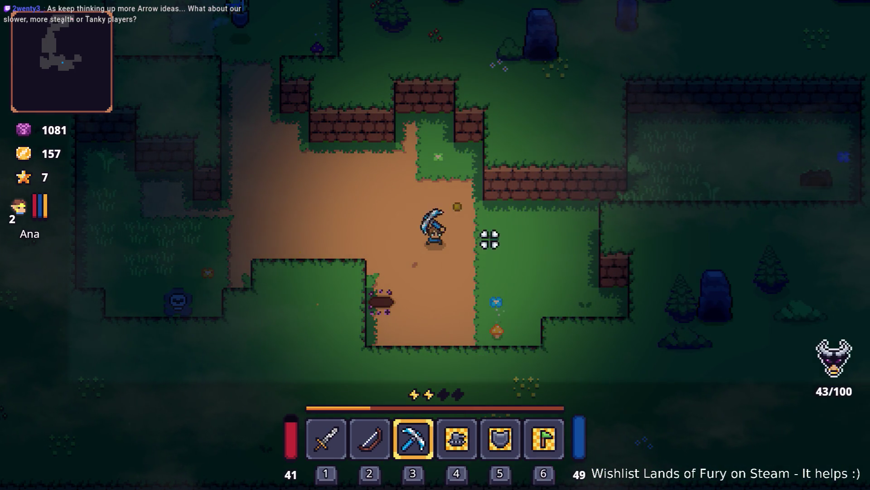
Mine a corridor north through the brick wall and clear the grey rock.
click(474, 178)
key(w)
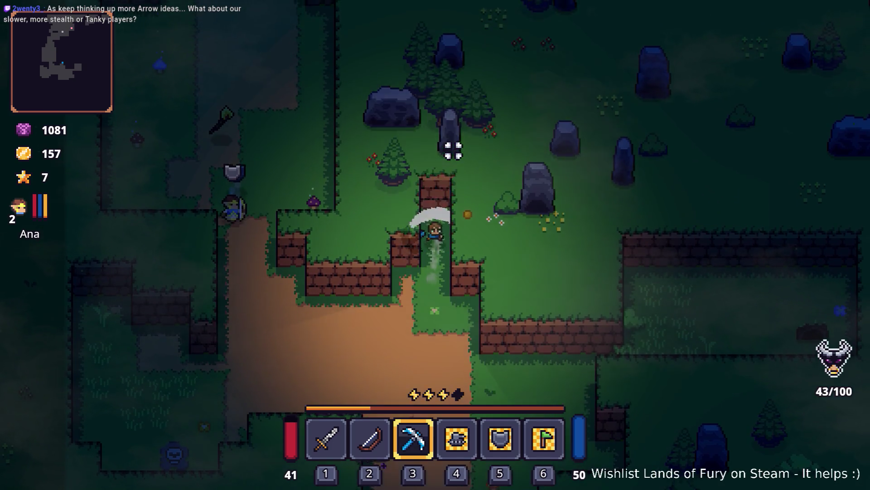
key(d)
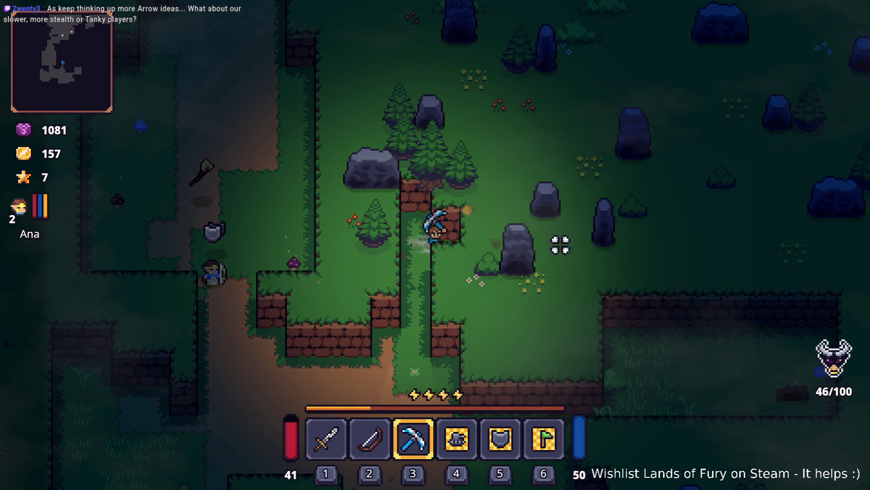
click(554, 246)
key(d)
click(554, 247)
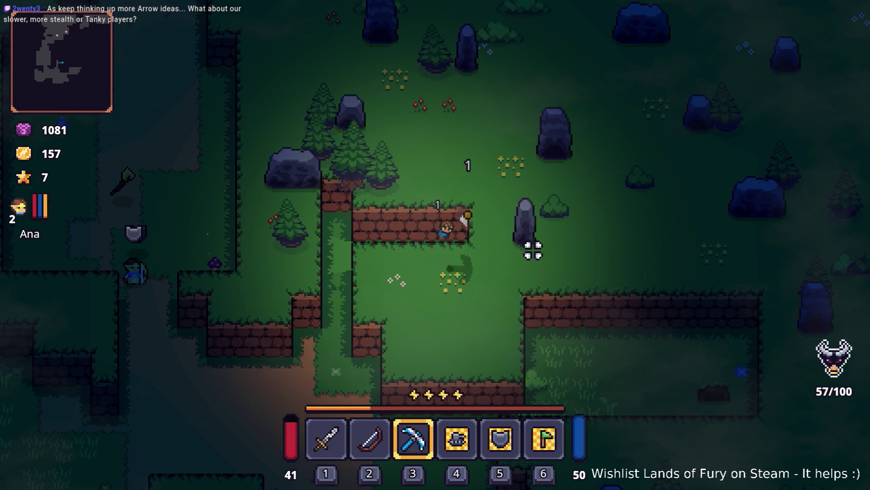
key(w)
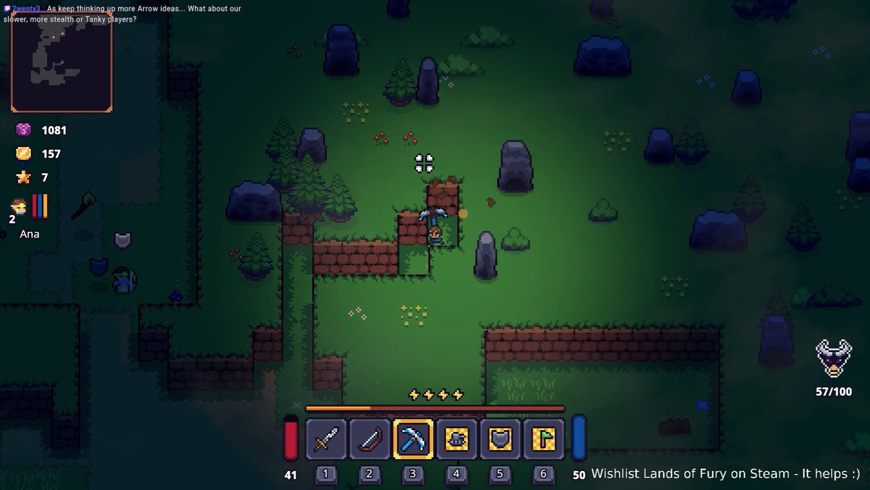
click(433, 163)
key(w)
click(433, 164)
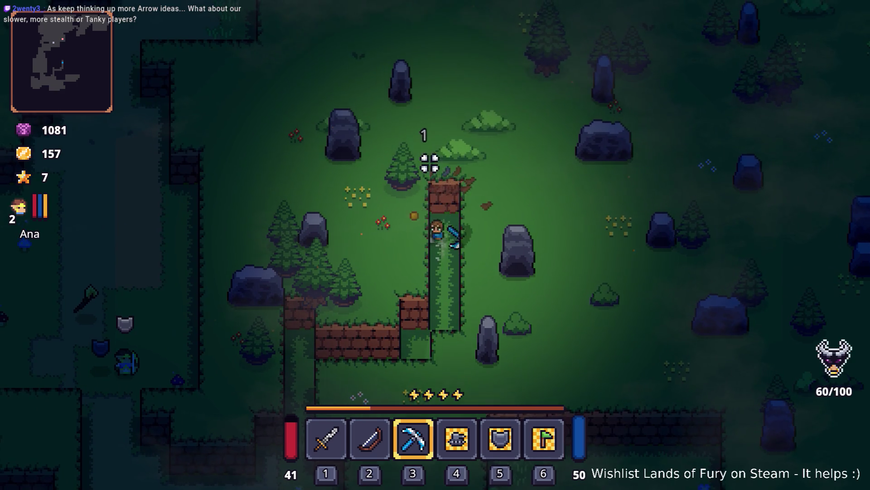
Dig out the brick walls right, left and above to form a square chamber.
key(d)
click(415, 163)
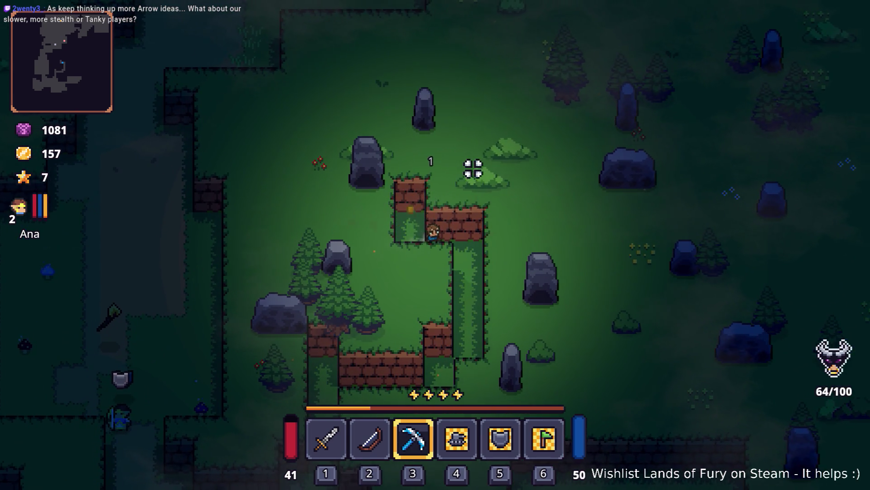
key(d)
click(482, 252)
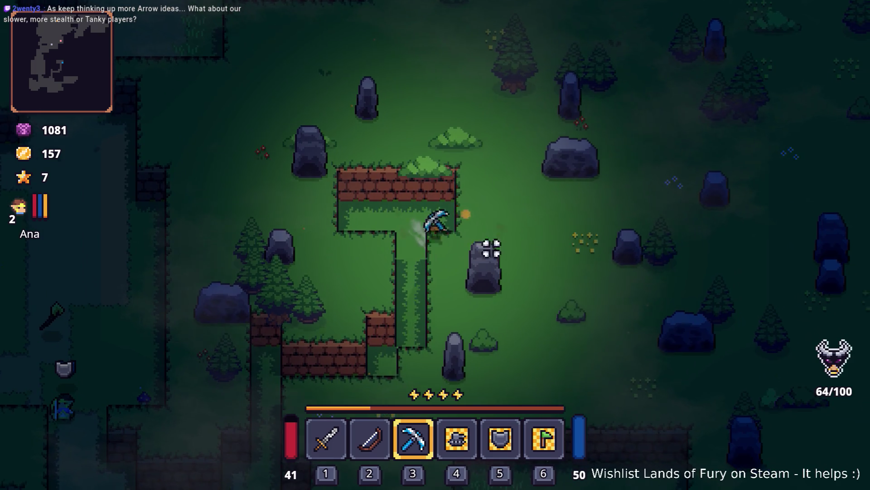
click(445, 140)
key(a)
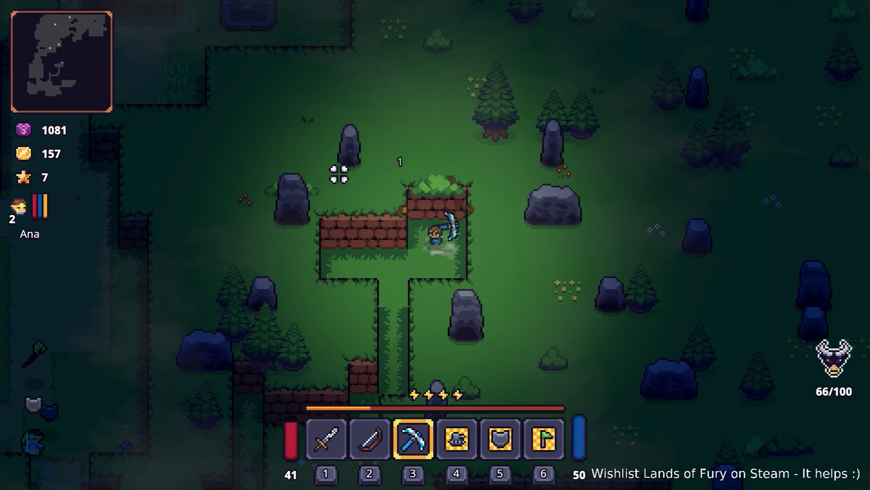
click(332, 175)
key(a)
key(w)
click(440, 107)
key(d)
click(530, 185)
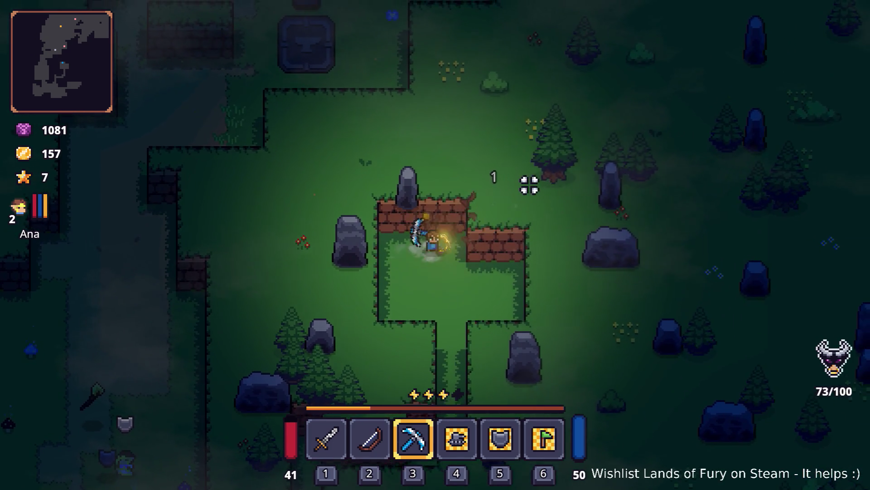
key(a)
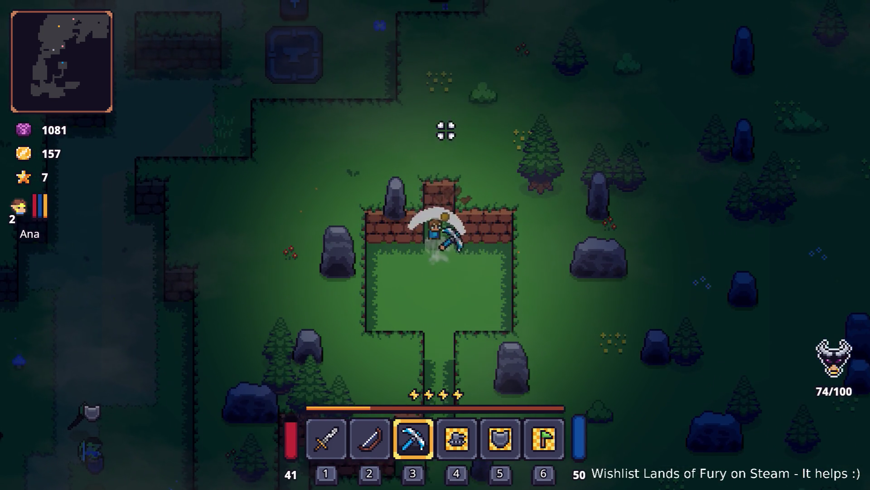
key(s)
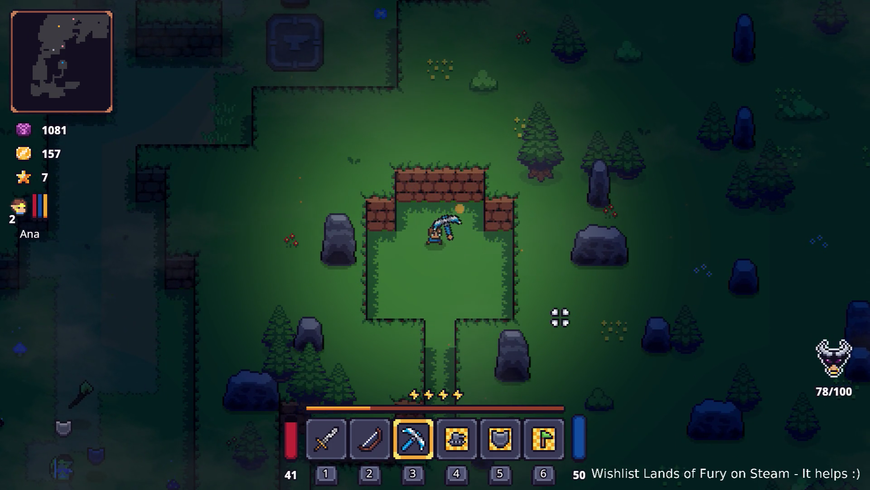
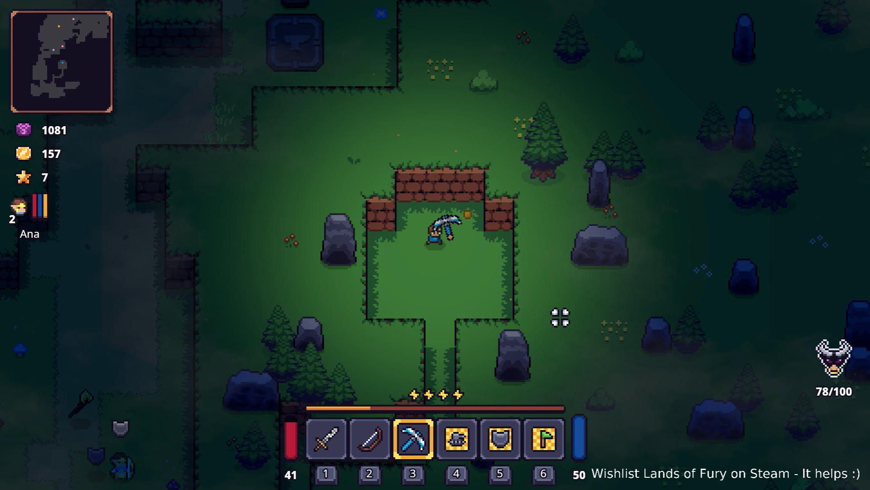
Walk south out of the walled enclosure and dash west across the dirt clearing.
key(s)
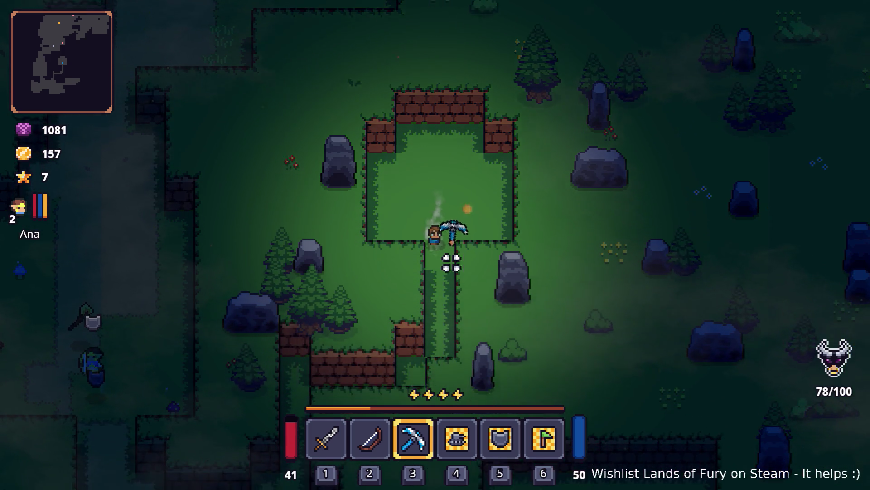
key(a)
key(s)
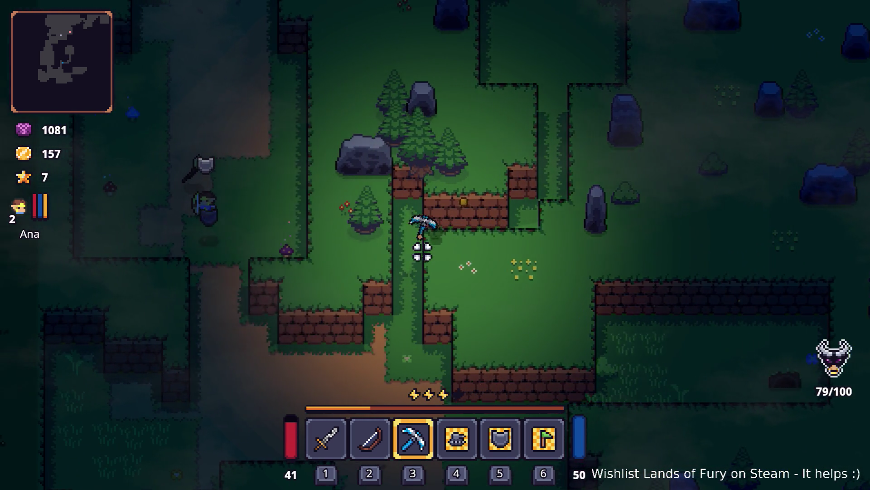
key(s)
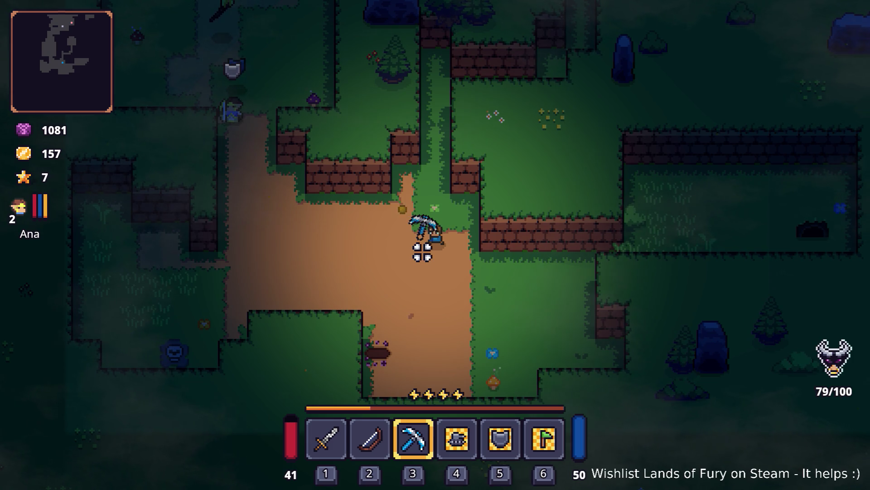
key(a)
key(space)
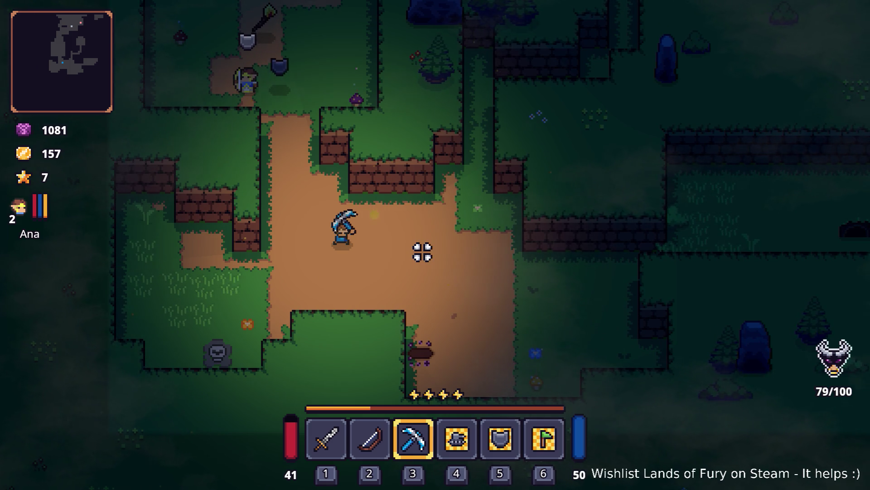
Walk north up the dirt path to the archer companion and open the developer console.
key(w)
key(a)
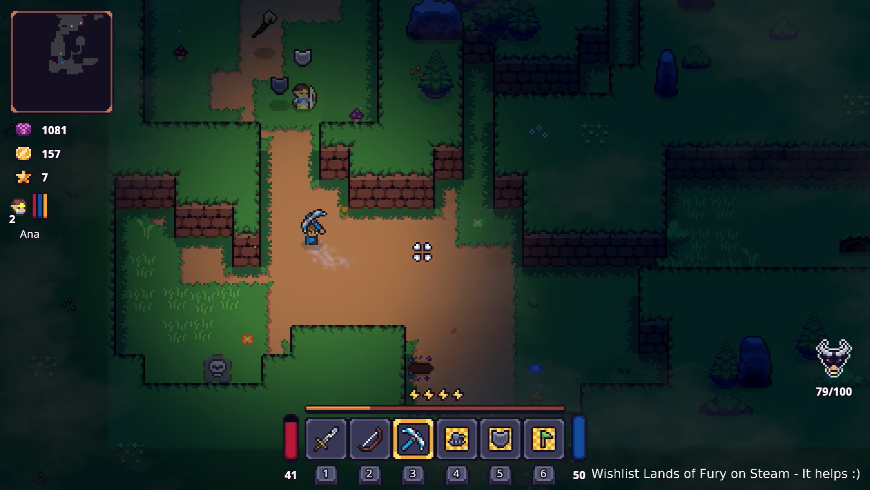
key(w)
key(d)
key(w)
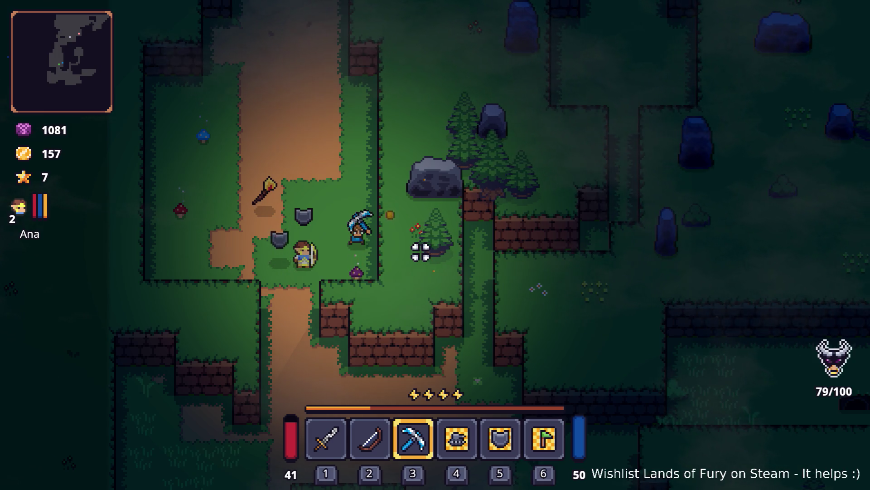
key(a)
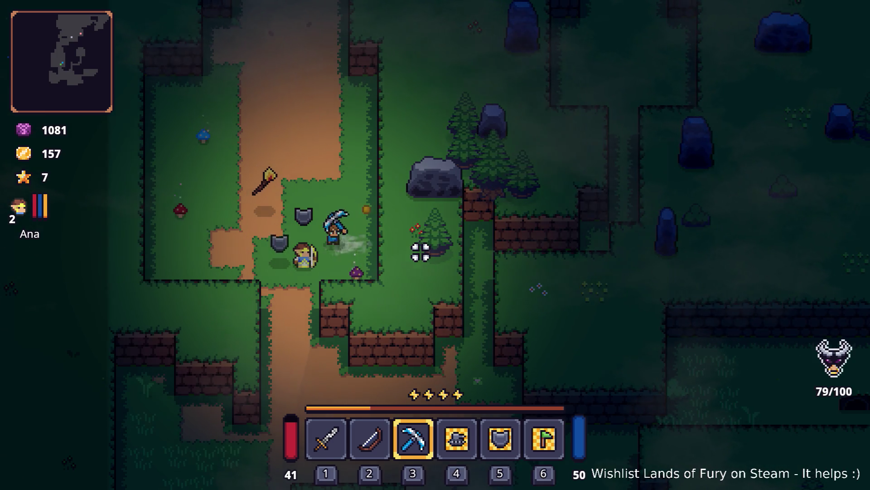
key(grave)
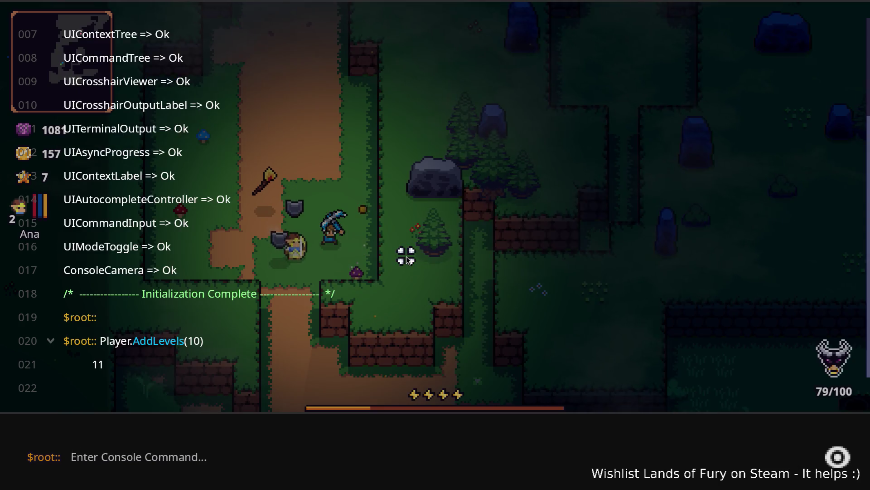
Run Player.AddItem with the Companjo id in the console to give the player a Companjo.
text(Player.a)
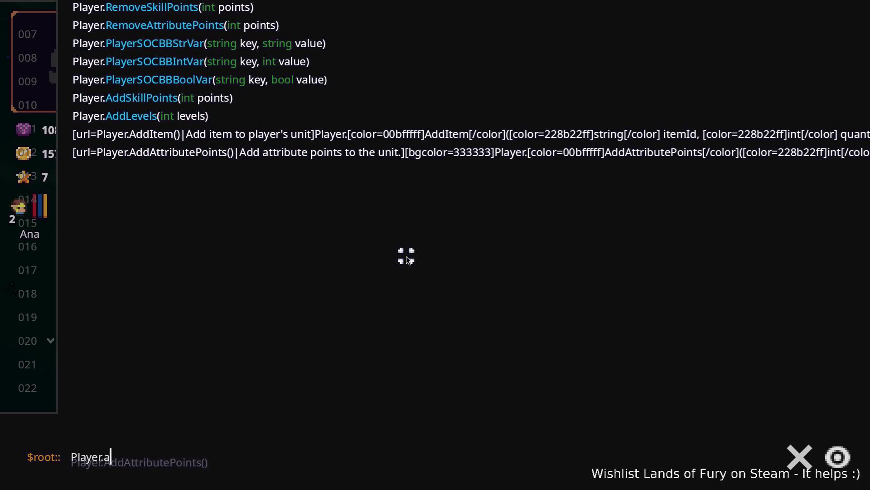
text(ddi)
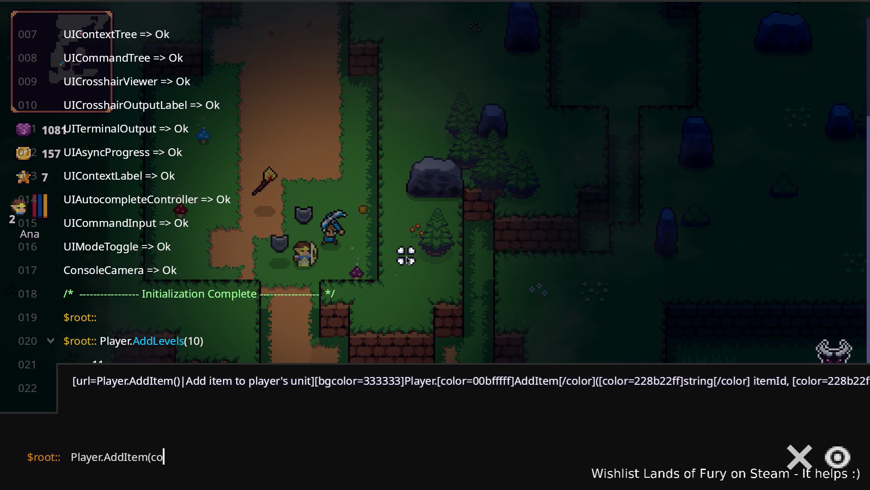
key(Return)
key(grave)
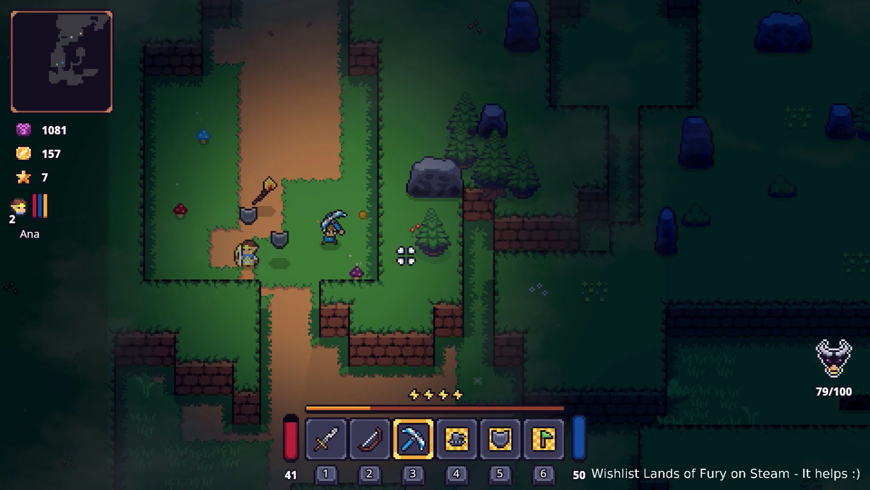
Put the Companjo in hotbar slot 2, wield it, and fire it twice.
key(i)
mouse_move(323, 419)
drag(323, 419, 383, 340)
key(i)
key(2)
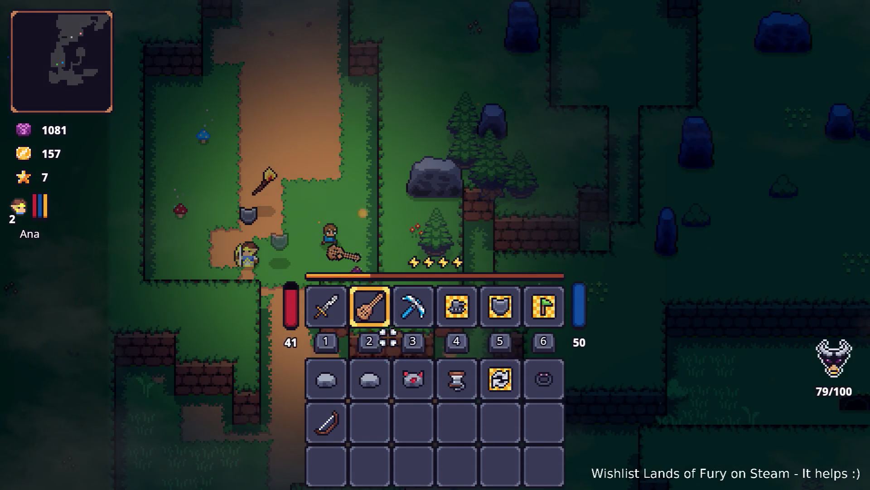
key(w)
click(210, 255)
click(279, 155)
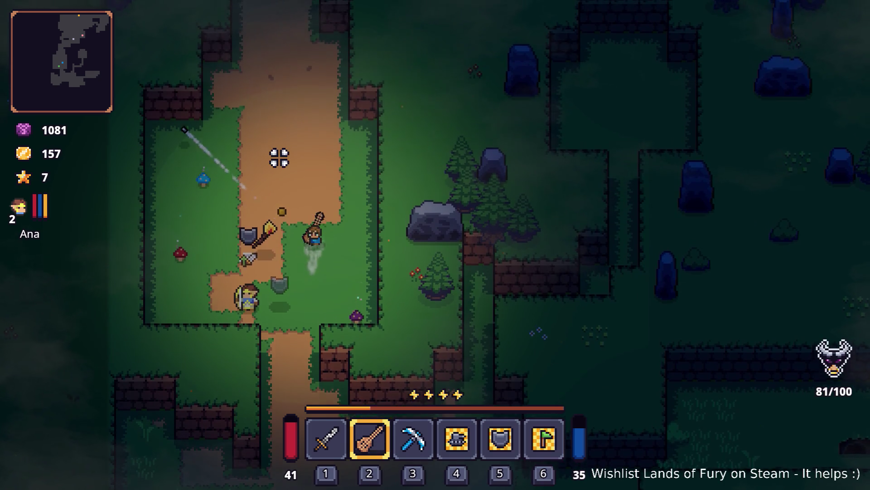
Walk north past the anvil and chest, dash right, and attack the enemy with the Companjo.
key(w)
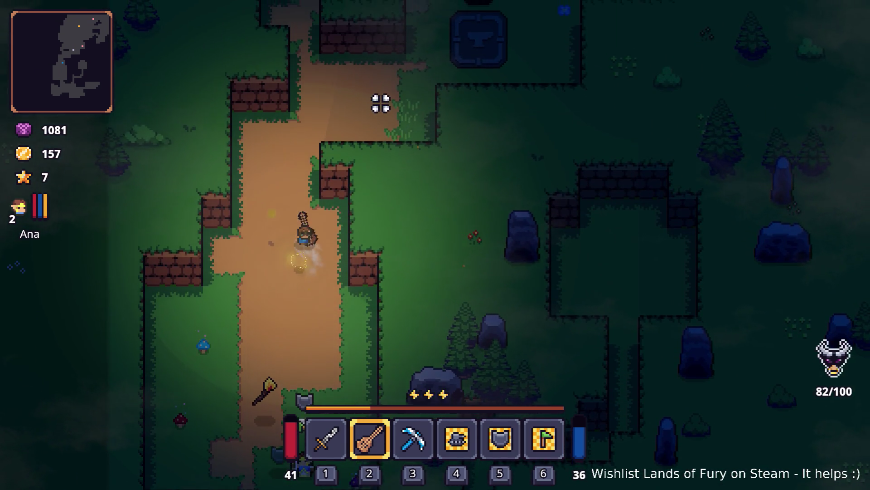
key(d)
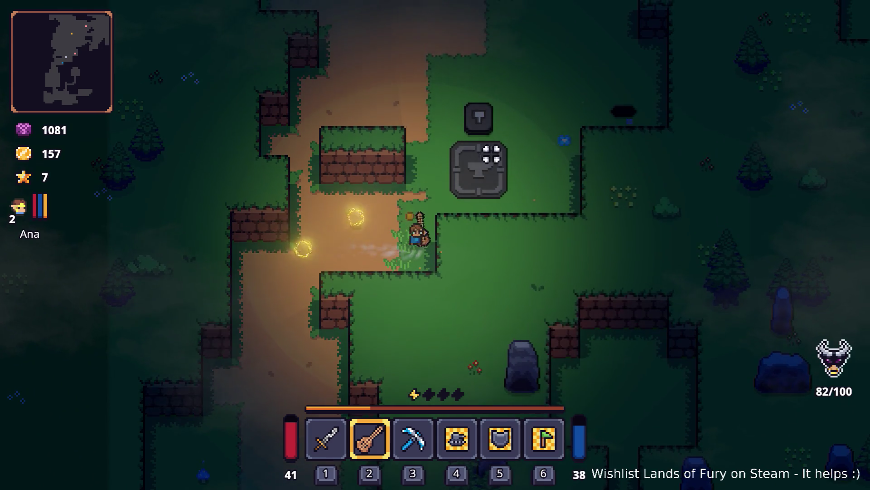
key(w)
click(476, 121)
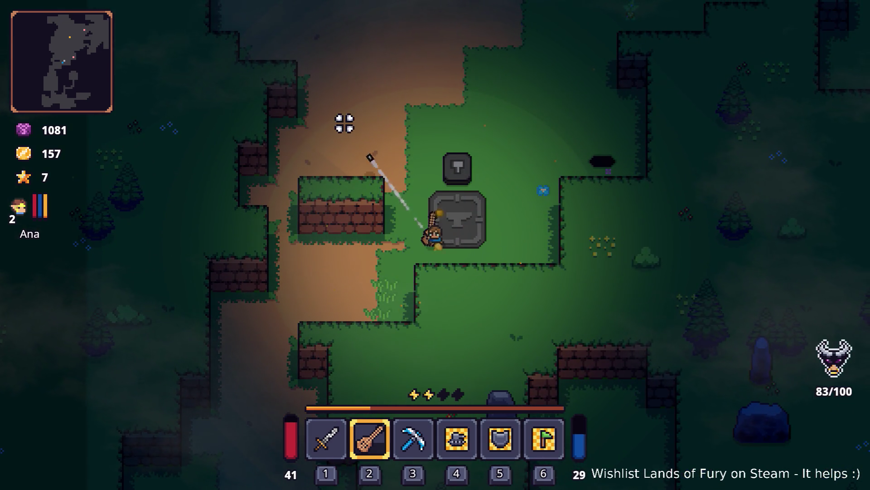
key(w)
key(d)
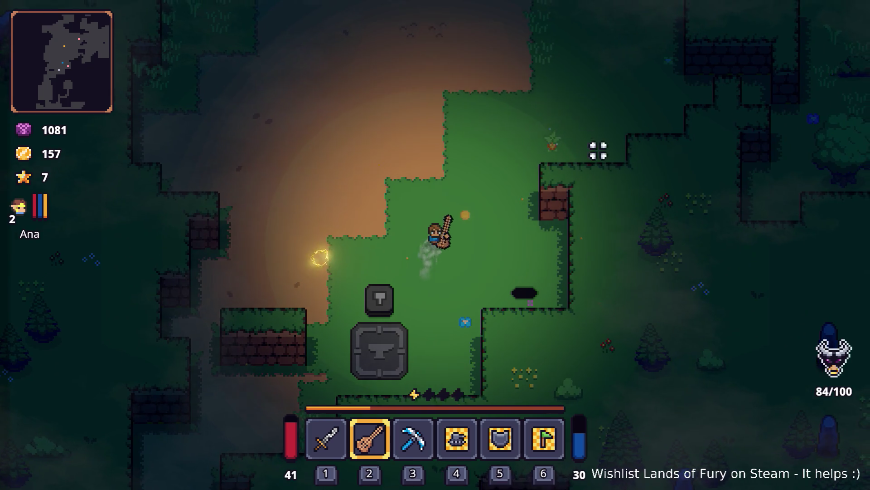
key(w)
key(d)
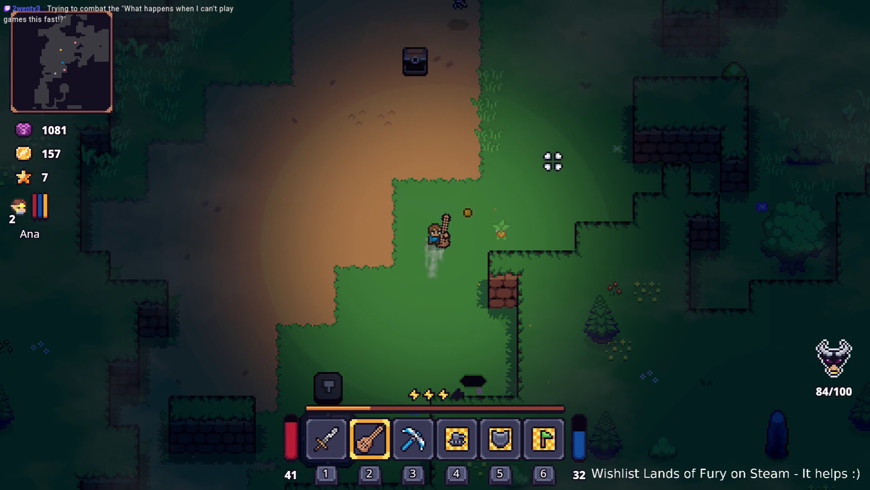
key(w)
key(d)
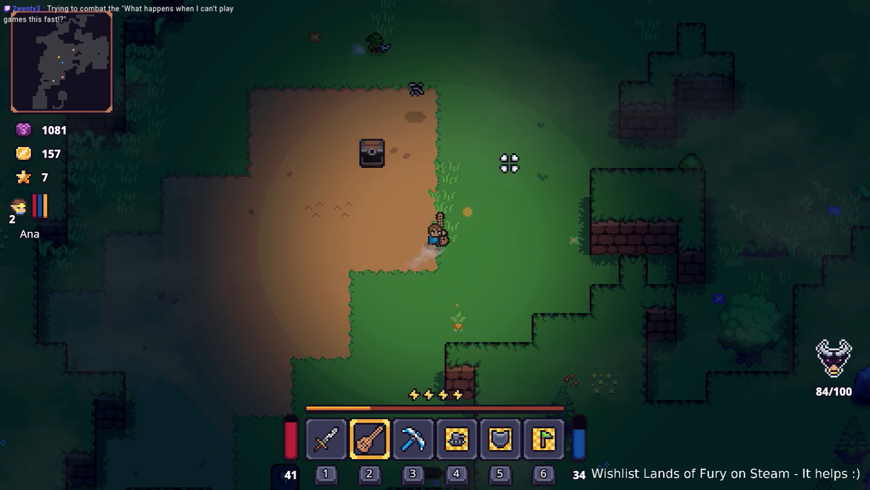
key(w)
key(d)
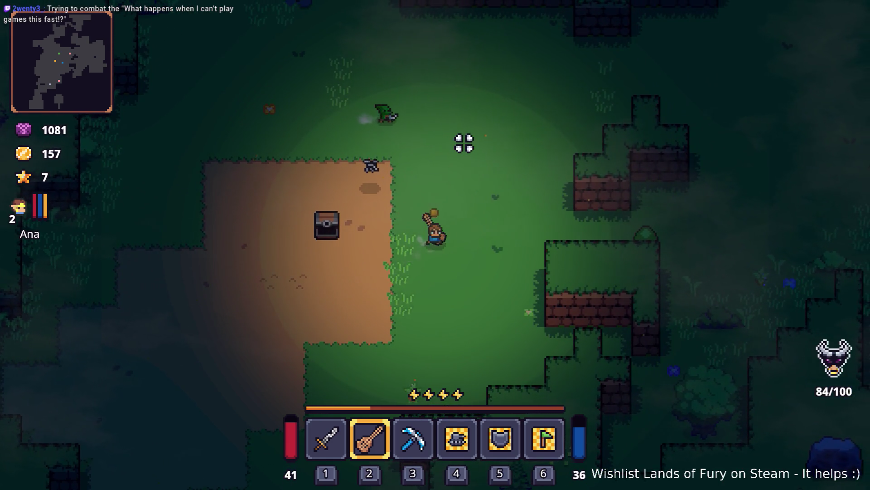
key(d)
key(space)
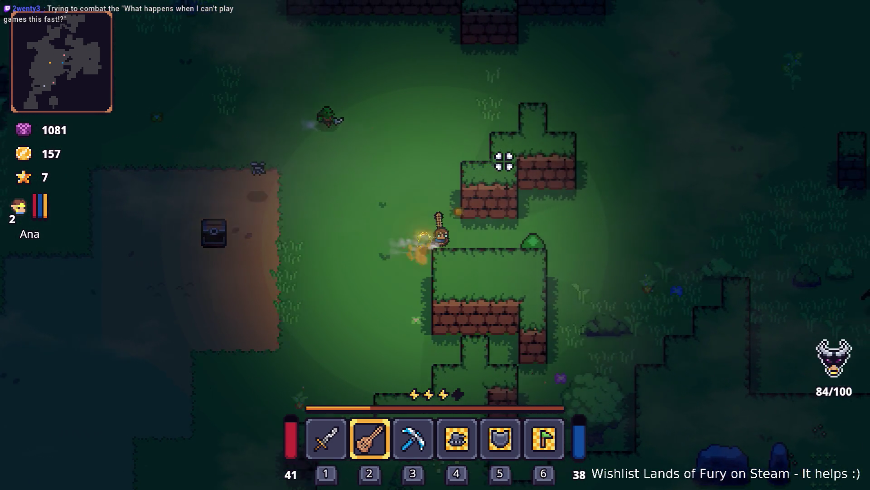
key(d)
click(423, 92)
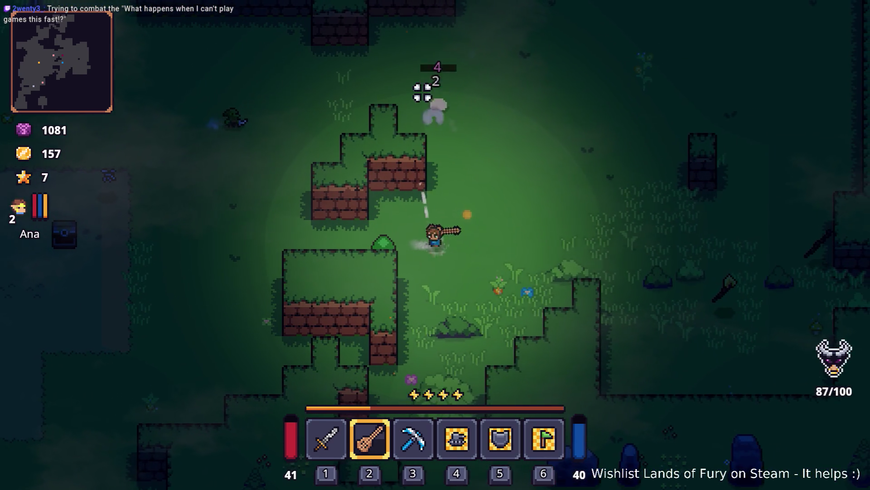
Dash upward, then fire Companjo beams at the enemies on the left.
key(d)
key(w)
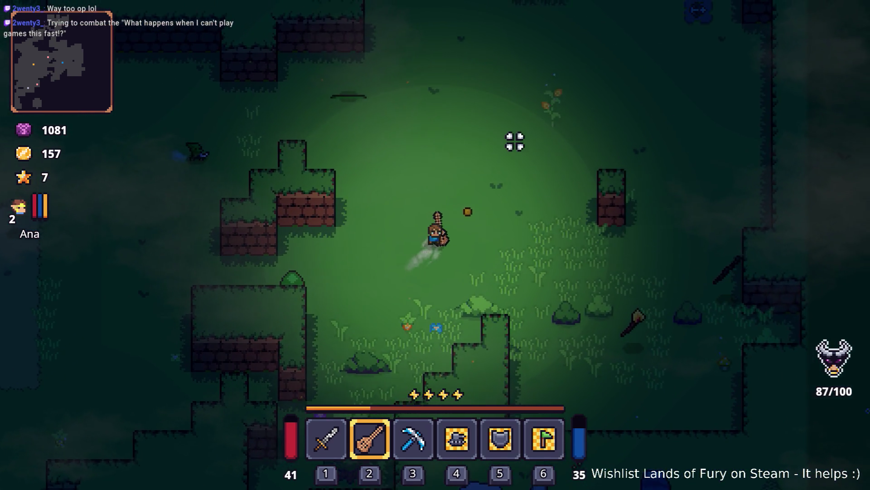
key(d)
key(w)
key(w)
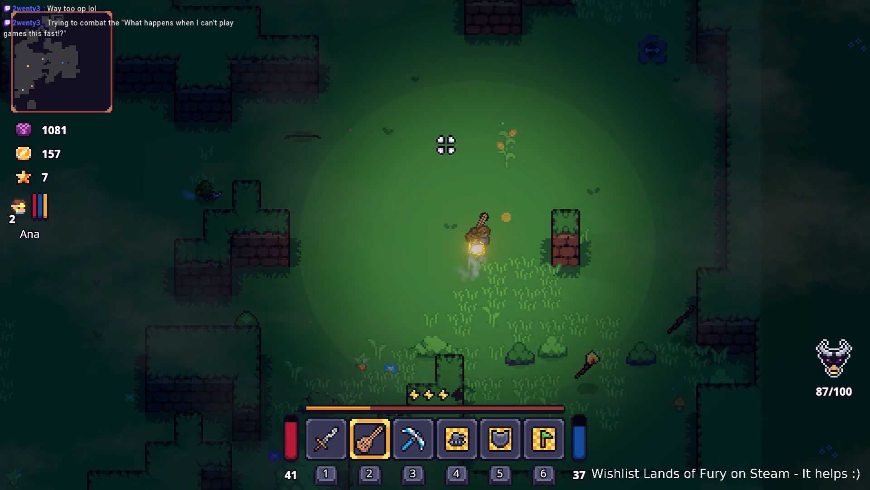
key(space)
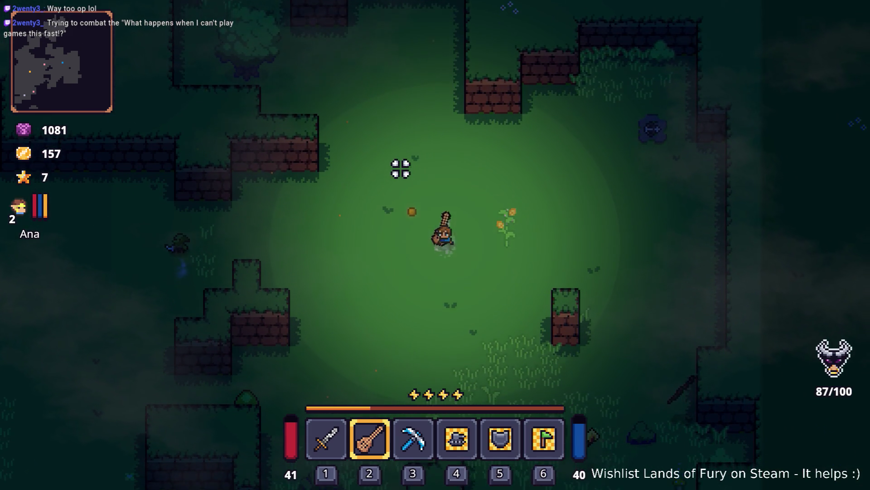
key(s)
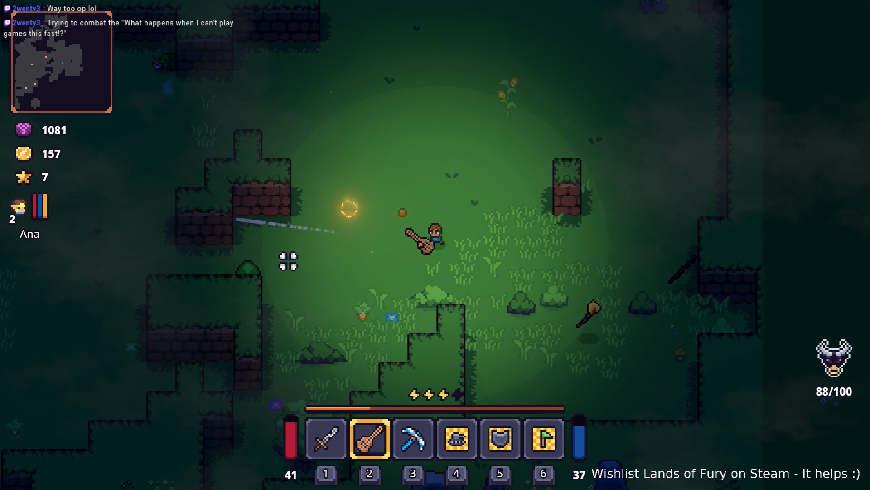
click(292, 282)
key(a)
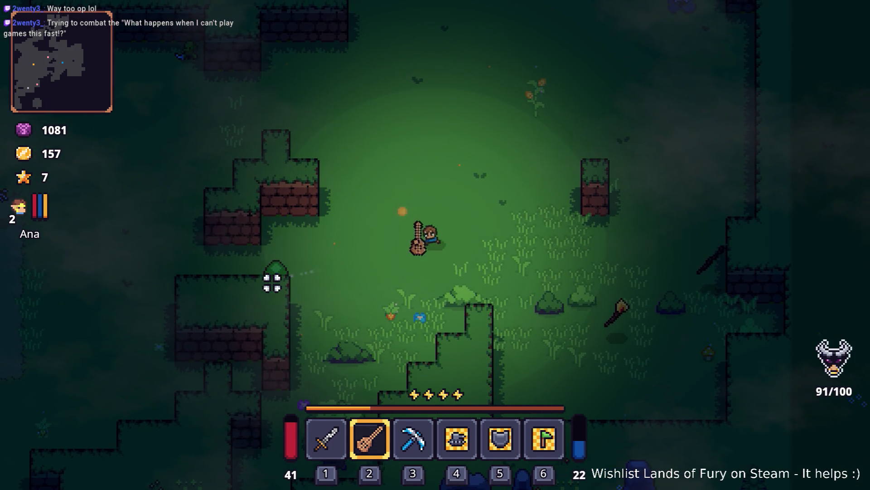
key(s)
key(d)
click(250, 255)
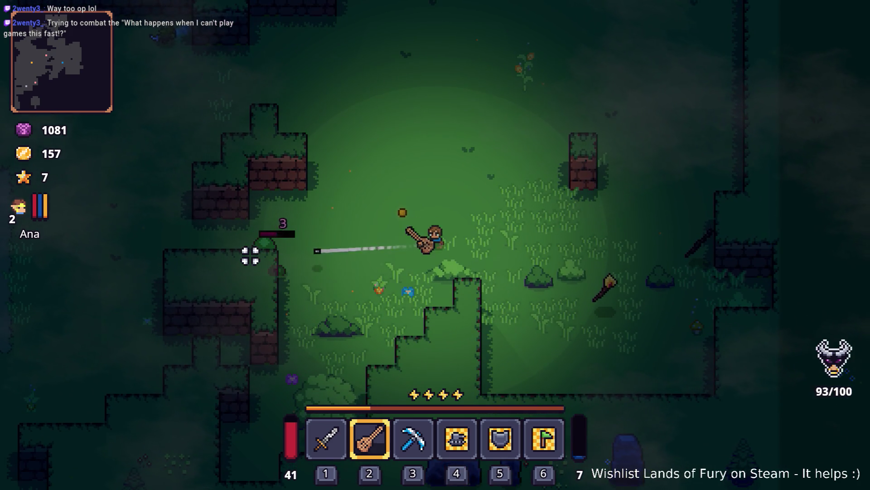
key(s)
key(a)
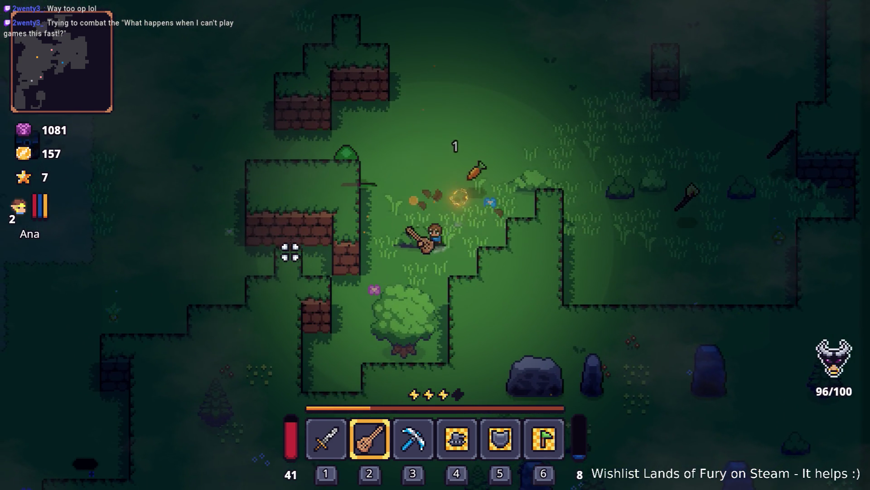
Walk left across the clearing, north through the grass, and along the dirt path to the beehive.
key(a)
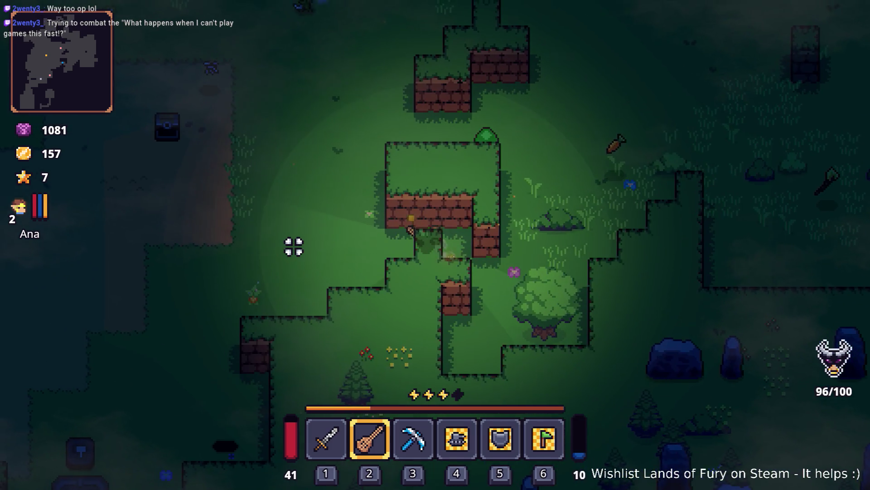
key(a)
key(s)
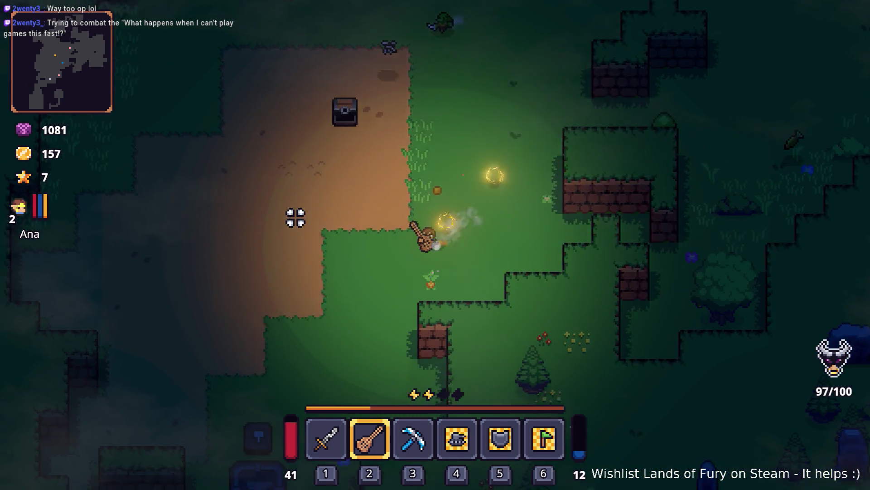
key(a)
key(w)
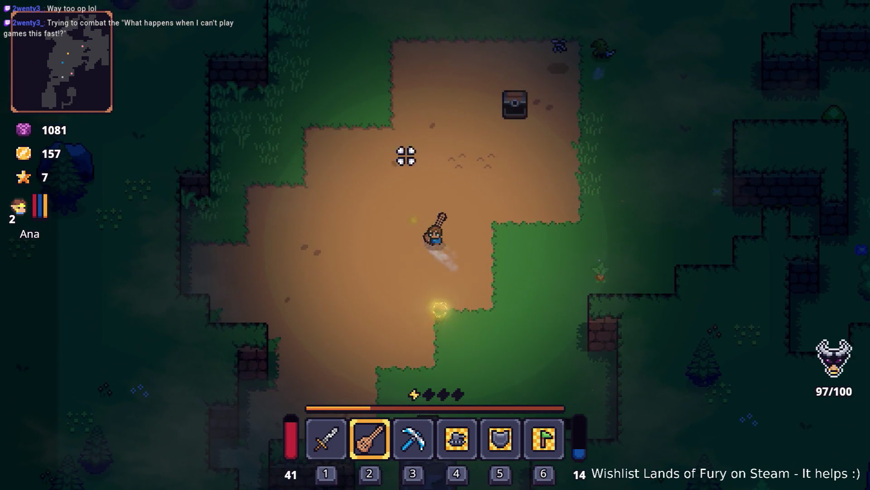
key(w)
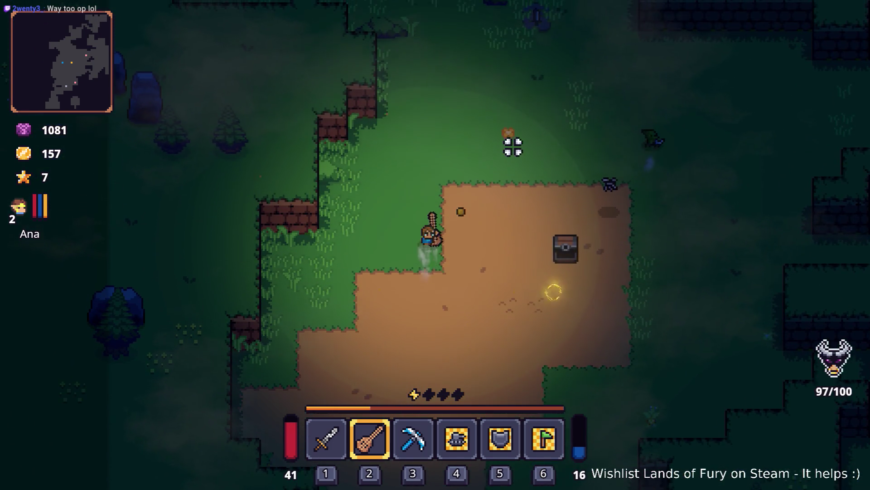
key(w)
key(d)
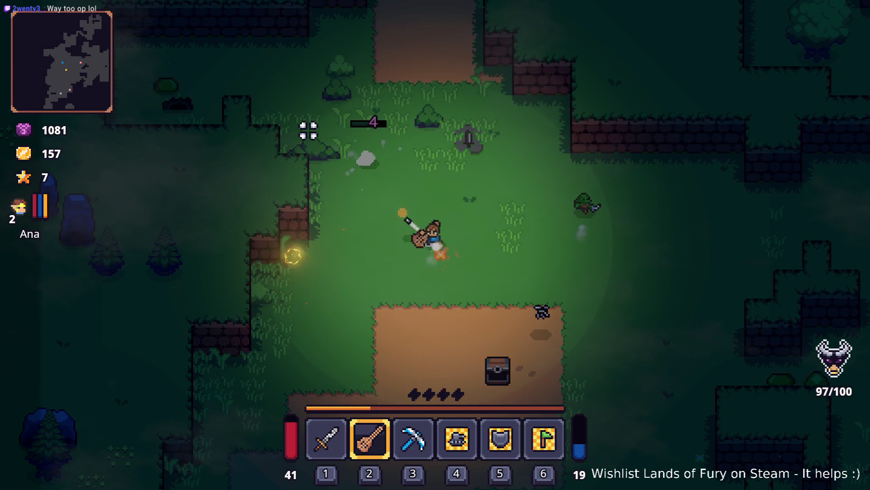
key(w)
key(a)
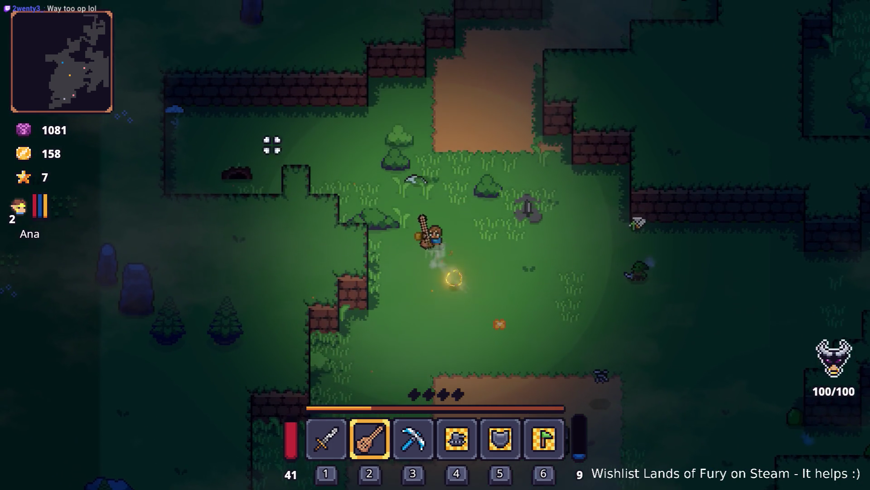
key(w)
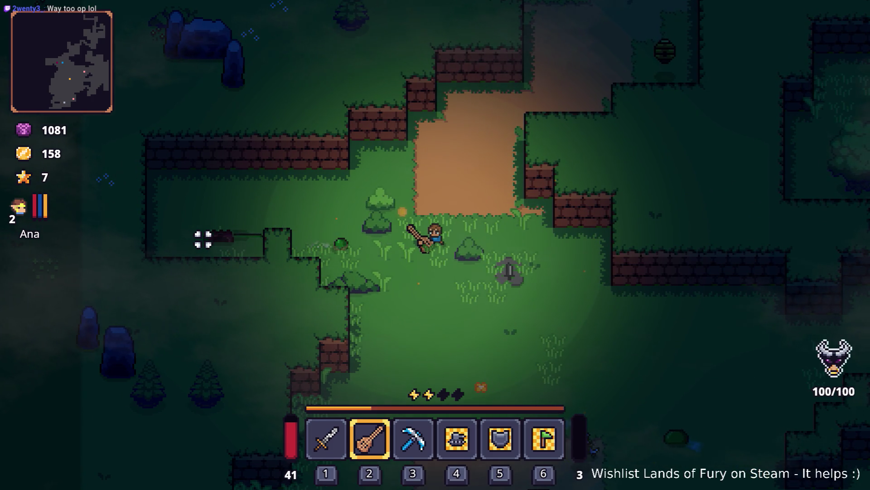
key(d)
key(s)
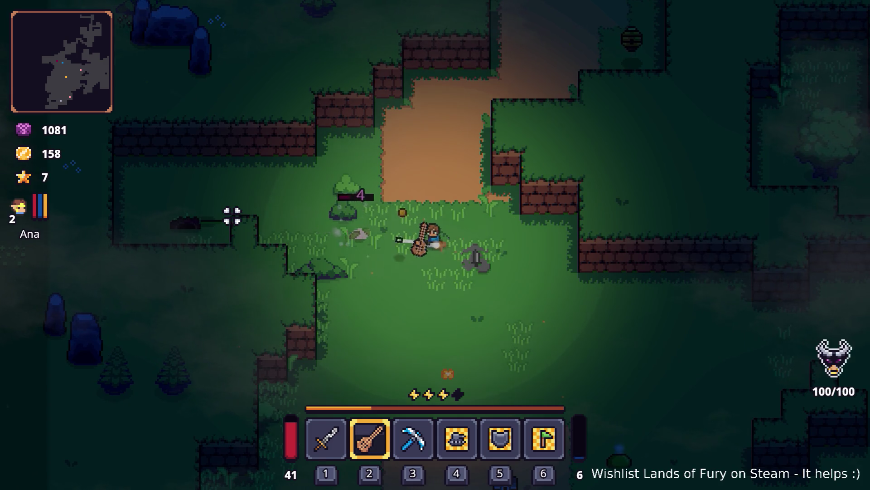
key(d)
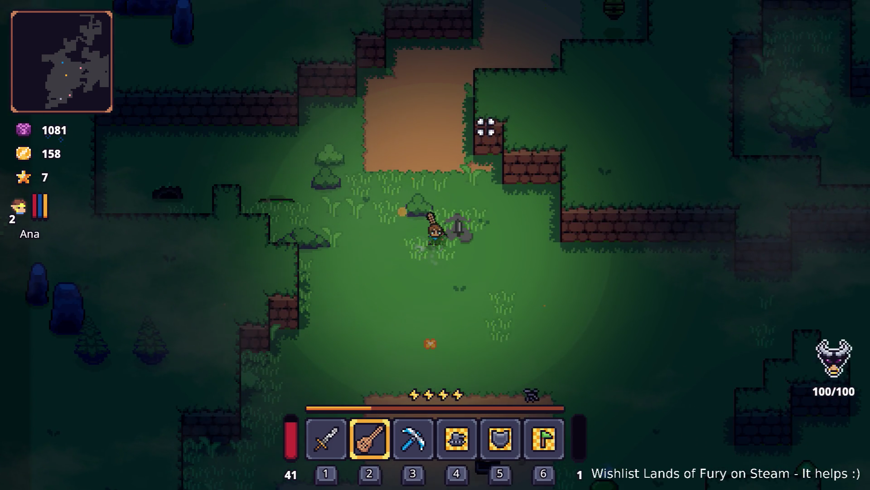
key(w)
key(d)
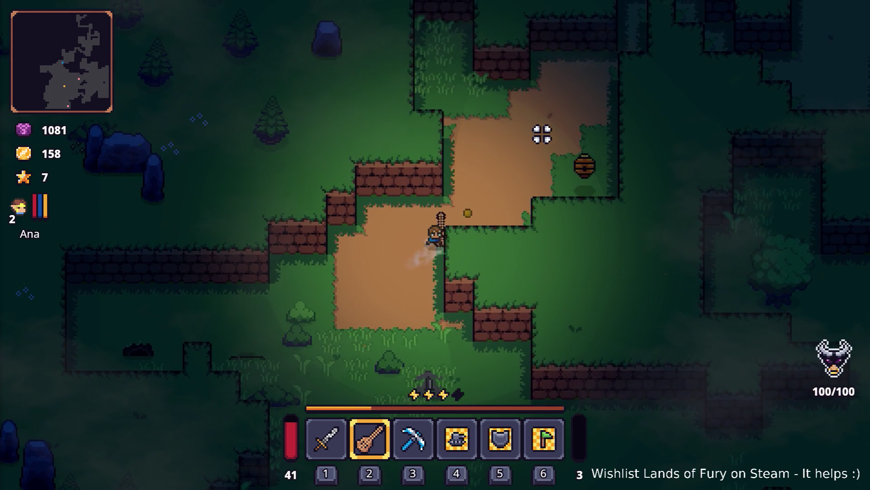
key(w)
key(d)
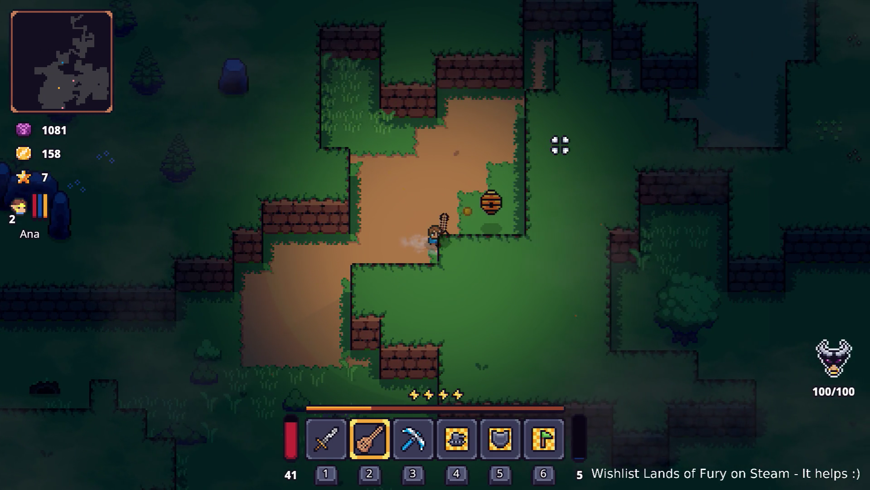
Knock down and collect the beehive, fire the guitar twice, and open the inventory grid.
key(e)
key(a)
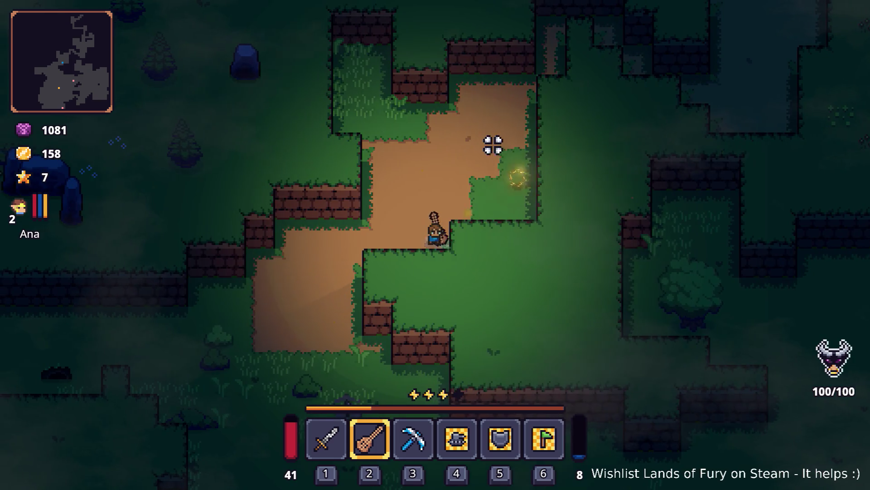
key(a)
click(462, 153)
key(s)
click(509, 206)
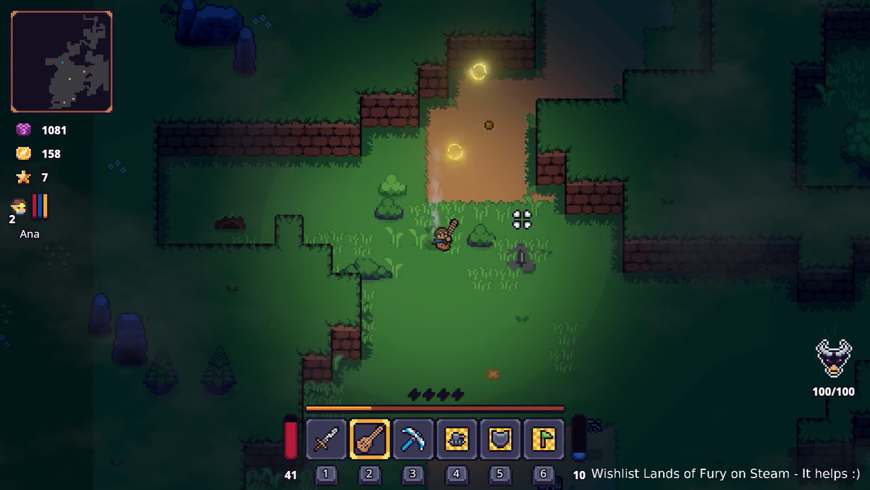
key(Tab)
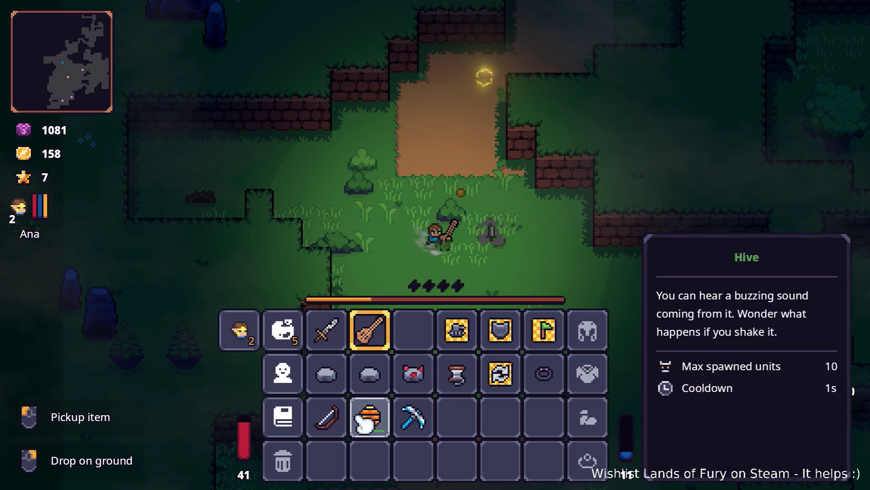
Close the inventory and walk down toward the chest, firing projectiles at the crow enemies.
key(Tab)
key(d)
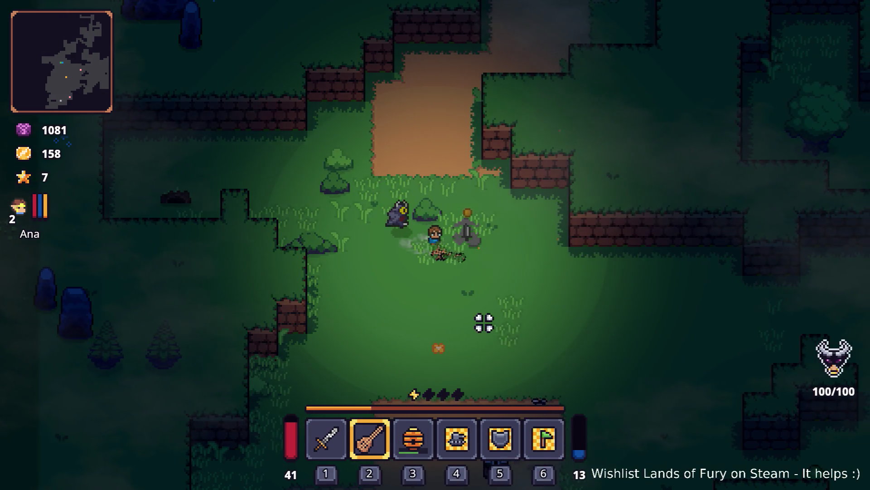
key(a)
key(s)
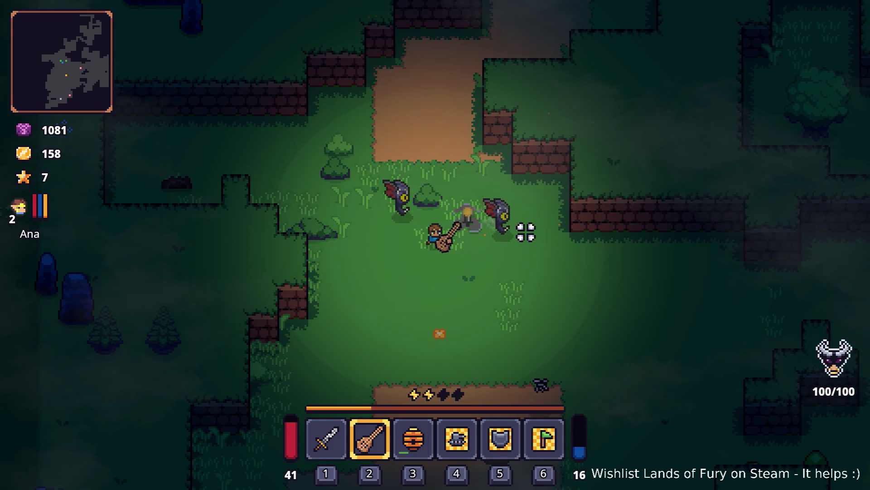
key(s)
key(d)
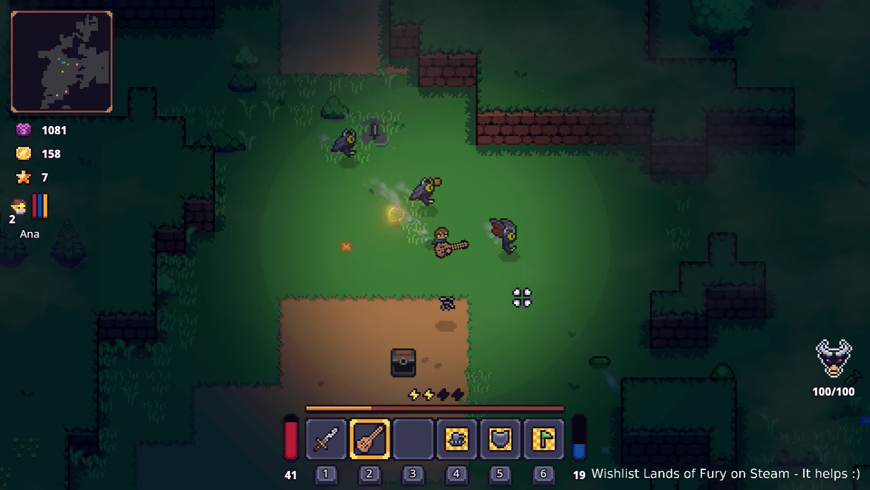
key(s)
click(521, 292)
key(d)
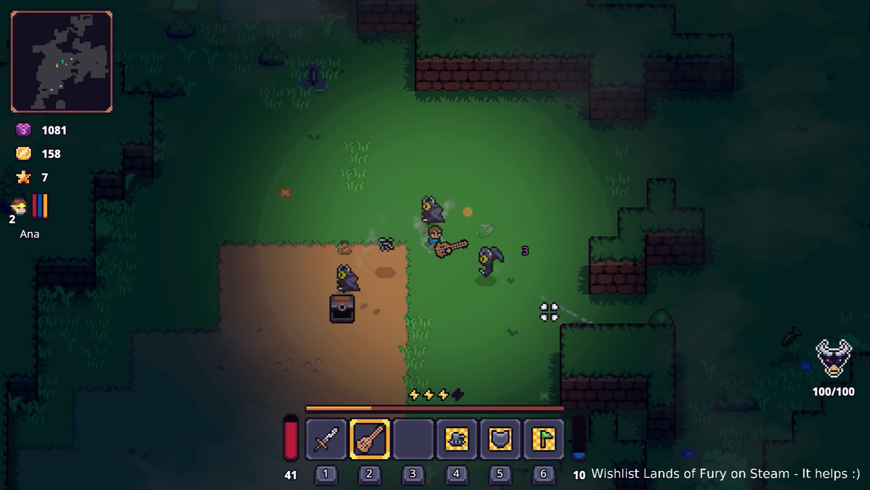
key(s)
key(a)
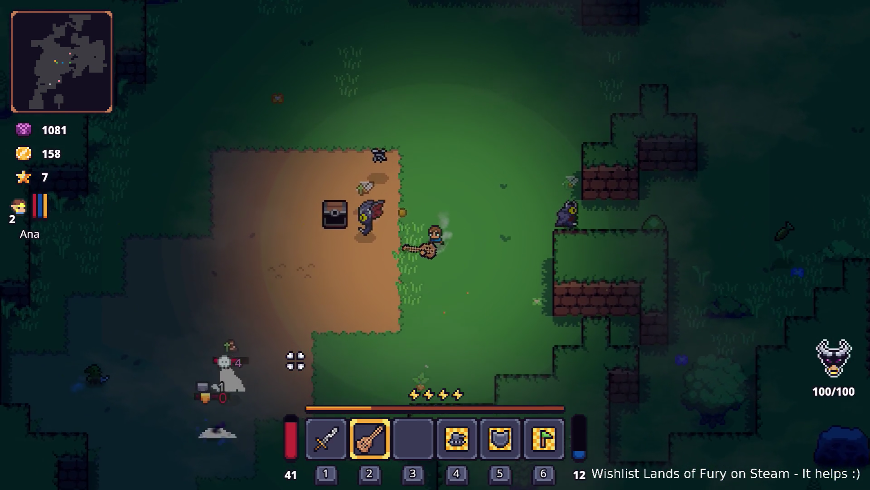
click(290, 359)
key(s)
key(a)
click(291, 356)
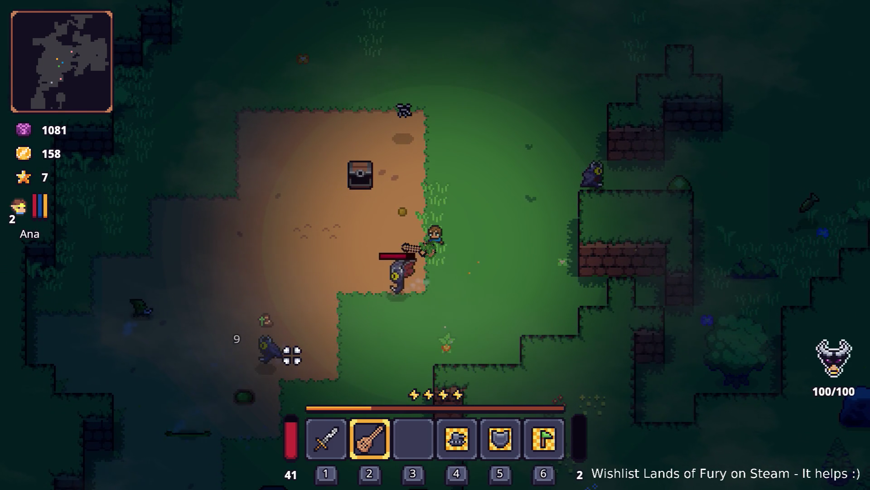
Walk right past the crow, pick up the carrot, then switch to the sword and chop the tree.
key(d)
key(w)
key(w+d)
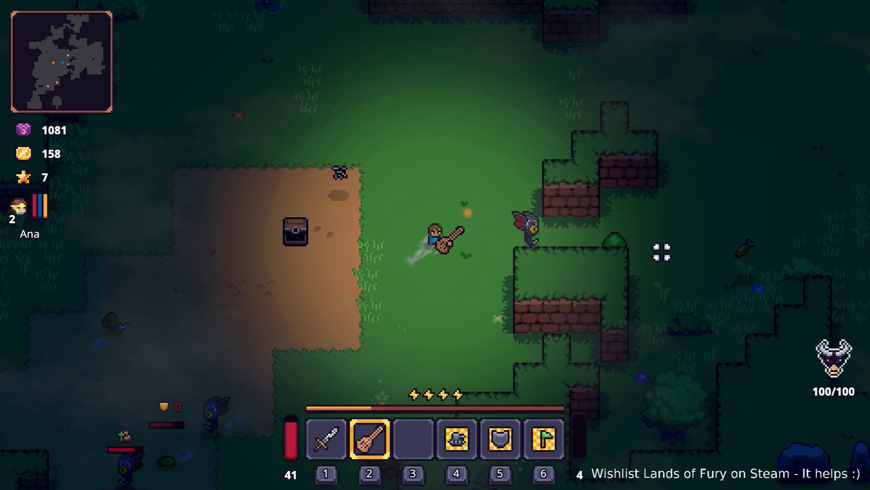
key(d)
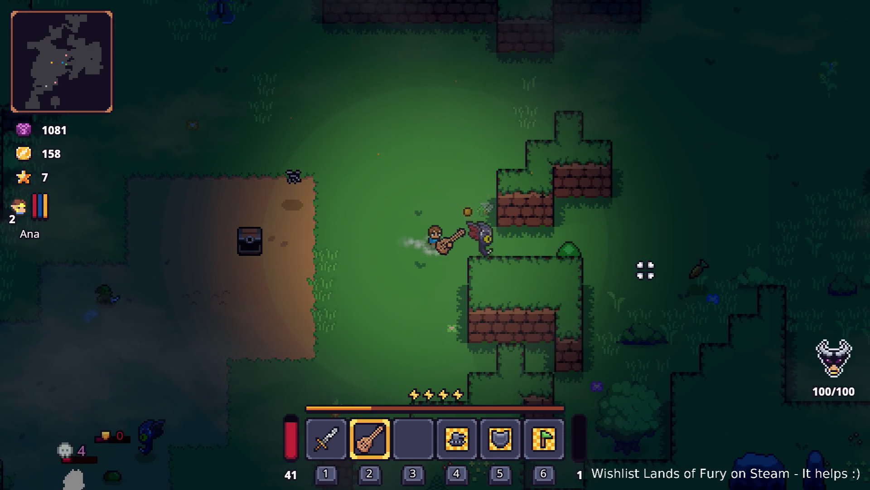
key(d+s)
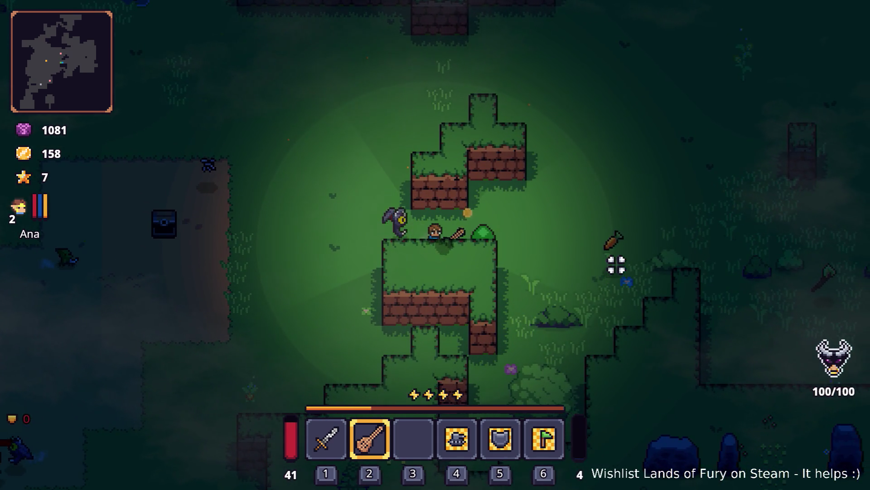
key(d)
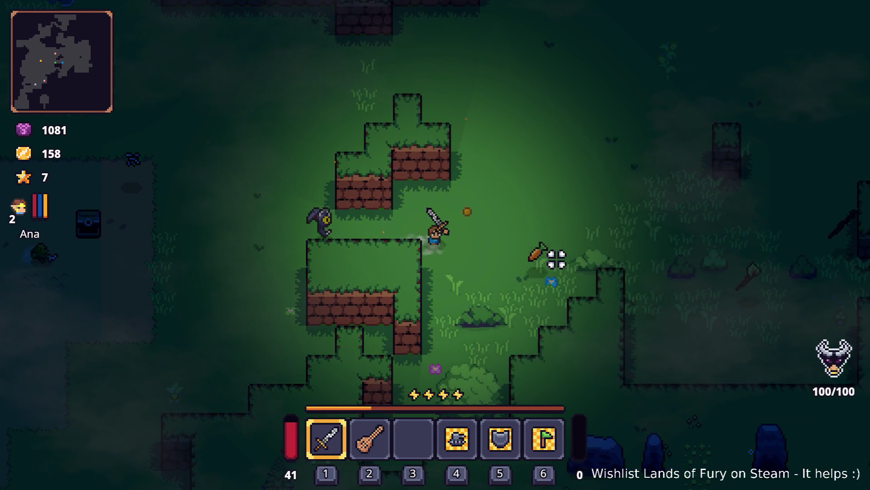
key(2)
key(d)
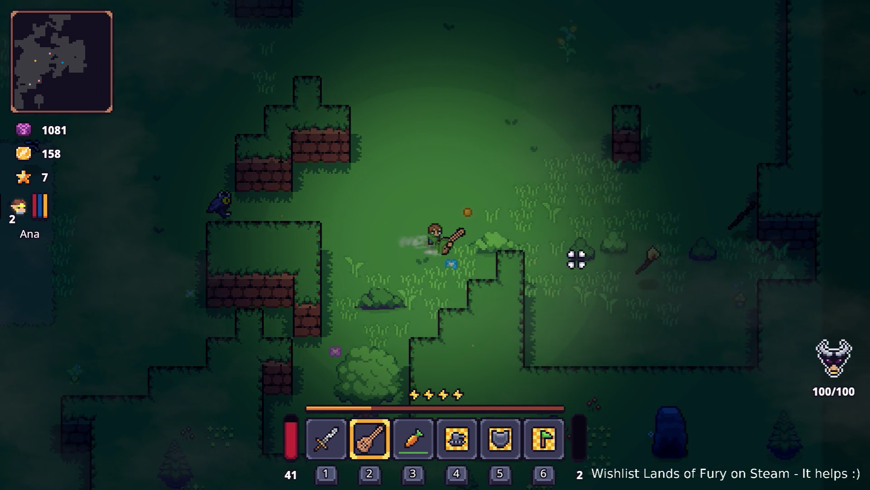
key(a+s)
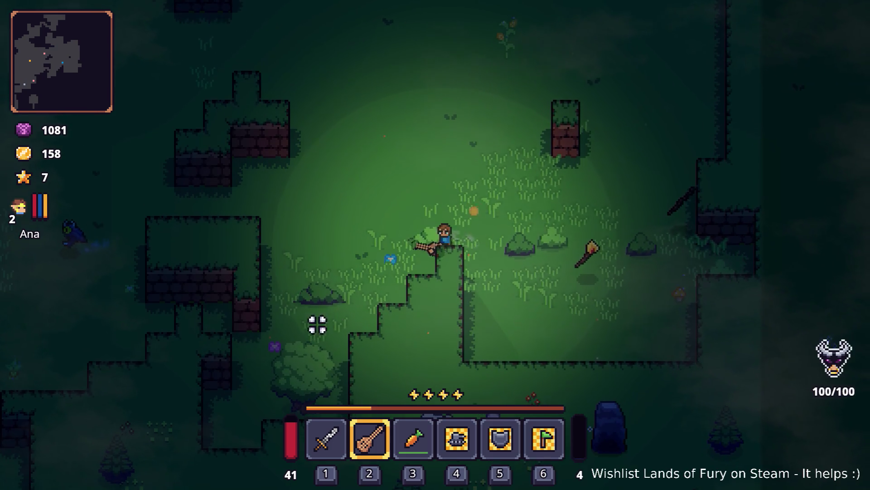
key(1)
click(297, 346)
Switch back to the lute, walk up-left into the grassy clearing, and open the developer console.
key(a+w)
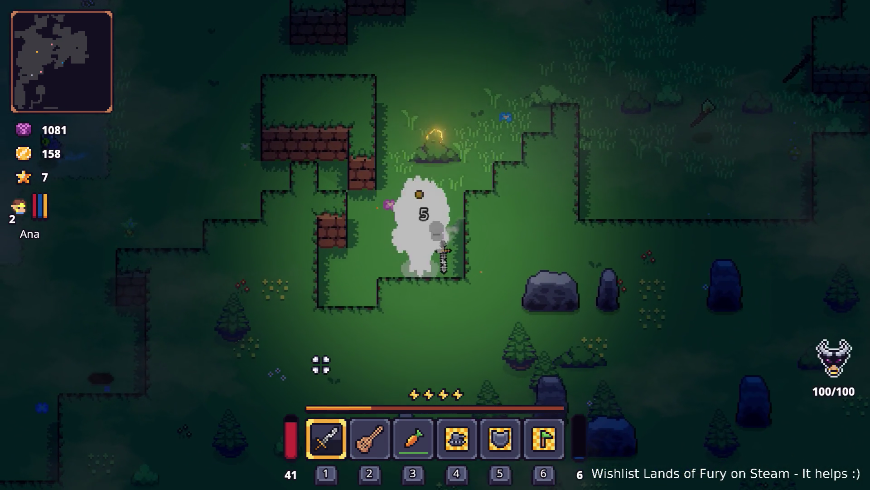
key(a)
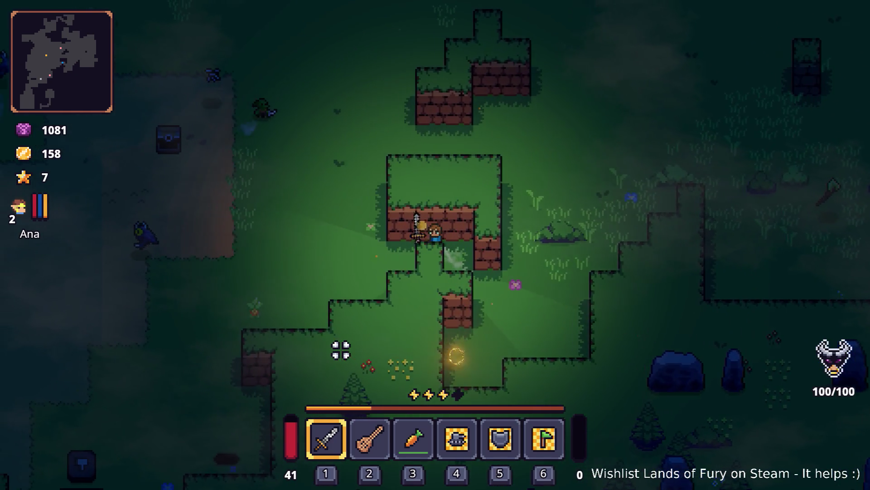
key(s)
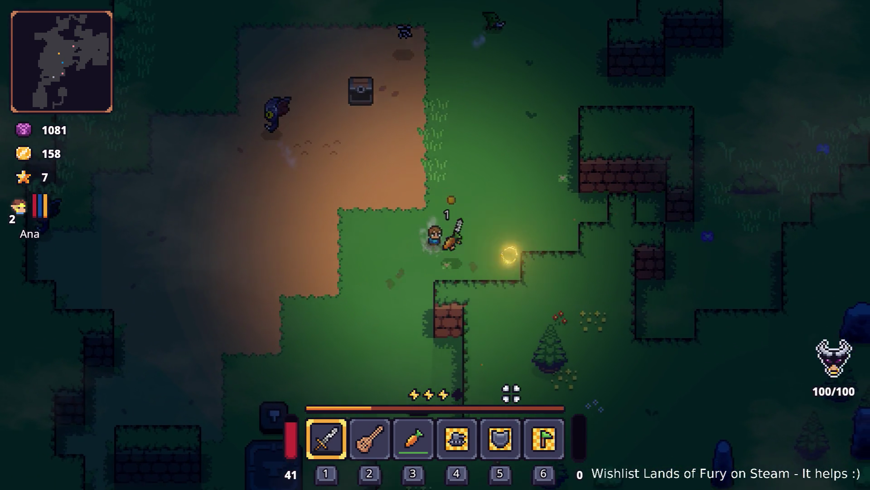
key(a+w)
key(w)
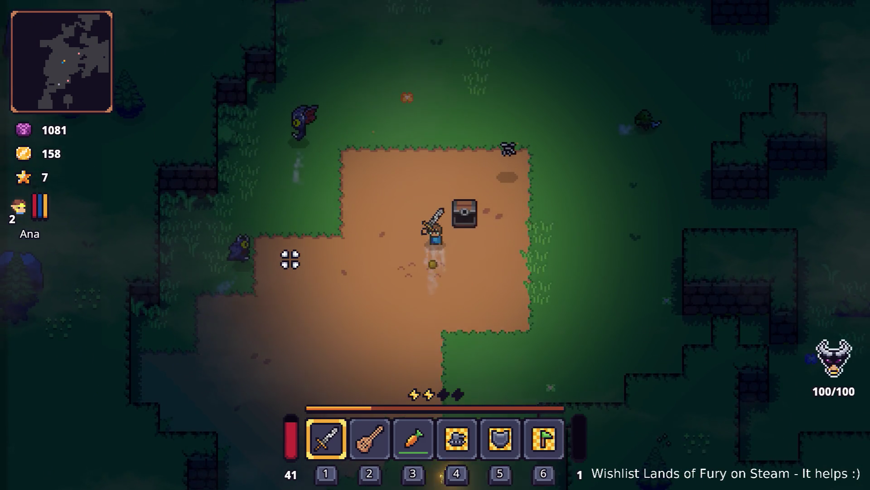
key(a)
key(2)
key(w)
key(a)
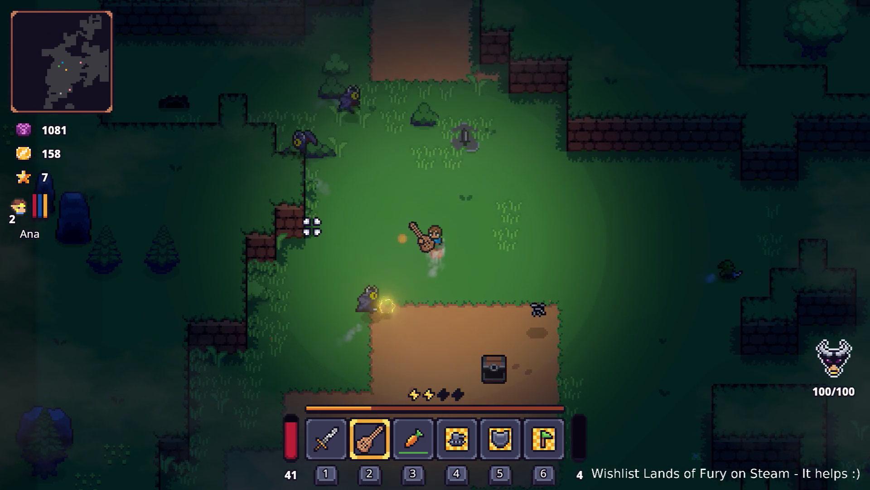
key(w)
key(a)
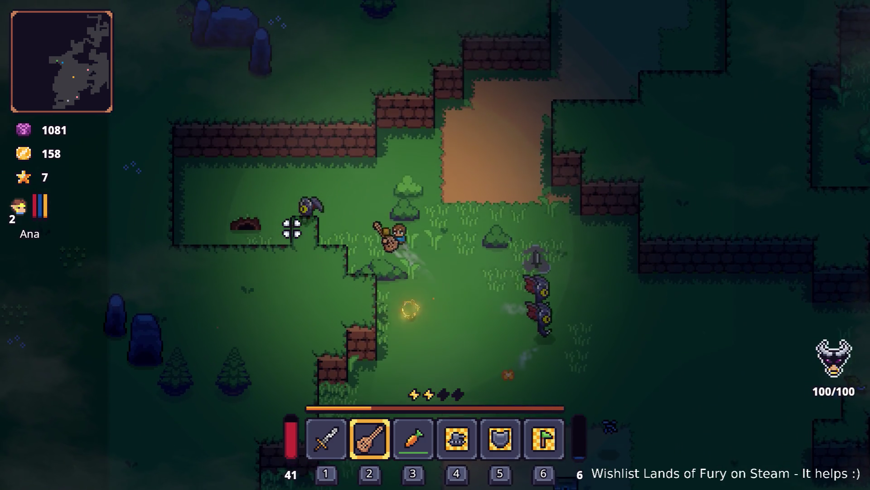
key(d)
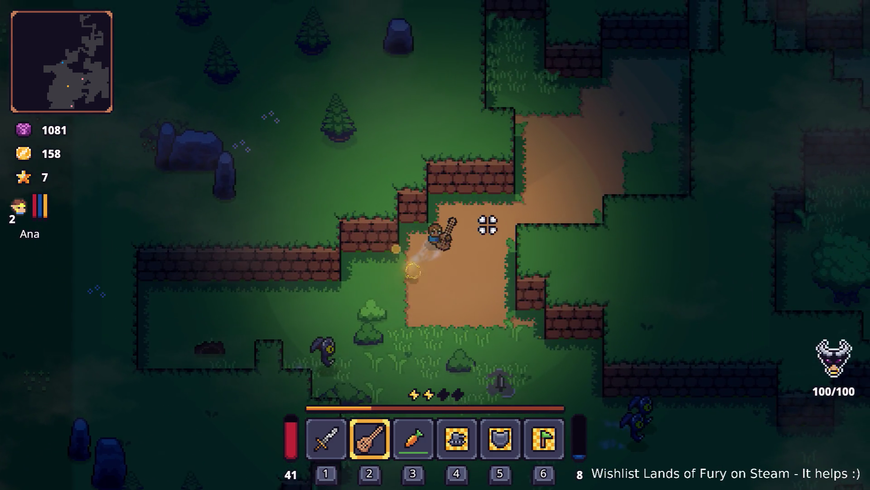
key(s)
key(s)
key(d)
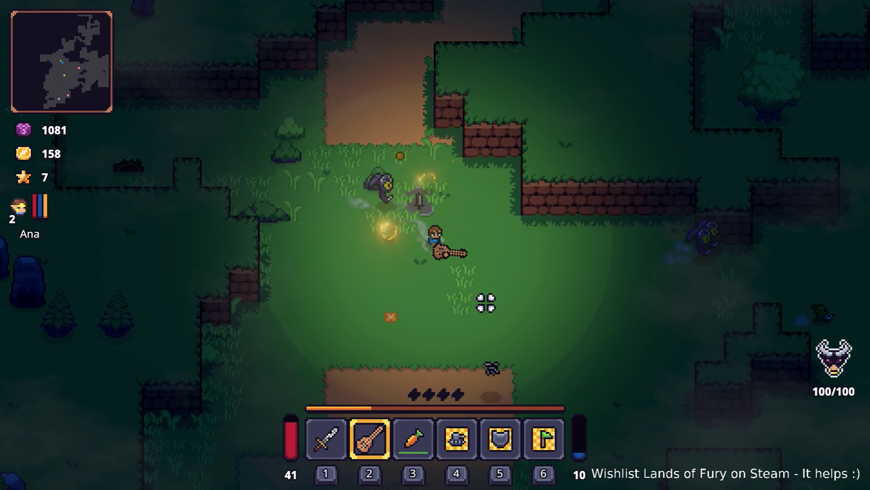
key(grave)
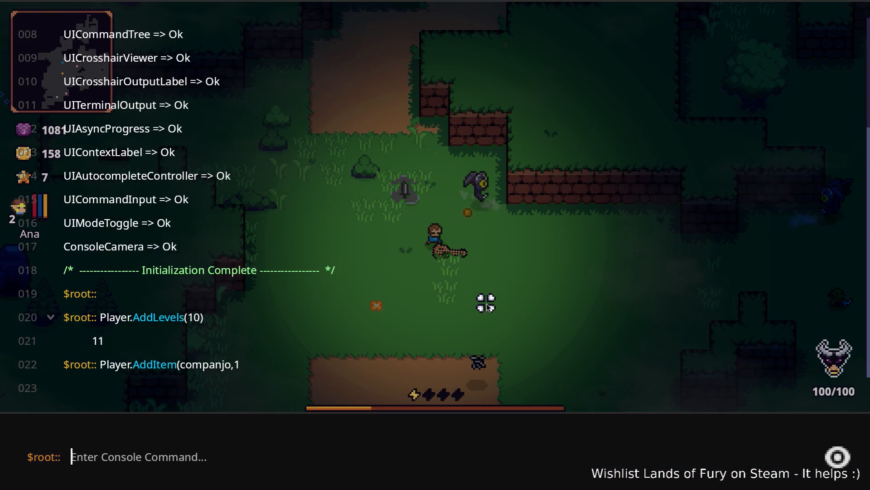
Run Level.SpawnUnit(bunny,3,2,80,0) in the console to spawn three team-2 bunnies beside the player.
key(grave)
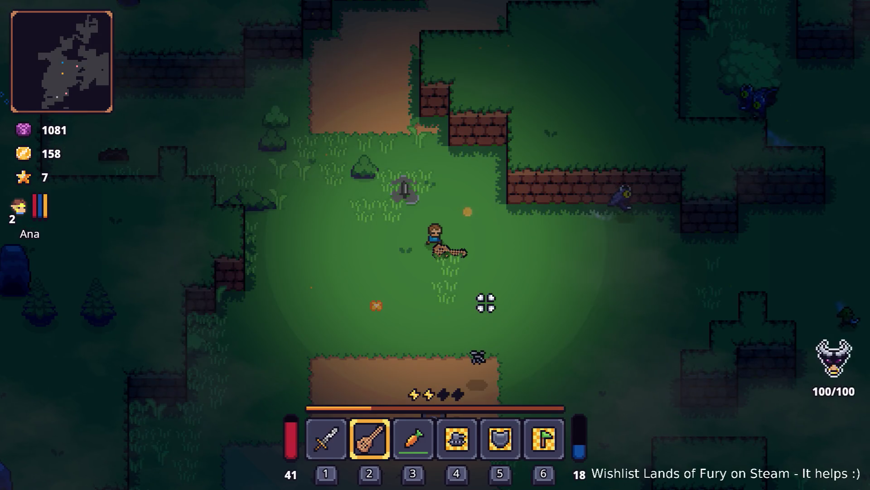
key(grave)
key(BackSpace)
text(Player.)
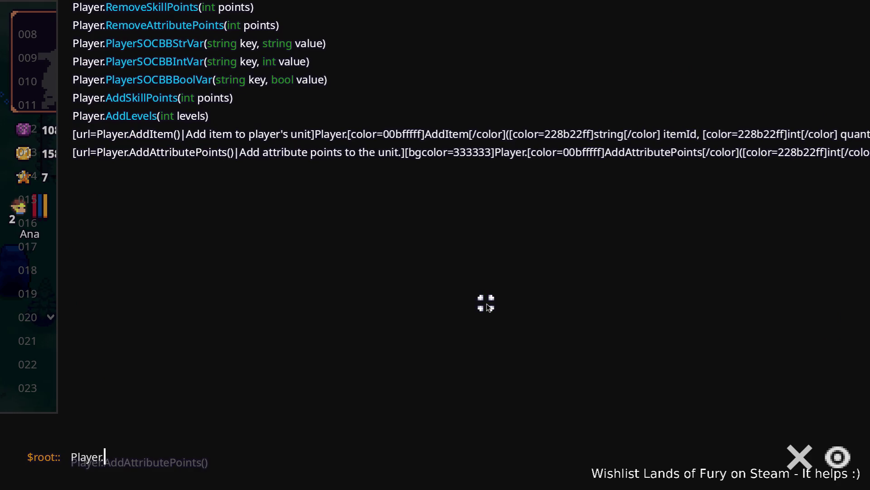
key(BackSpace)
key(BackSpace)
key(BackSpace)
text(Le)
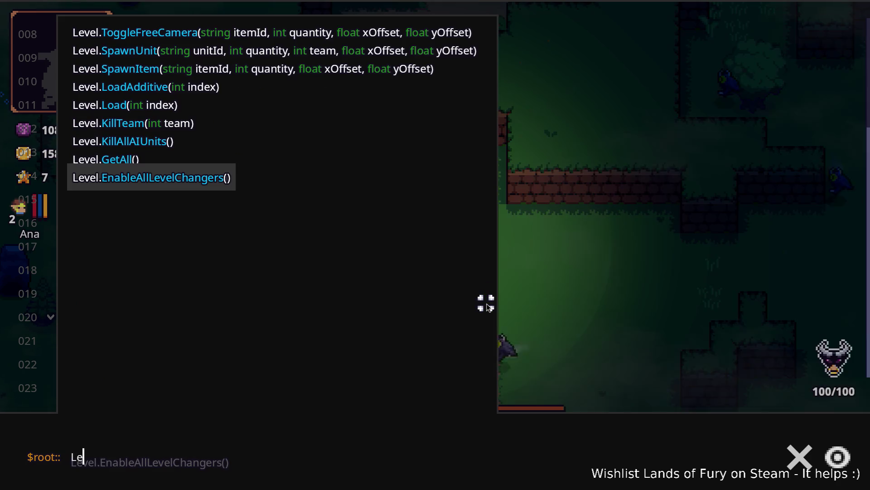
text(vel.Spawn)
key(BackSpace)
text(Item)
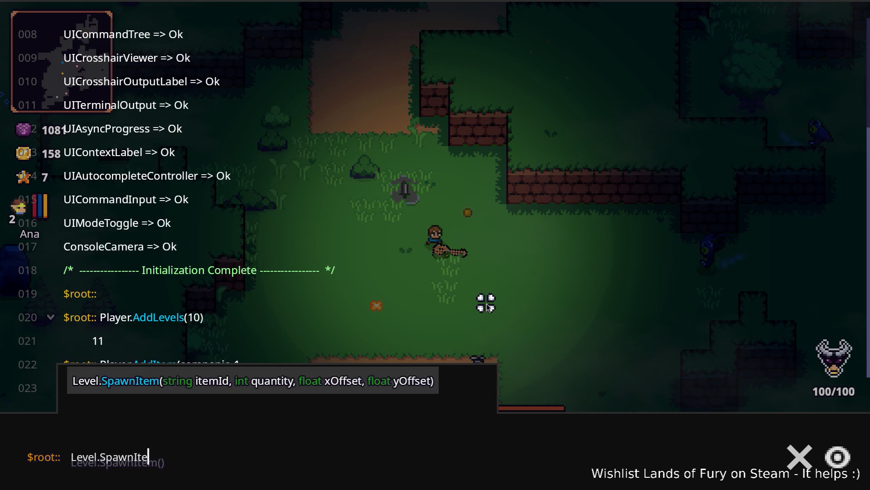
key(BackSpace)
key(BackSpace)
key(BackSpace)
text(Uni)
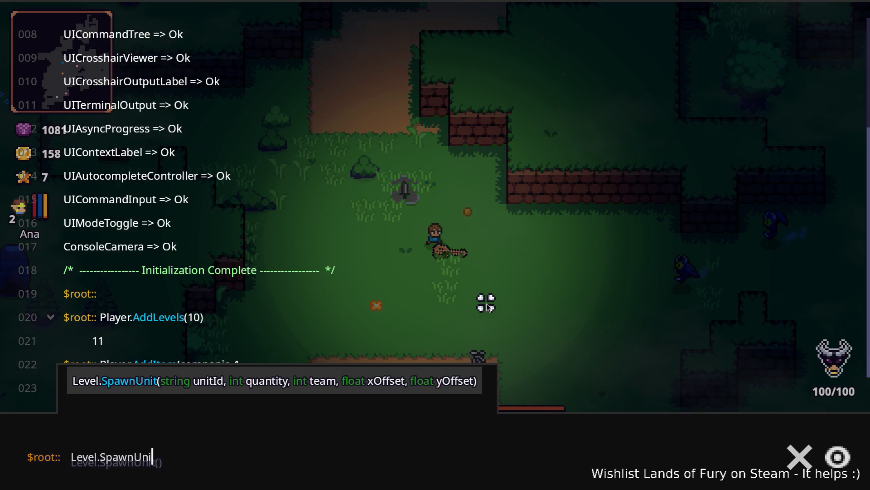
text(t()bunny)
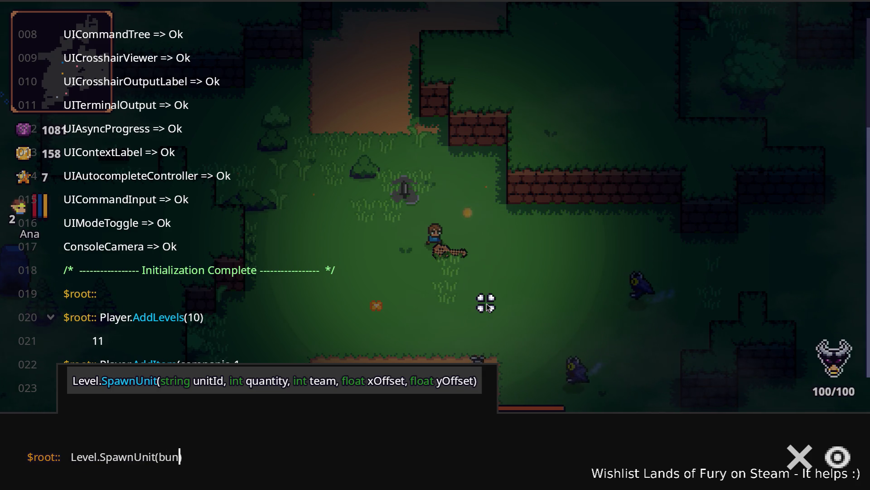
text(,3,2,80,0)
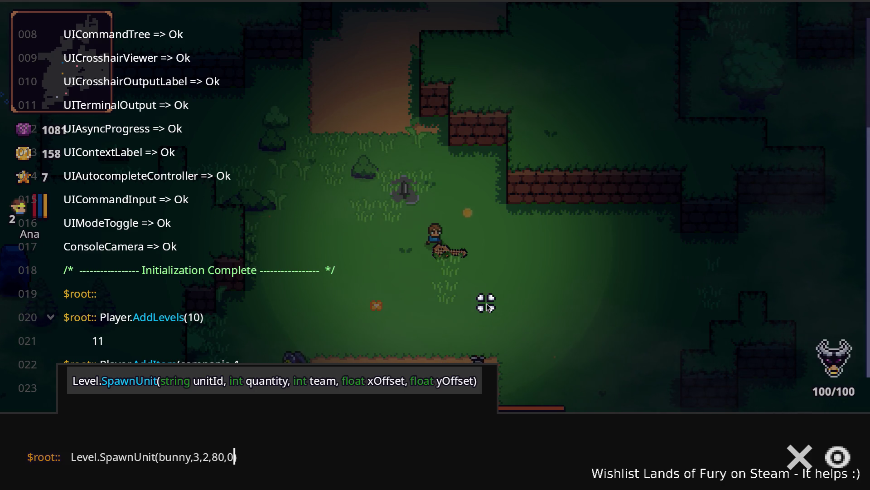
key(Return)
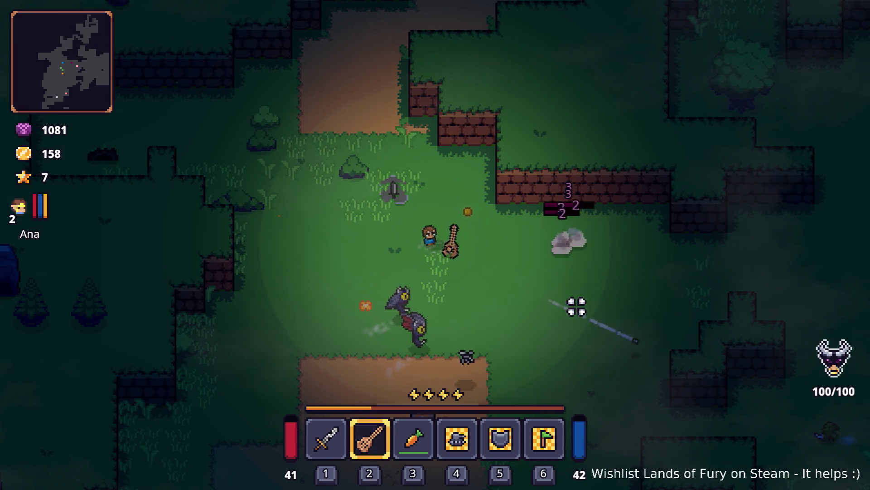
Shoot the spawned bunnies and approaching enemies while moving down-right.
click(629, 229)
click(632, 235)
click(631, 233)
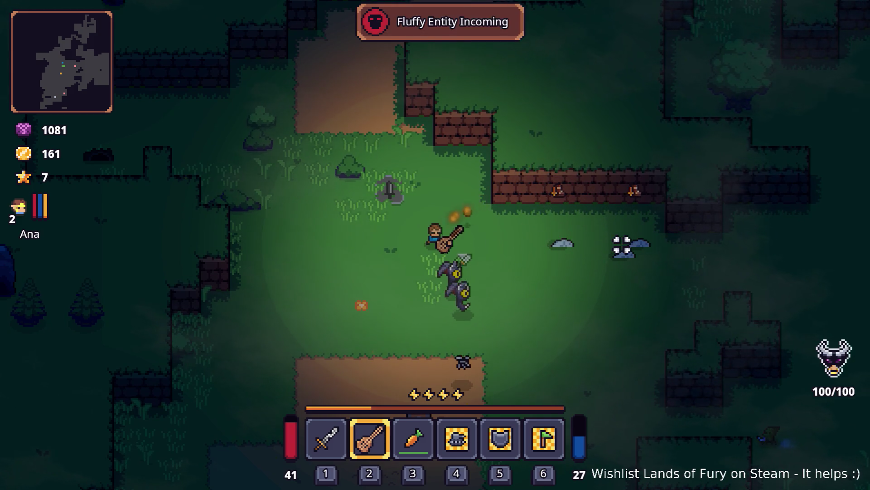
key(s)
key(d)
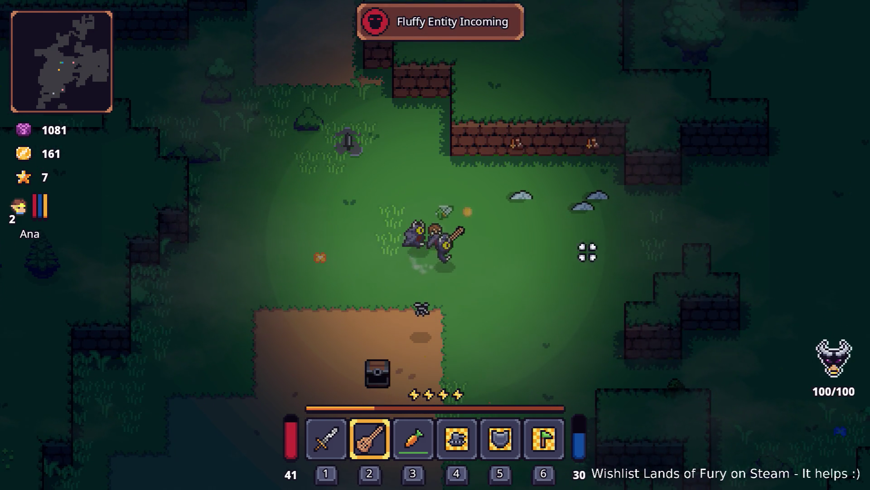
key(s)
key(d)
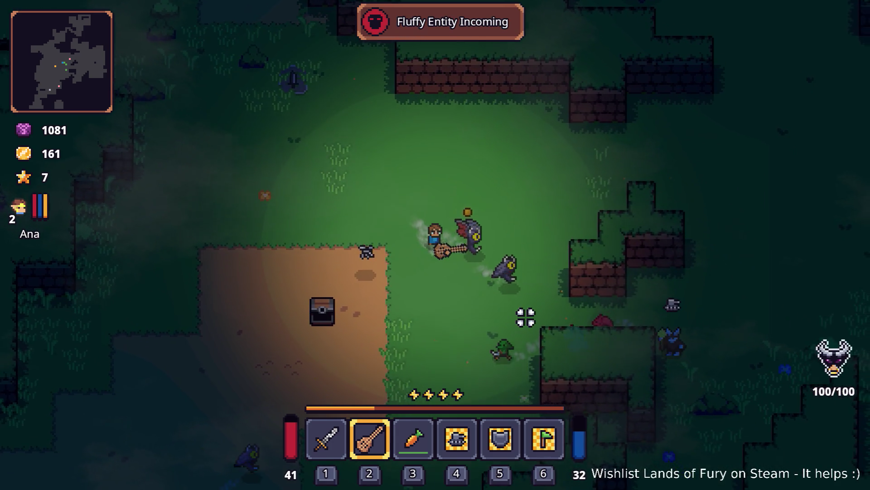
key(s)
key(d)
click(608, 332)
click(644, 264)
click(645, 259)
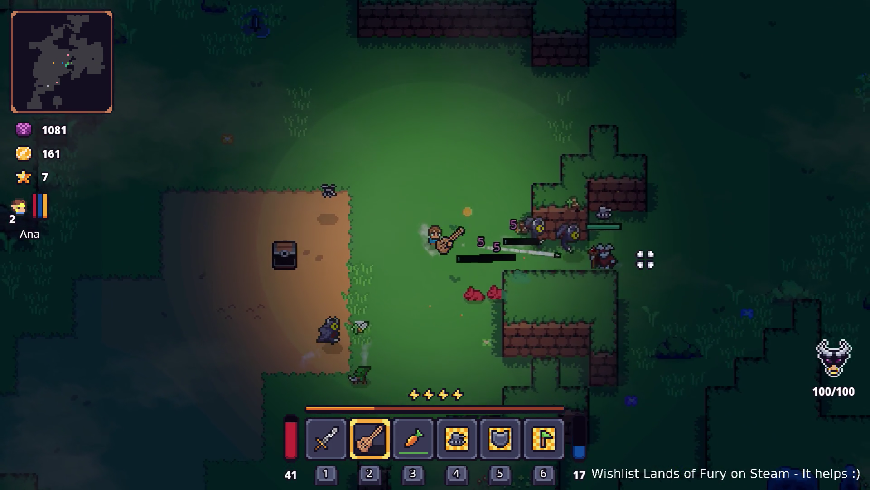
key(s)
key(d)
click(645, 259)
click(644, 256)
click(641, 254)
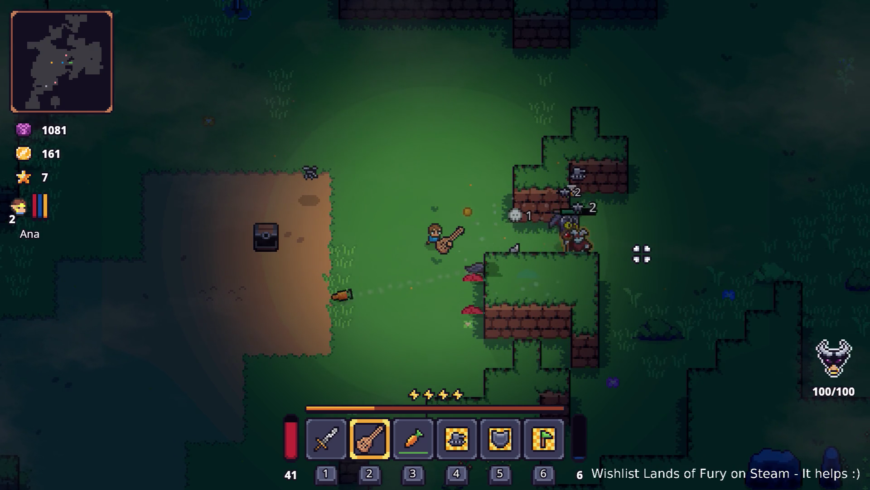
Reposition beside the nearby monster and fire beams at it.
key(d)
key(d)
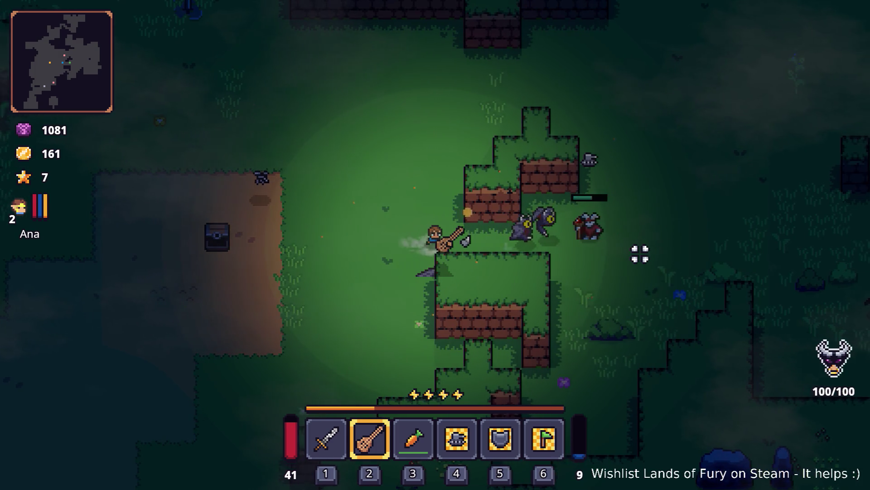
click(640, 252)
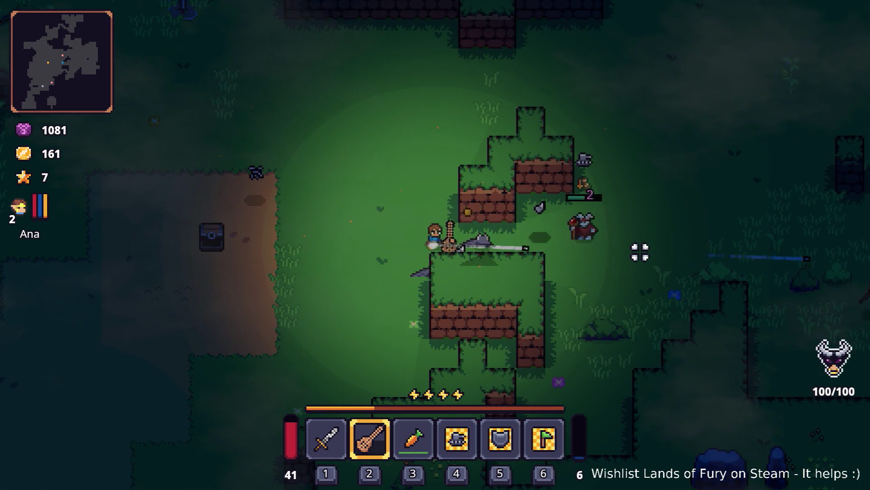
click(635, 239)
key(a)
key(s)
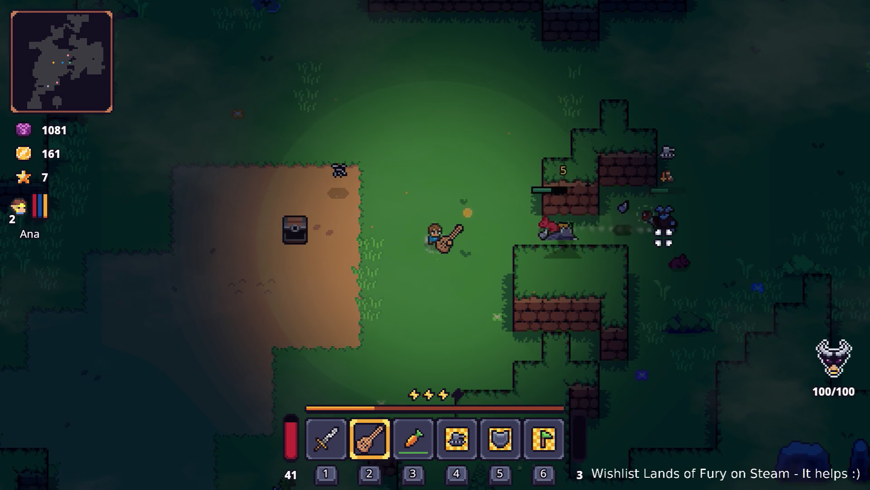
key(a)
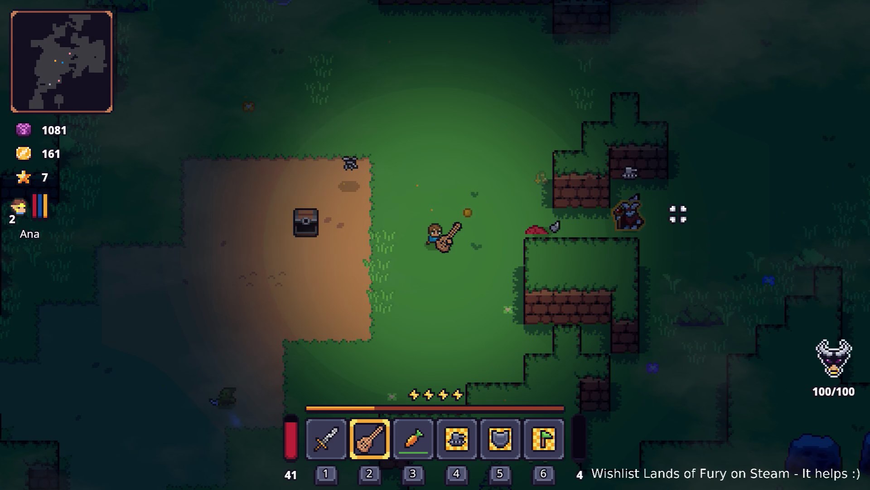
key(d)
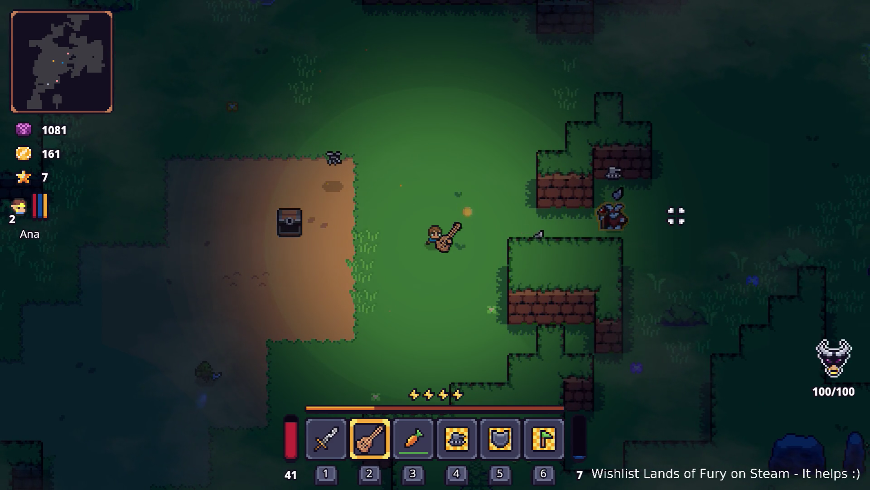
key(d)
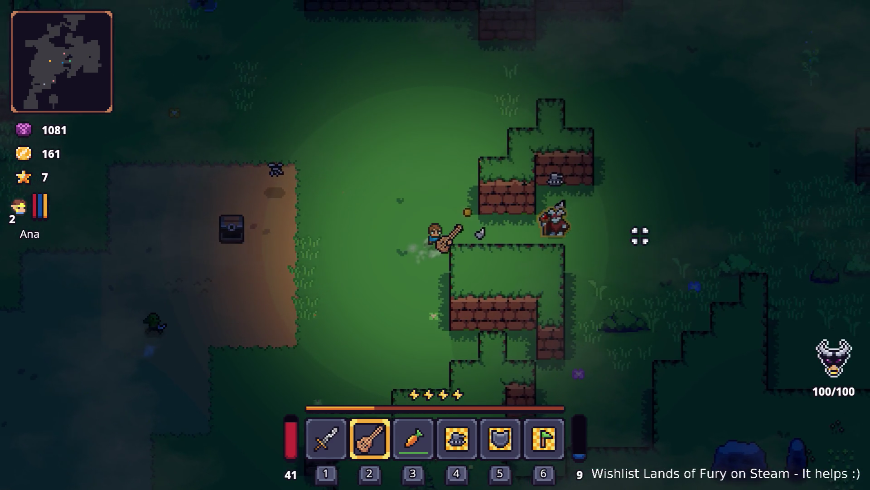
key(d)
key(w)
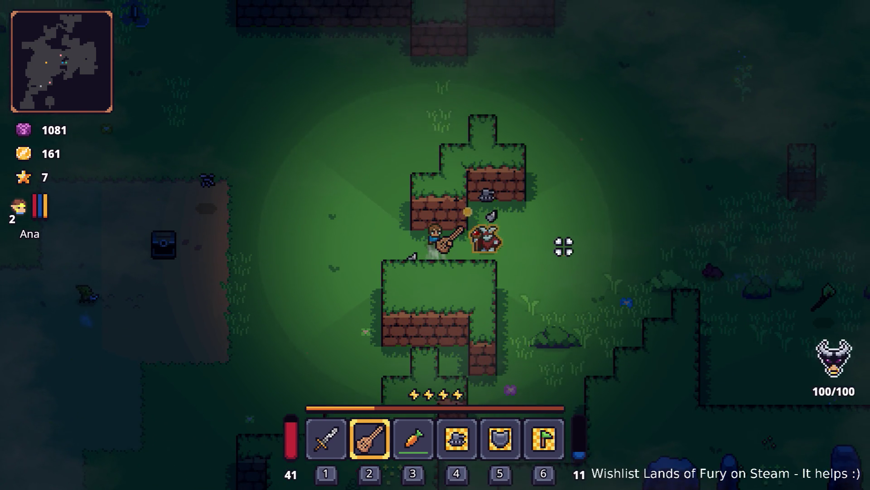
key(s)
click(584, 243)
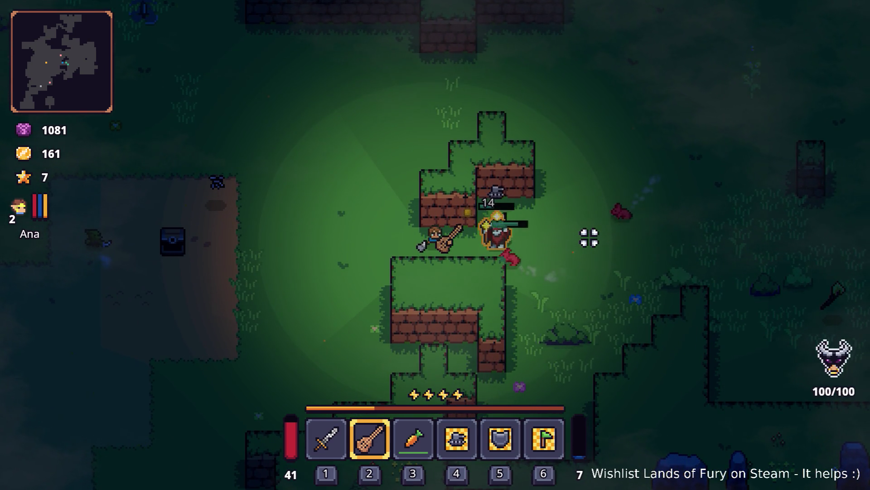
key(a)
click(589, 236)
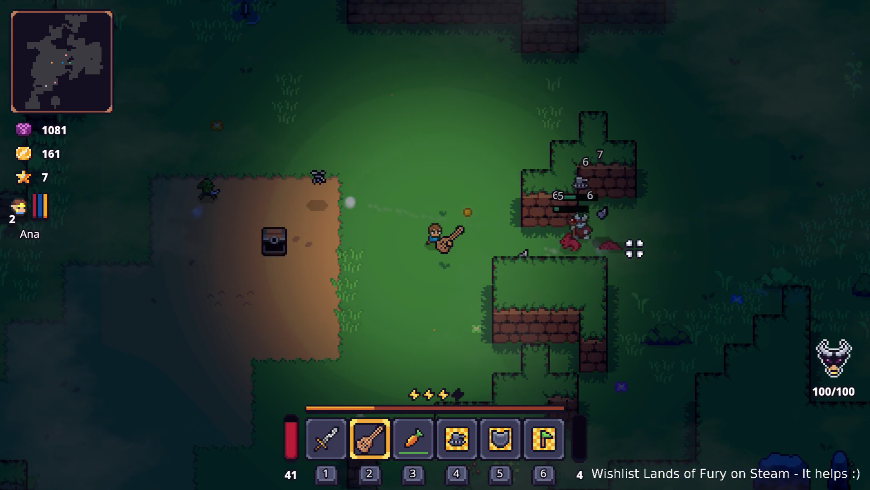
Walk over the dropped loot and switch to the sword.
key(a)
key(w)
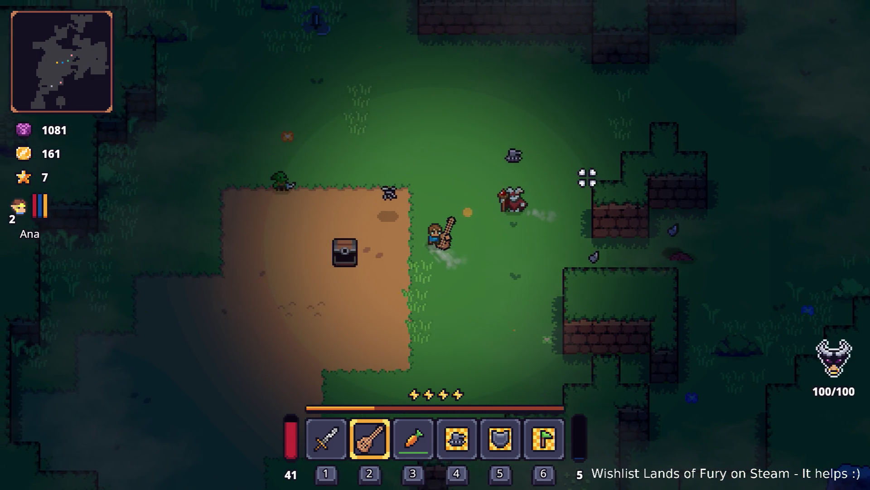
key(a)
key(w)
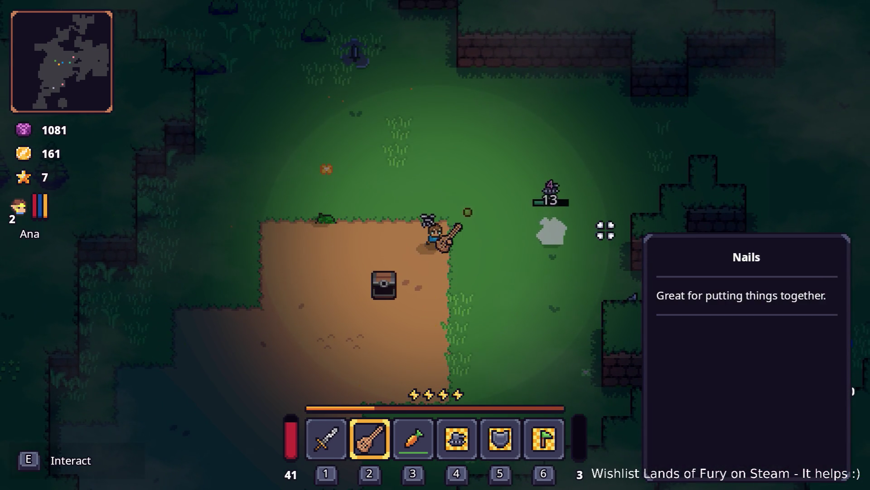
key(d)
key(s)
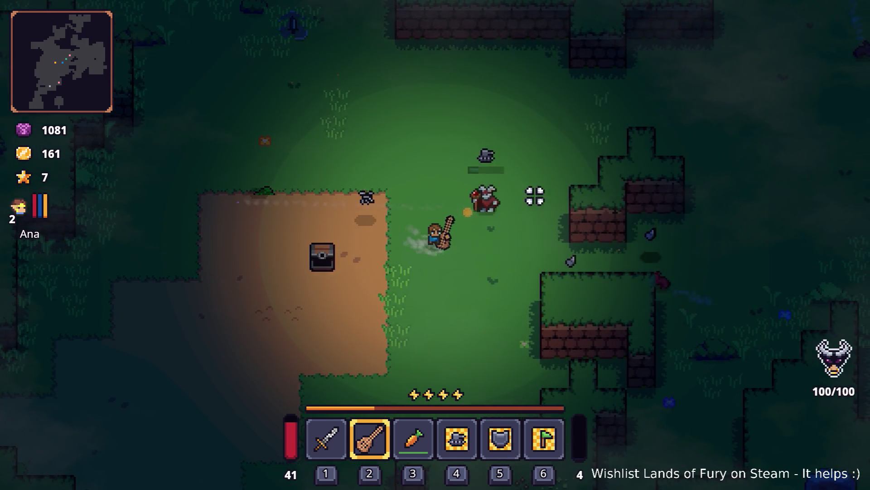
key(1)
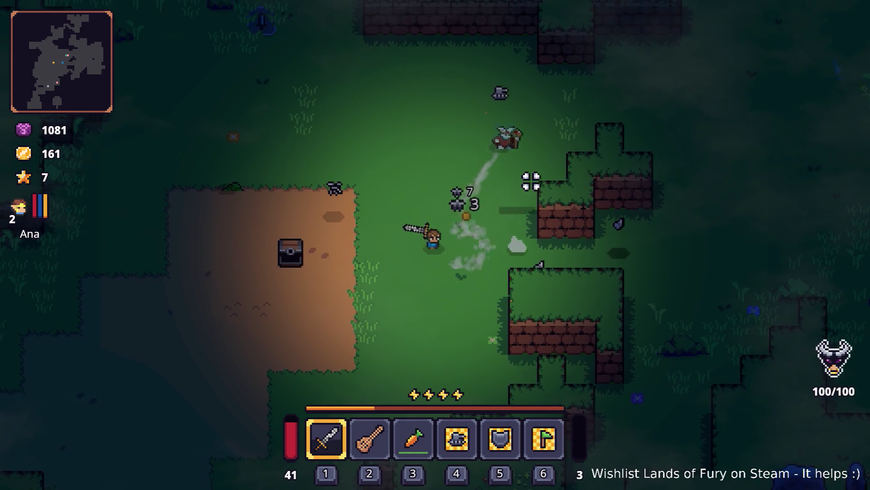
Cut down the red knight and red slimes, collecting coins to reach 322 gold.
key(w)
key(w)
key(d)
key(s)
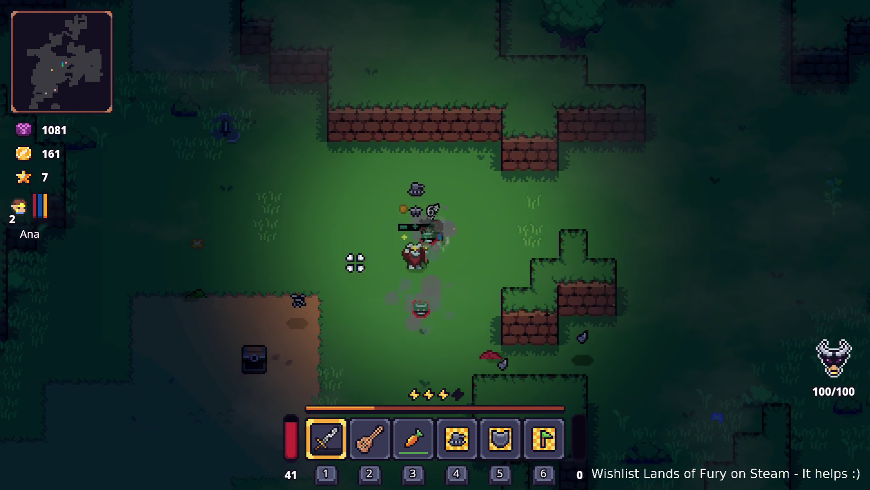
click(492, 223)
key(s)
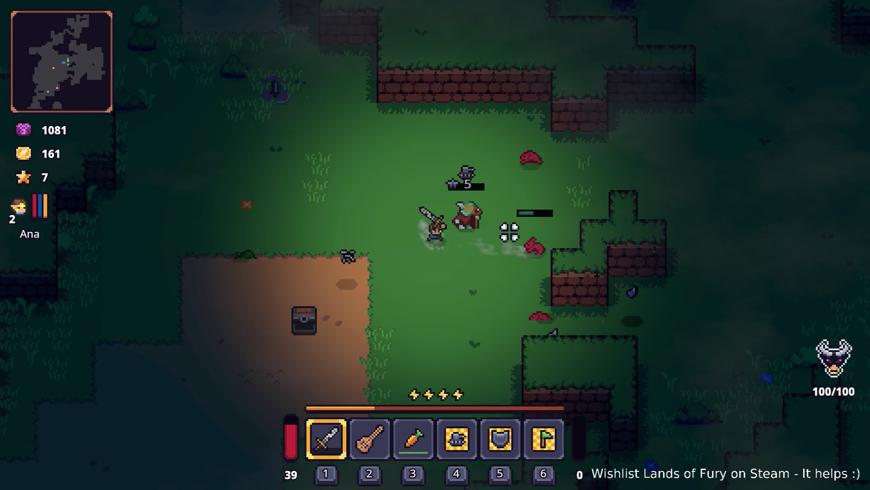
click(314, 295)
key(s)
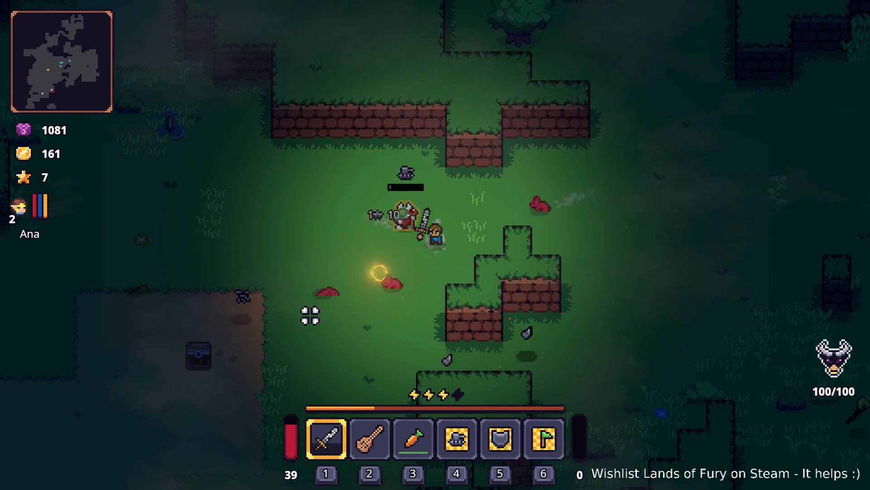
click(507, 217)
key(w)
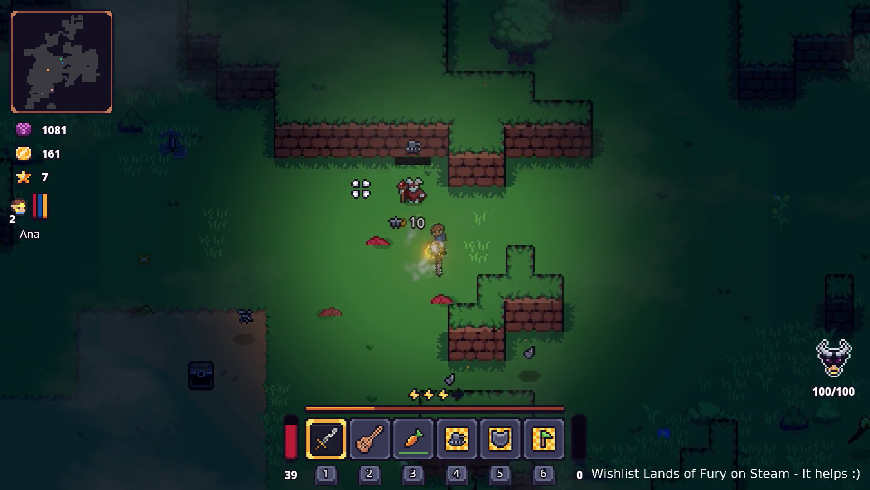
click(361, 186)
Pick up the Bunny Boots and equip them in the boots slot.
key(e)
key(s)
key(i)
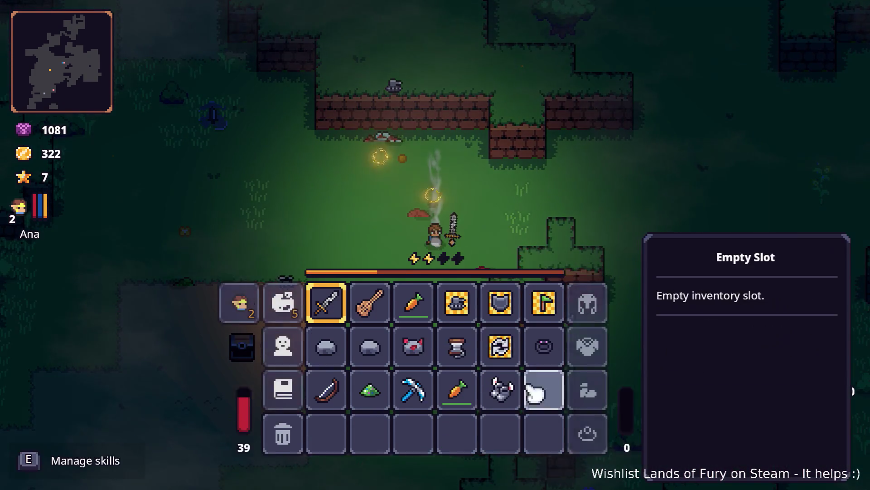
drag(500, 417, 517, 426)
click(594, 428)
Close the inventory and explore the forest paths and clearings.
key(i)
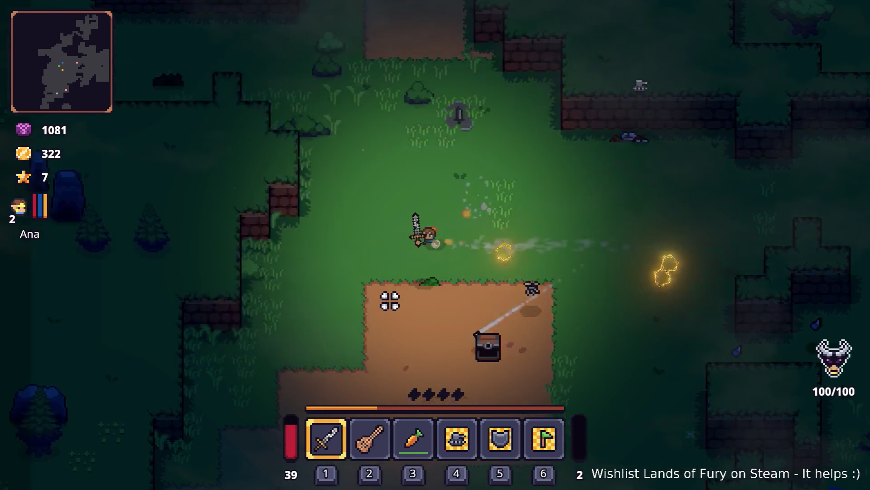
key(a)
key(s)
key(d)
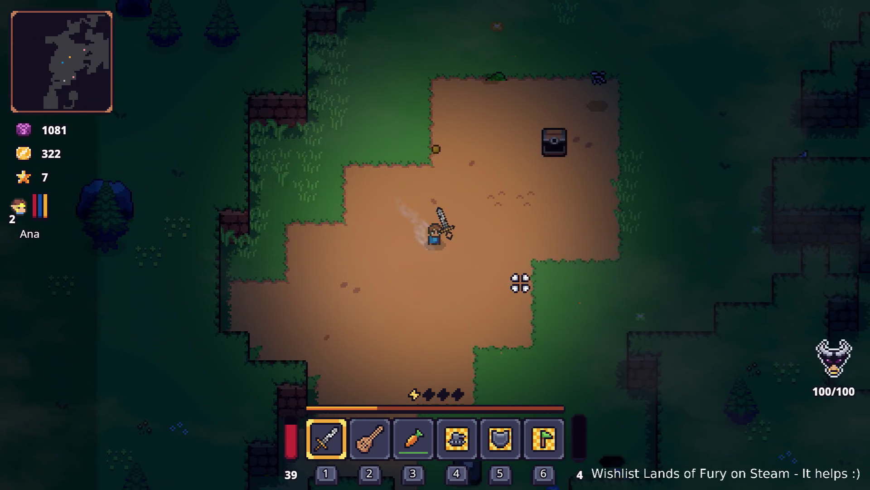
key(w)
key(w)
key(d)
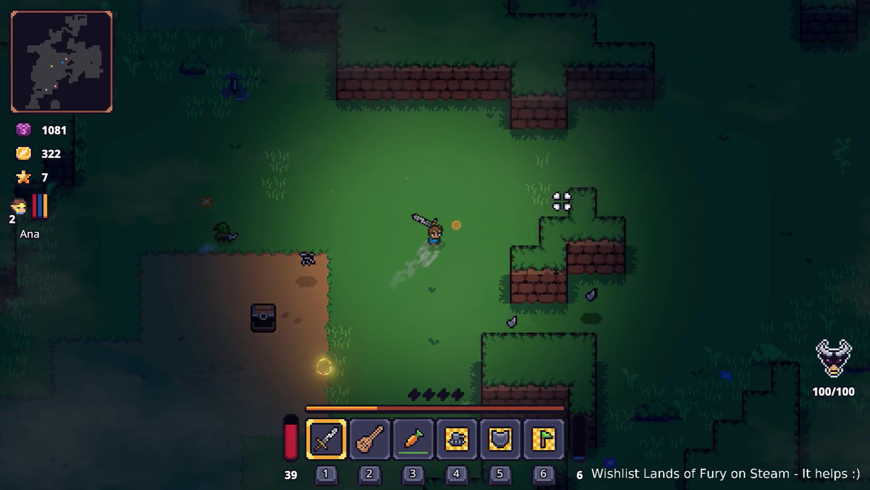
key(d)
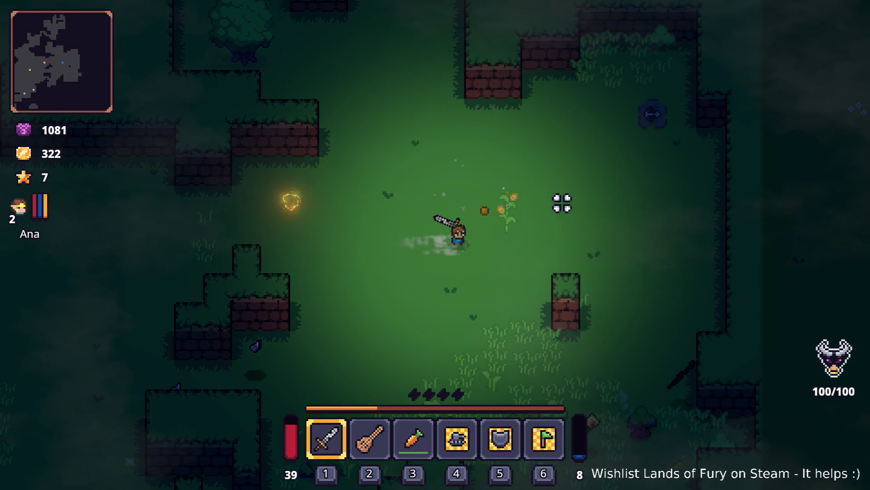
key(s)
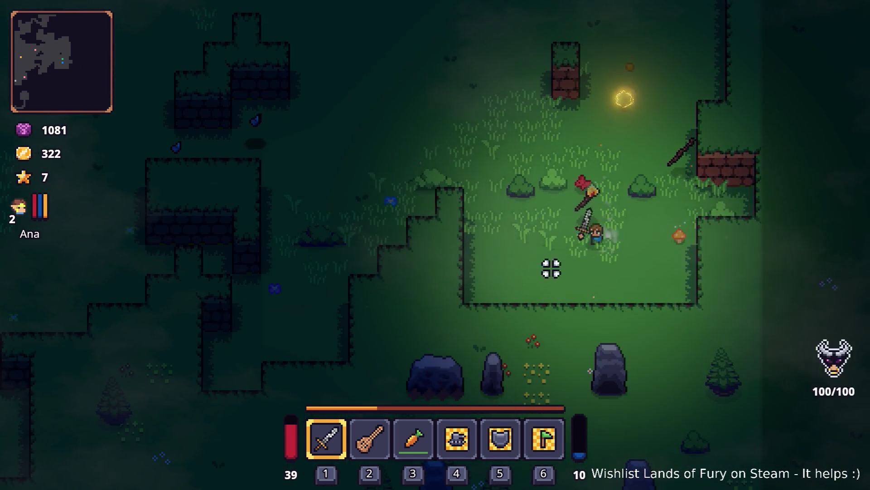
key(w)
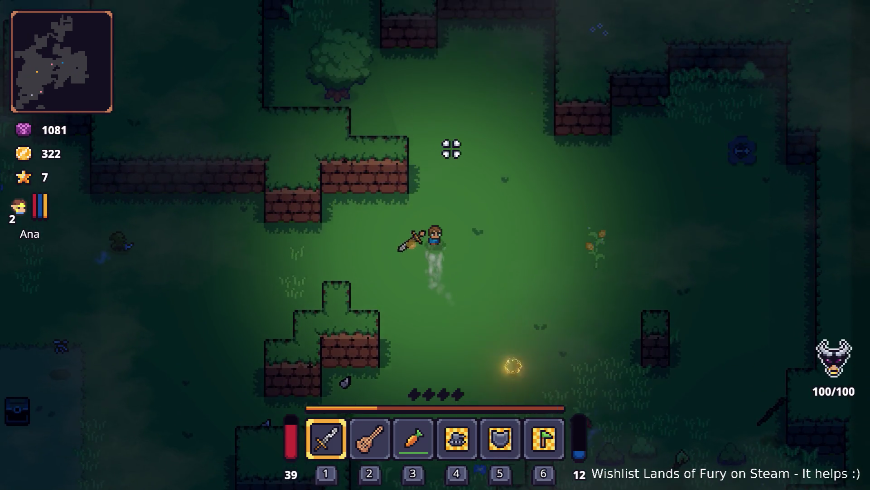
key(s)
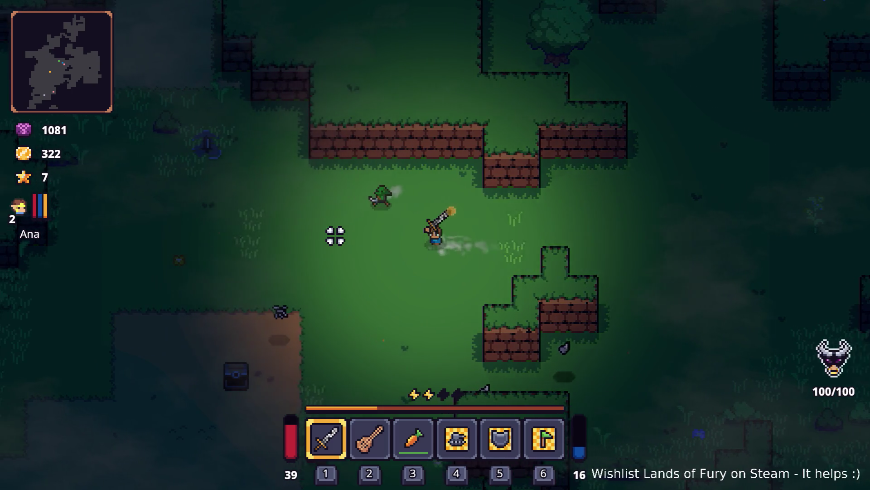
key(a)
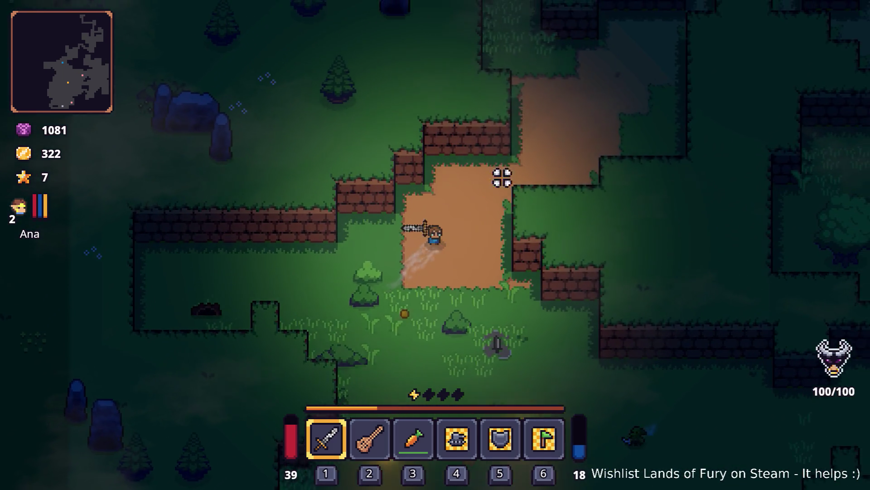
key(w)
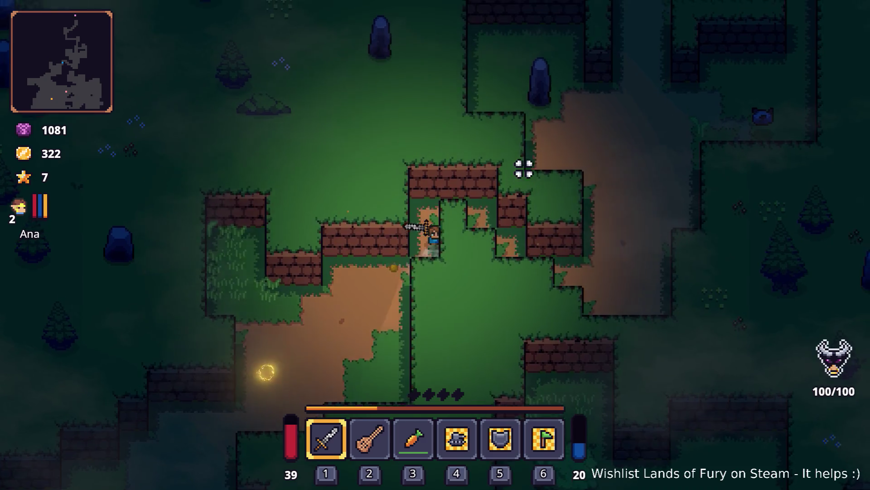
key(d)
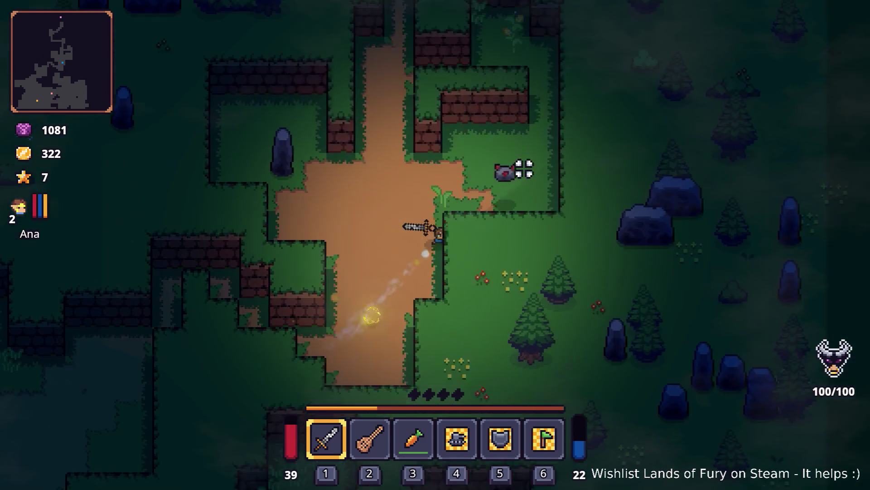
key(w)
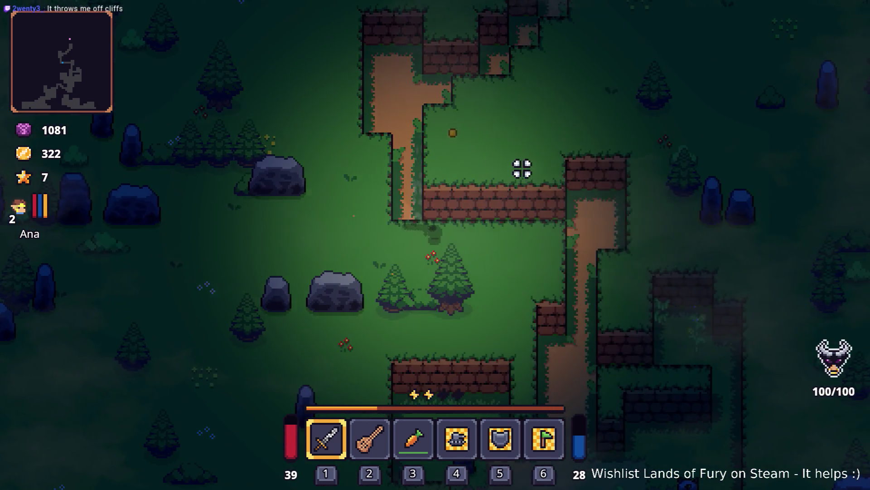
key(d)
key(s)
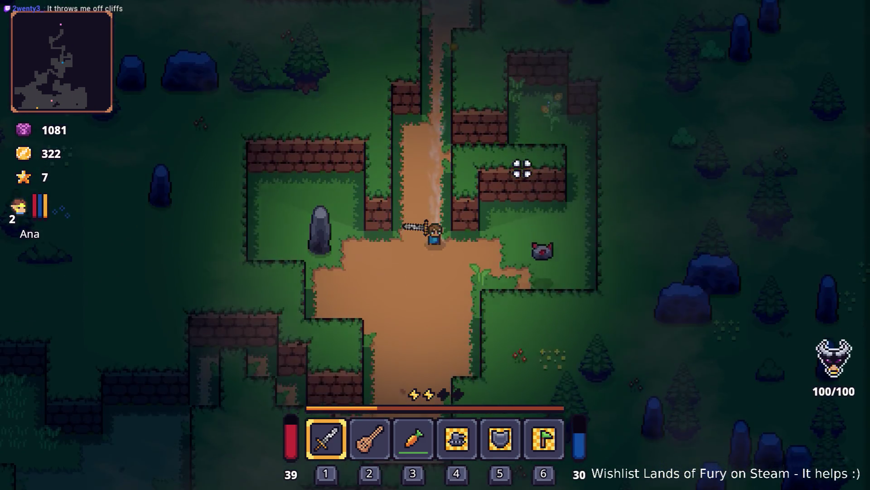
key(s)
key(a)
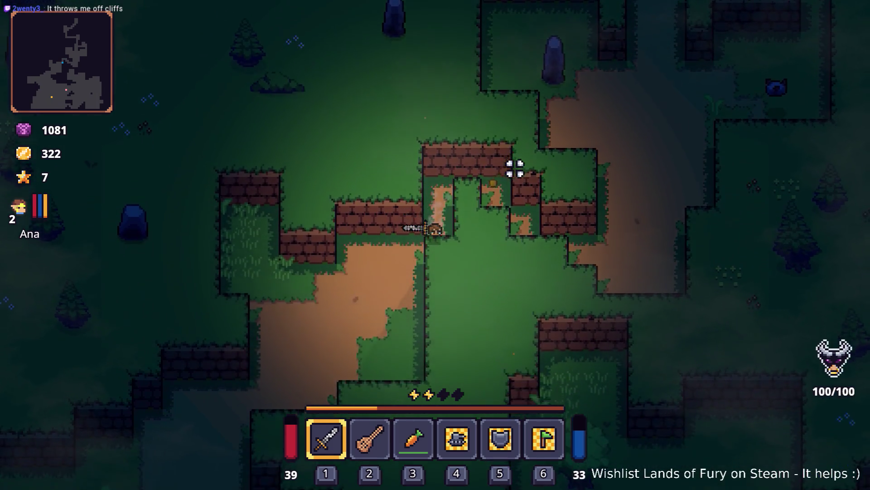
Dash around and slash the burrowing enemy until it is defeated.
click(515, 168)
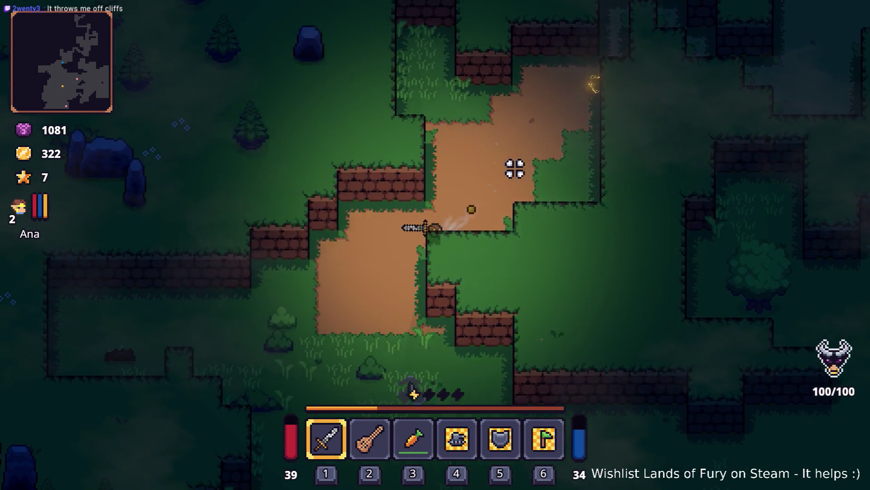
key(s)
key(space)
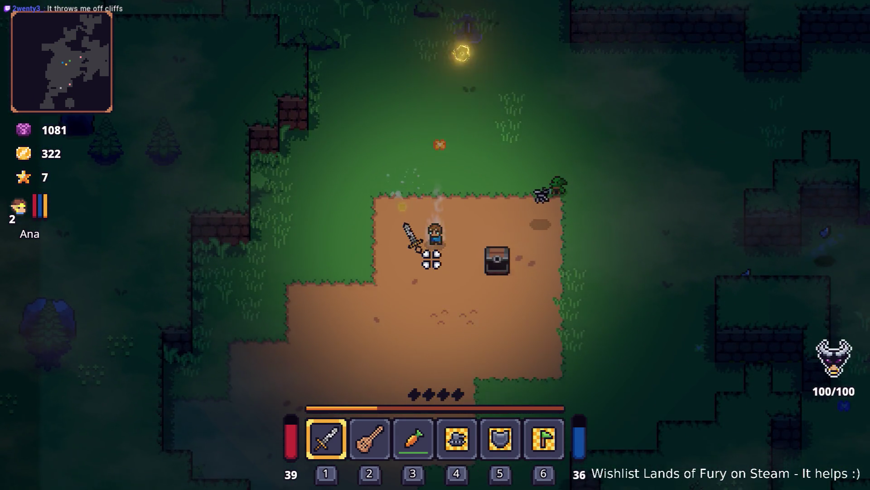
key(s)
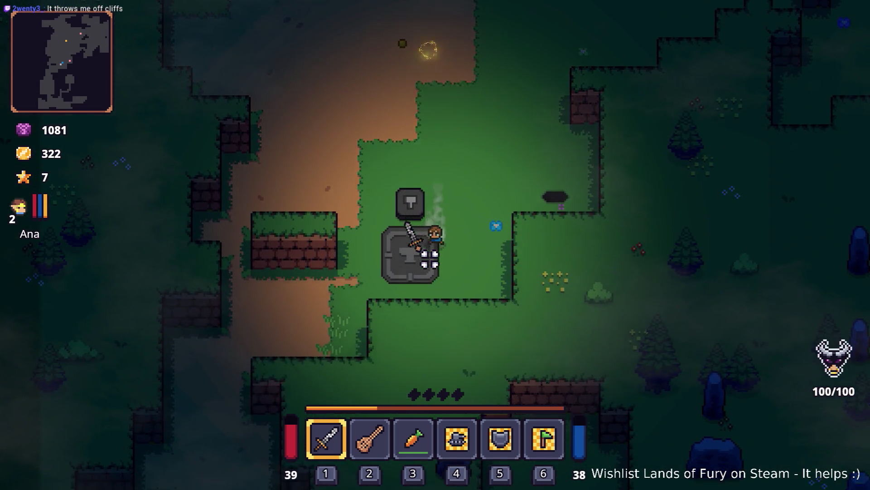
key(a)
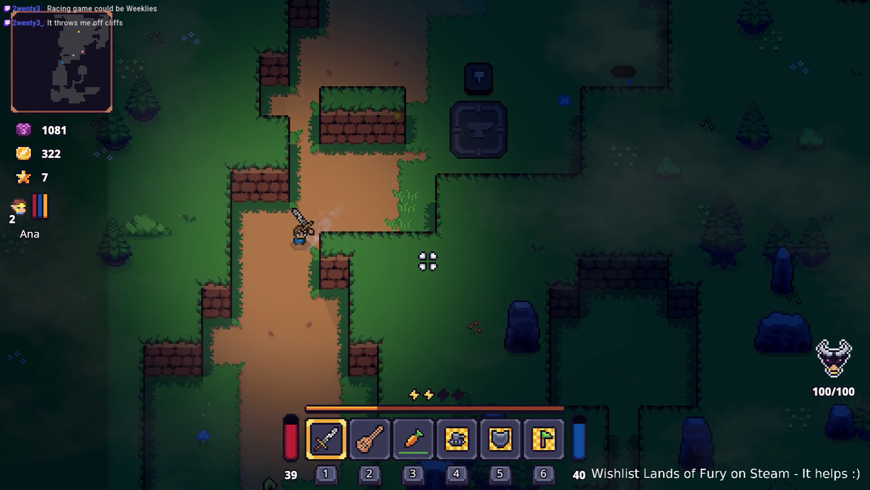
key(s)
key(space)
key(s)
click(443, 178)
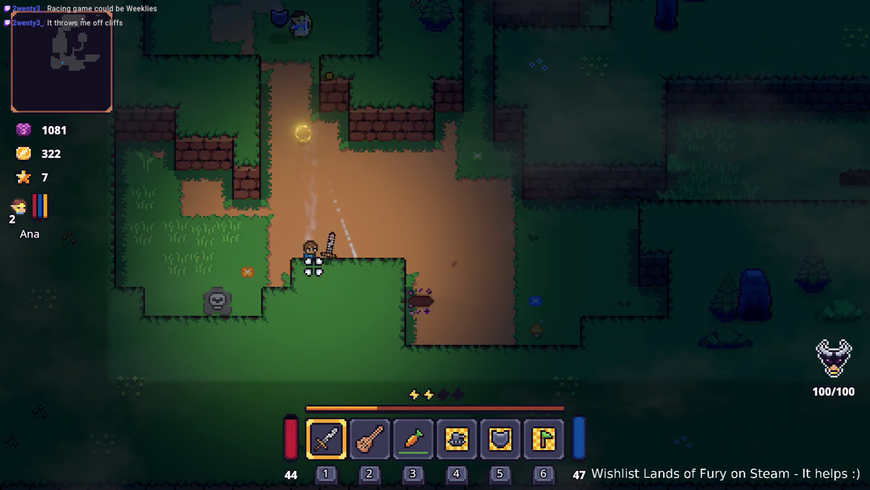
key(d)
key(space)
key(w)
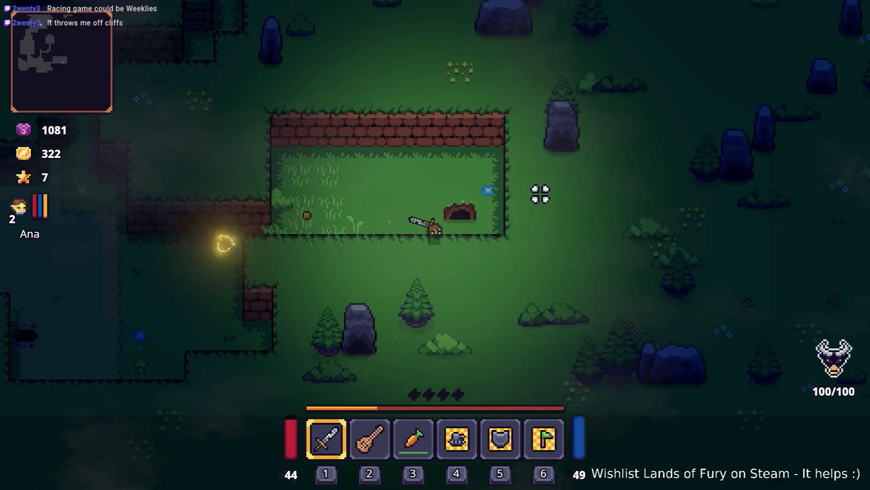
click(502, 169)
click(471, 184)
click(468, 189)
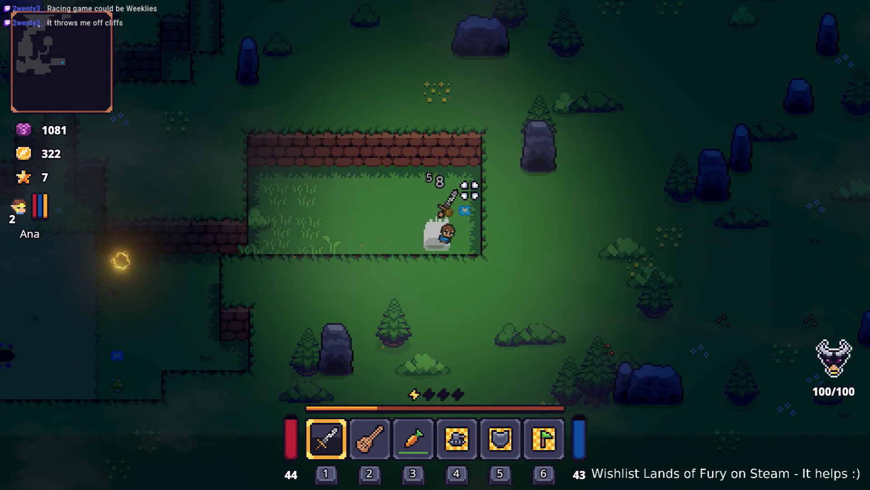
key(a)
key(space)
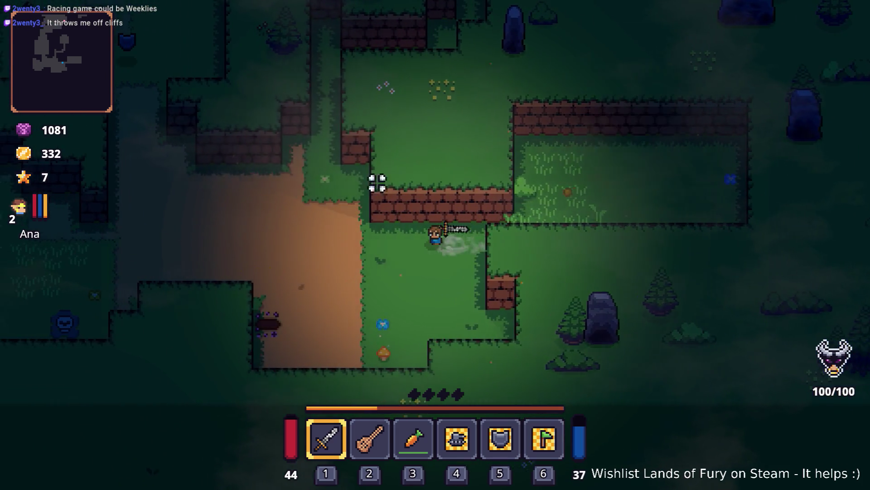
click(386, 177)
key(a)
Move the pickaxe into the carrot's hotbar slot 3.
key(Tab)
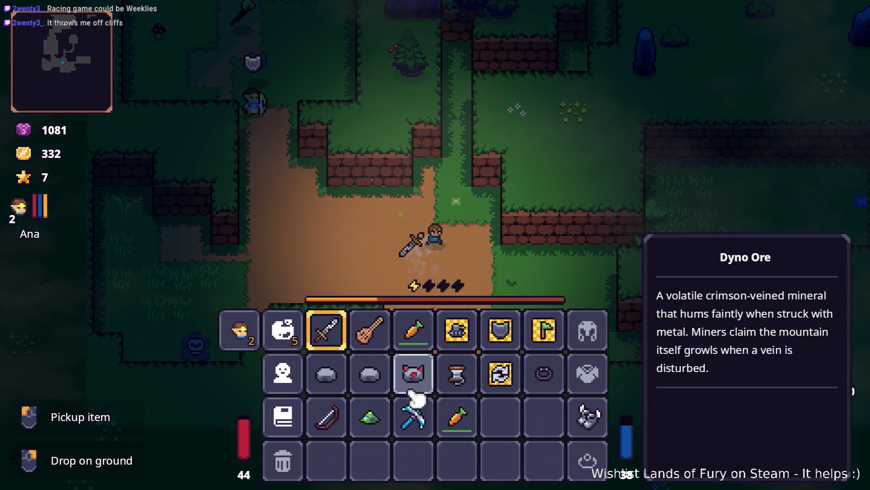
click(414, 337)
key(Tab)
Pause the game and quit to the desktop.
key(w)
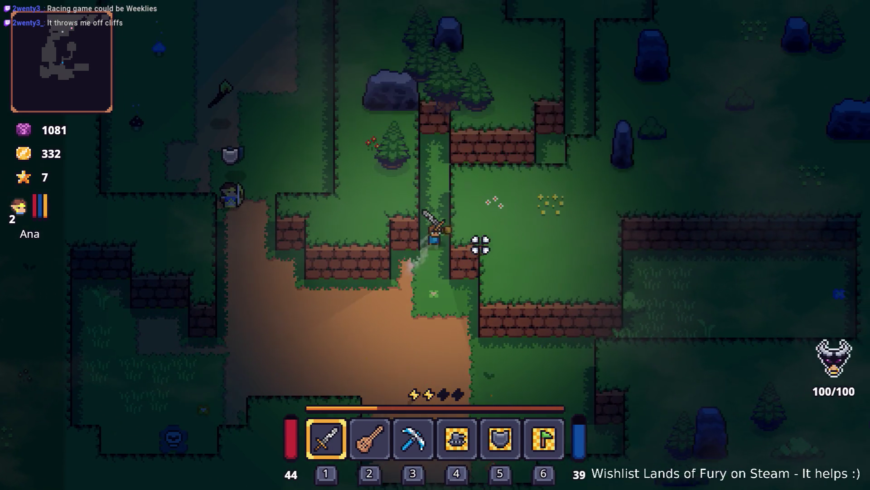
key(Escape)
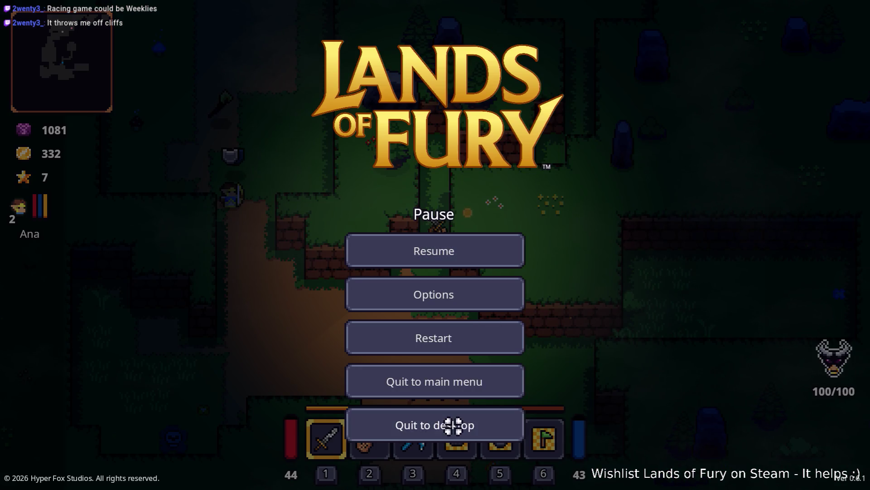
click(453, 423)
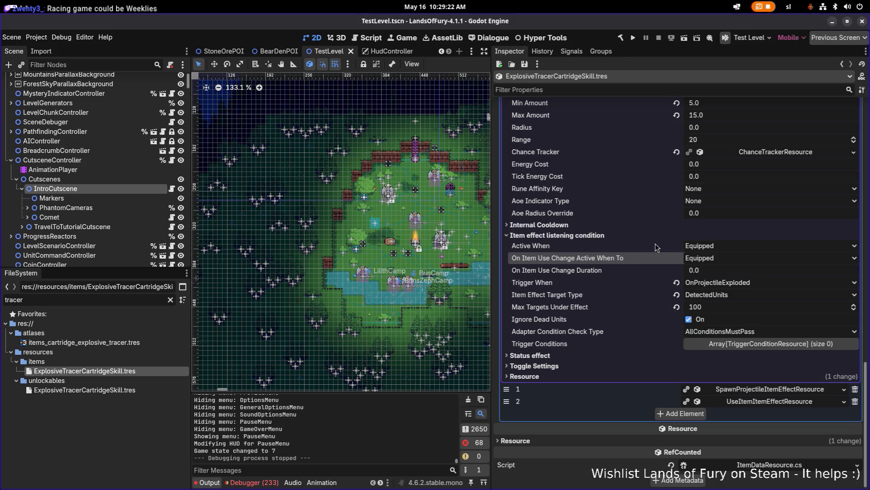
Expand the skill's first spawn-projectile effect to see its projectile data.
scroll(657, 247, up, 5)
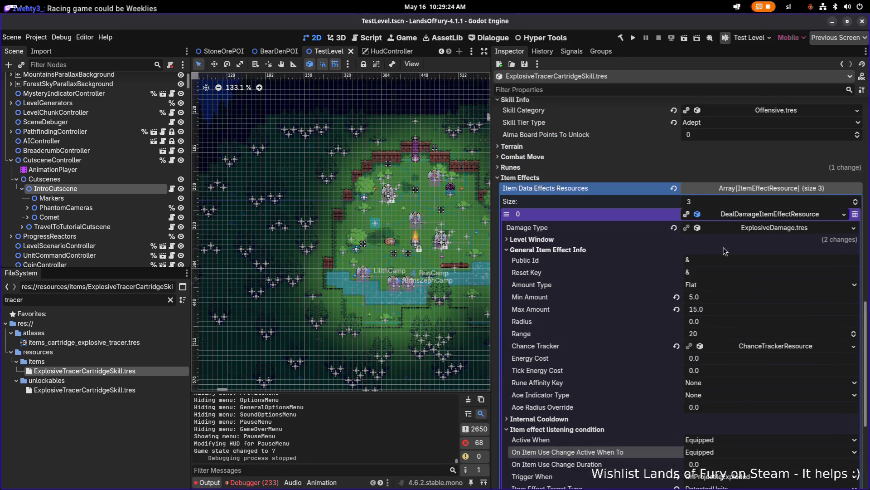
scroll(725, 252, down, 5)
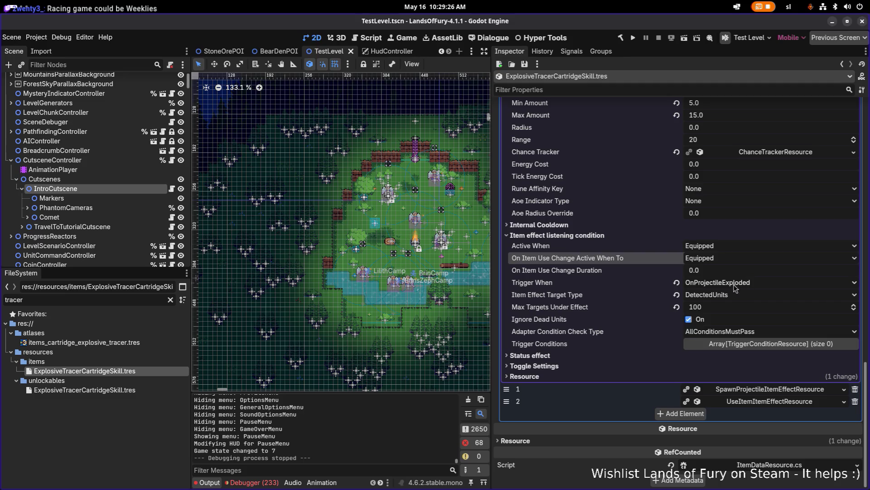
scroll(716, 344, up, 1)
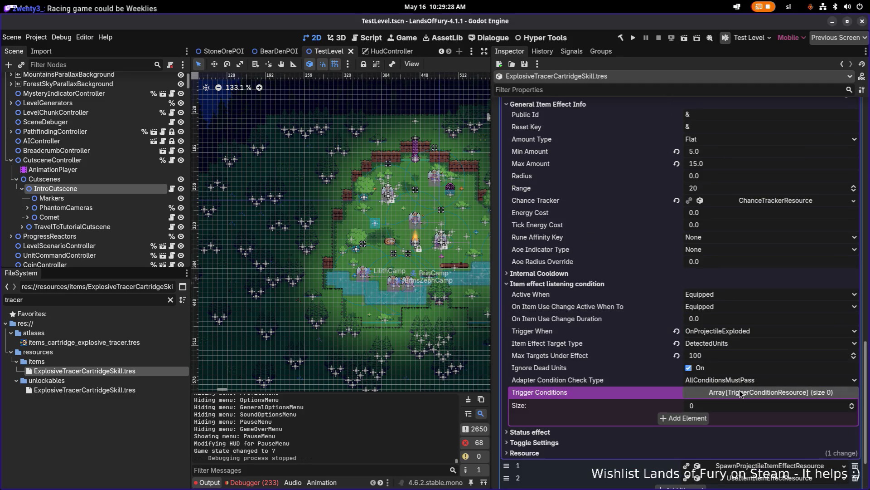
click(770, 437)
scroll(766, 385, down, 10)
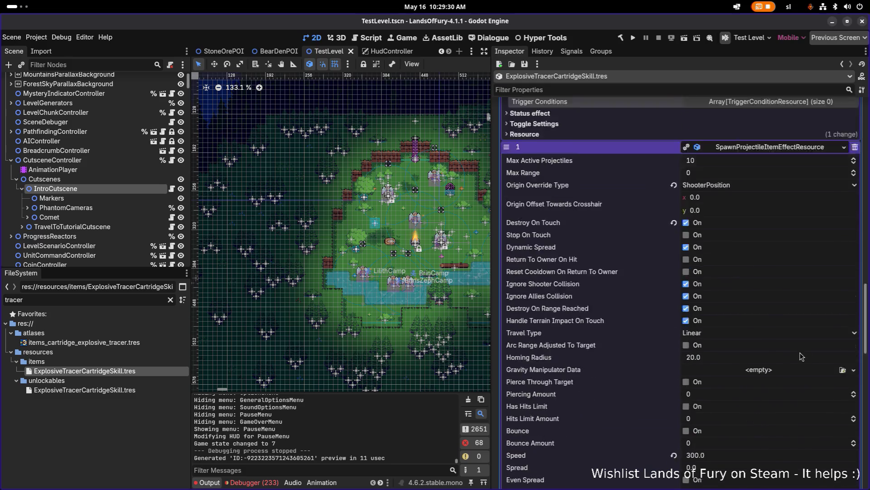
scroll(771, 376, down, 2)
Show TinyBullet.tres in the FileSystem and start duplicating it with Ctrl+D.
right_click(803, 329)
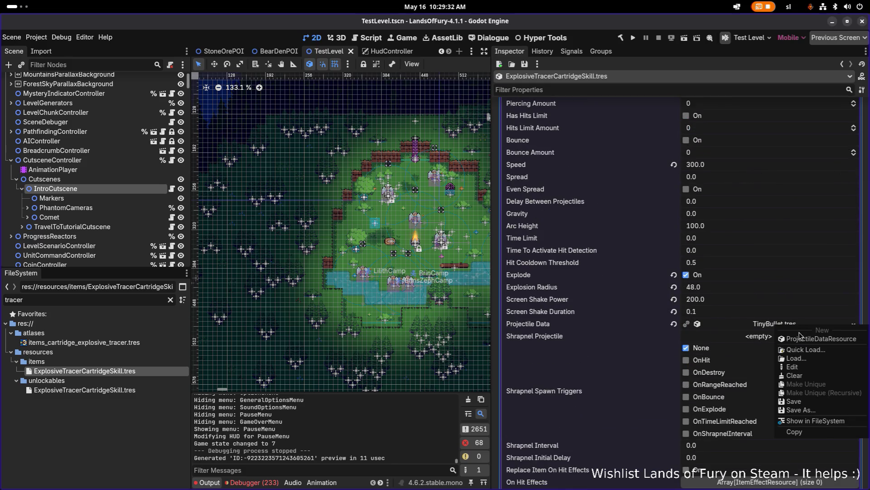
click(827, 423)
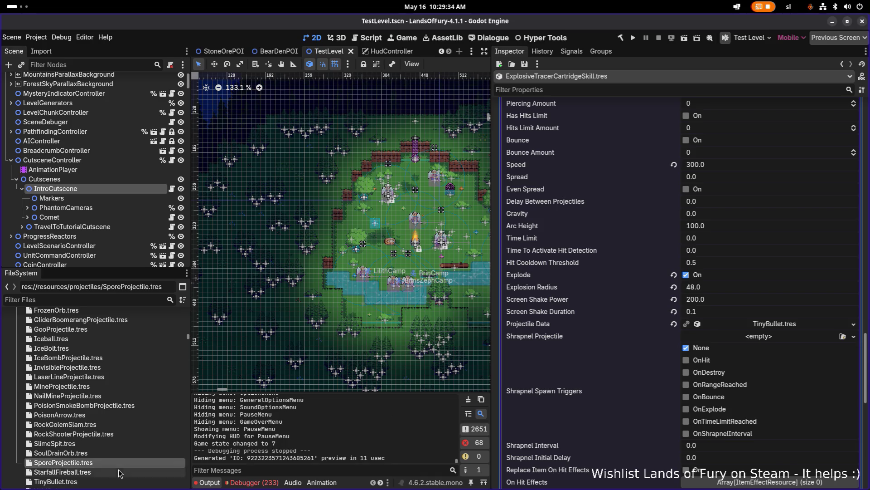
scroll(129, 421, down, 5)
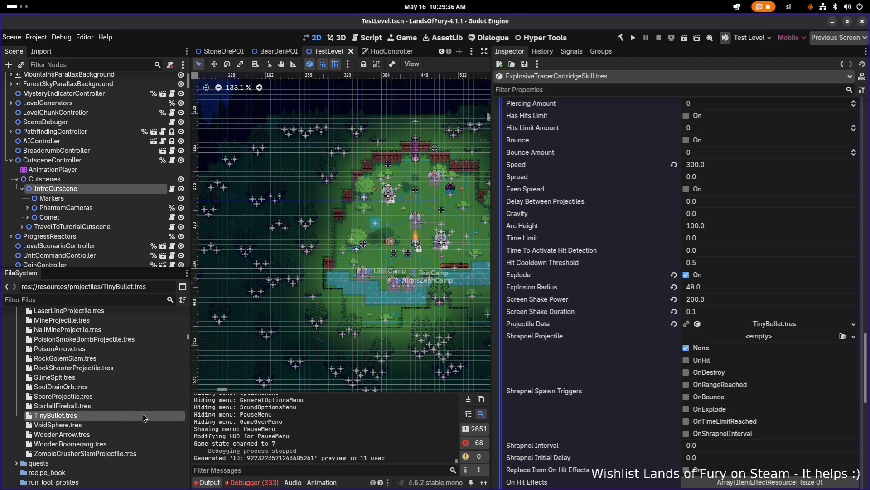
key(ctrl+d)
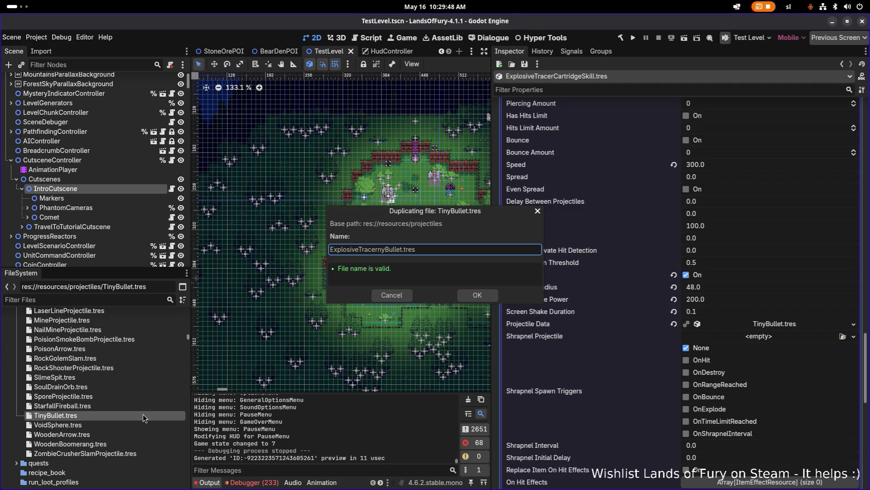
Confirm the duplicate and view TinyBullet.tres through a 'tinybul' file search.
key(Return)
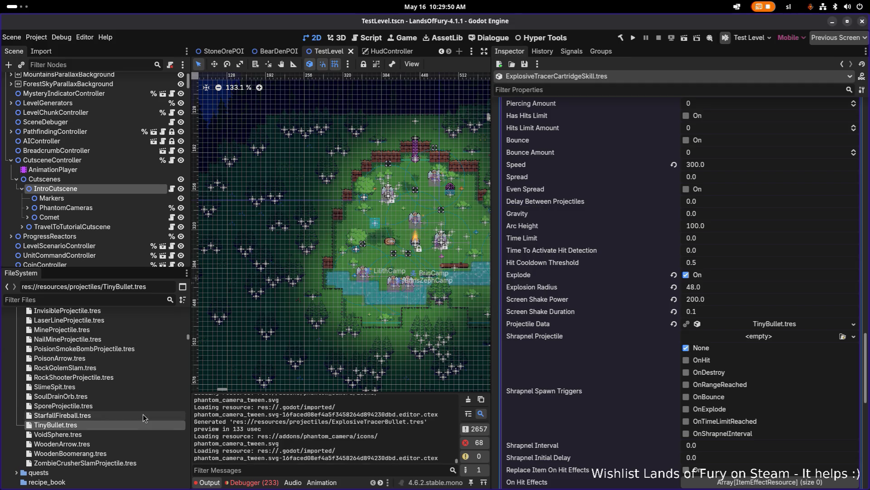
text(explosiv)
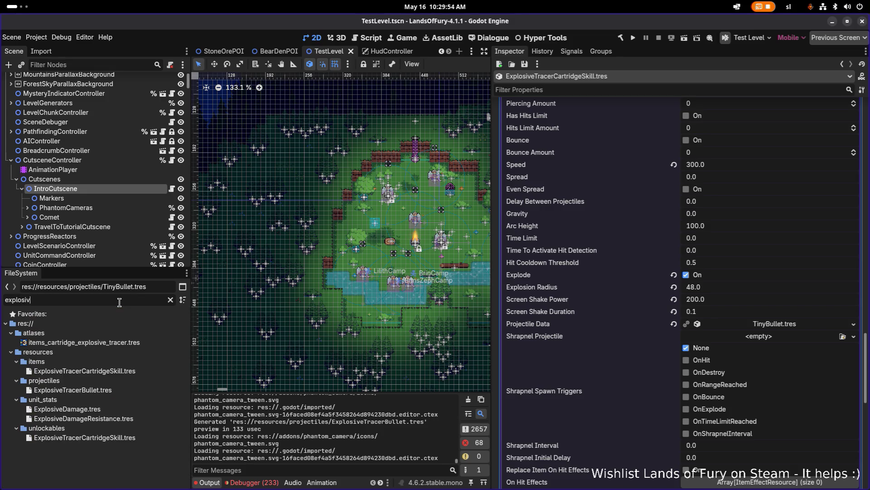
key(ctrl+a)
text(tinybul)
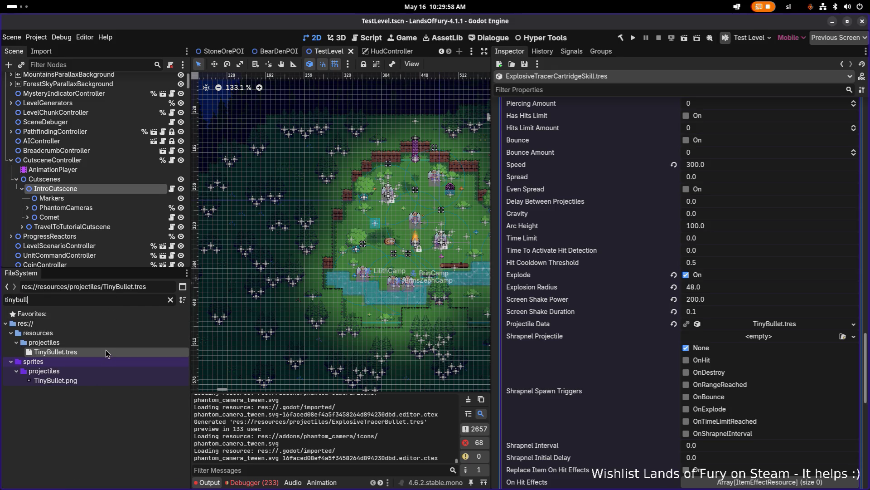
click(105, 349)
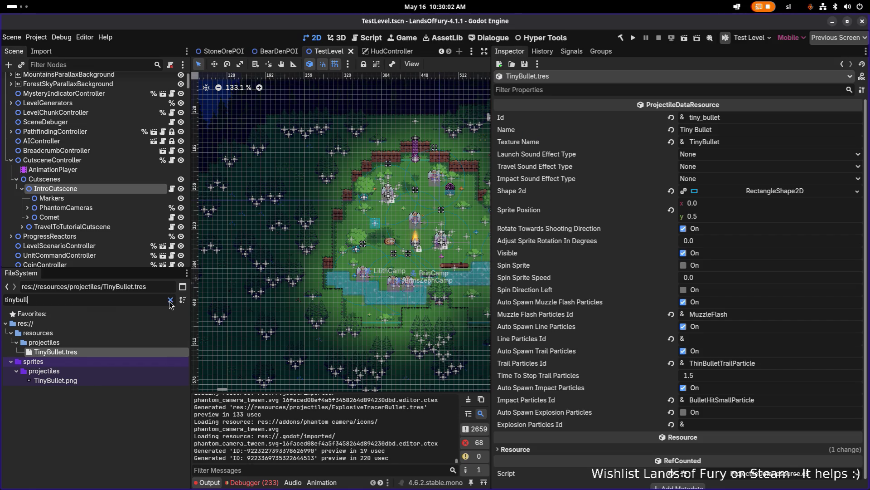
Filter for 'explosivet' and load ExplosiveTracerBullet.tres in the Inspector.
click(171, 300)
text(expl)
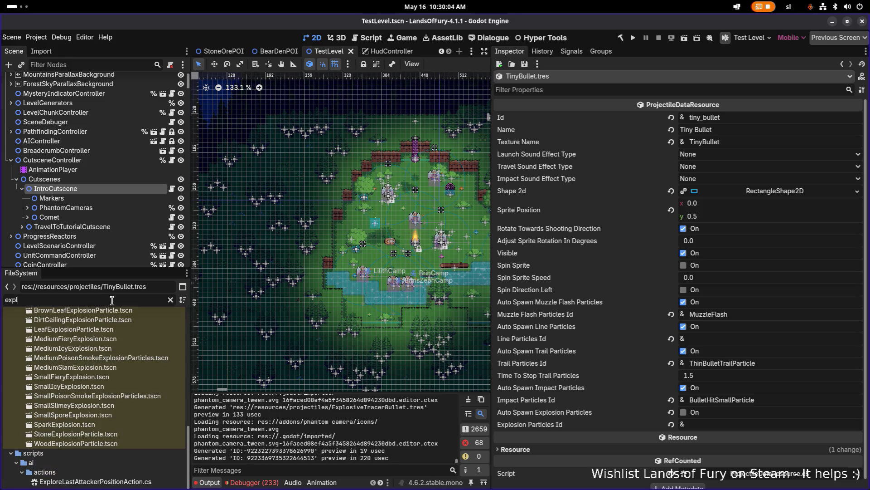
text(osivetra)
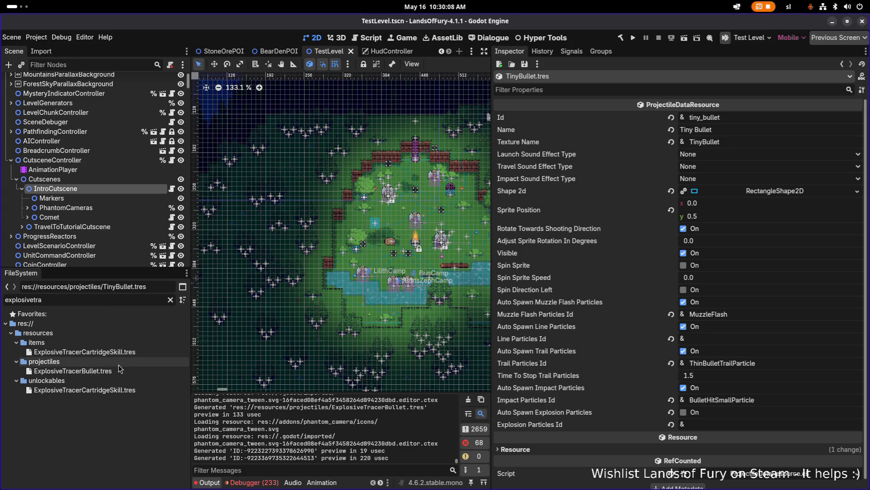
click(119, 370)
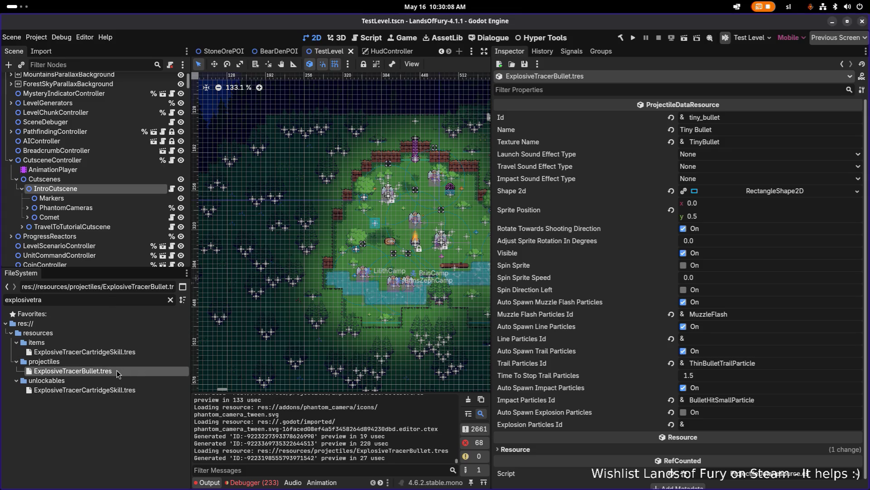
Set the bullet's Id to explosive_trace_bullet and Name to Explosive Tracer Bullet.
double_click(742, 117)
text(explosio)
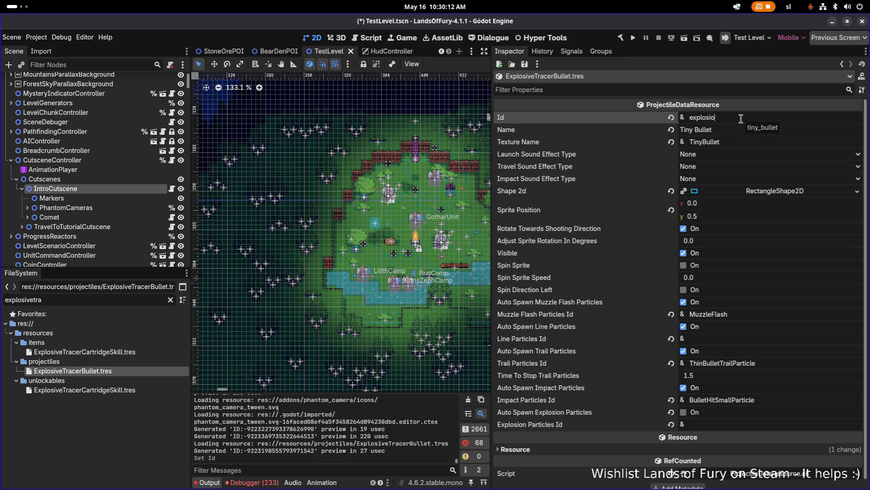
key(BackSpace)
text(ve_trace_bul)
text(let)
key(Tab)
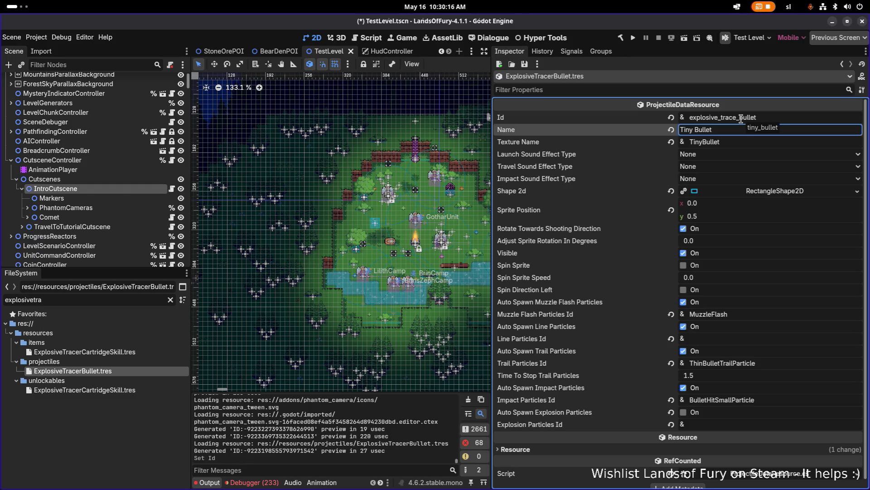
text(Explo)
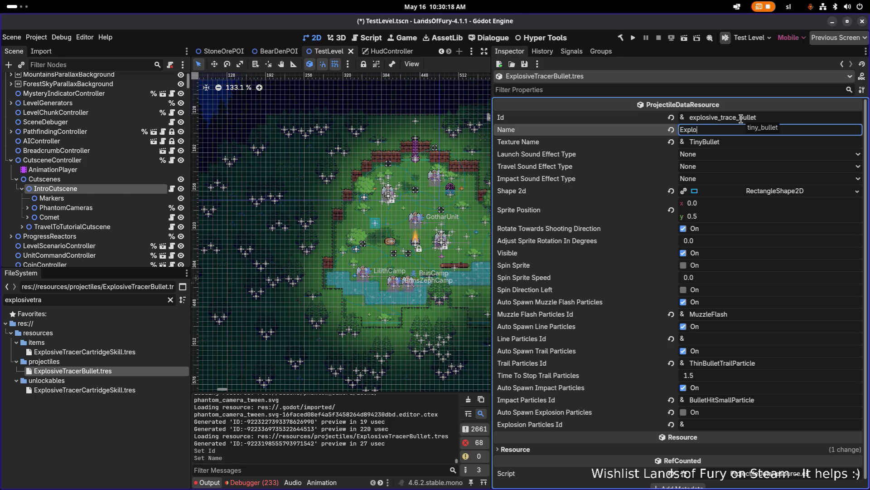
text(sive Tracer Bulle)
key(Tab)
Keep Texture Name as TinyBullet and turn on Auto Spawn Explosion Particles.
key(ctrl+a)
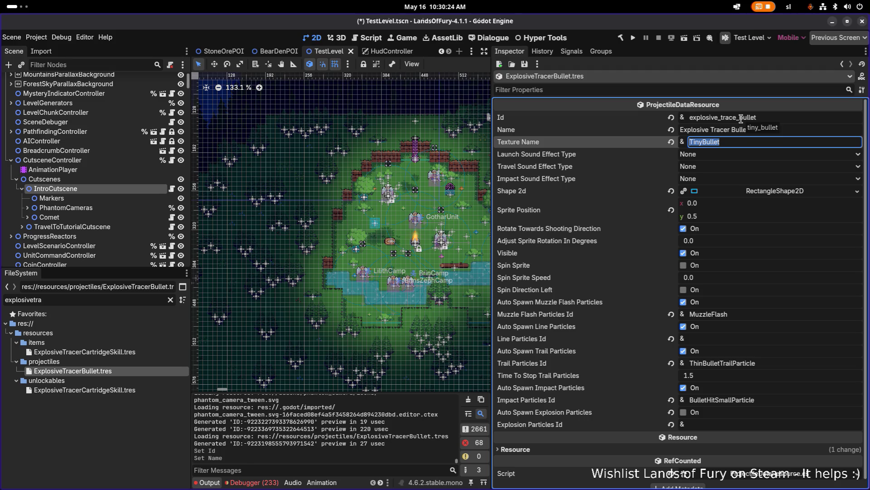
key(Return)
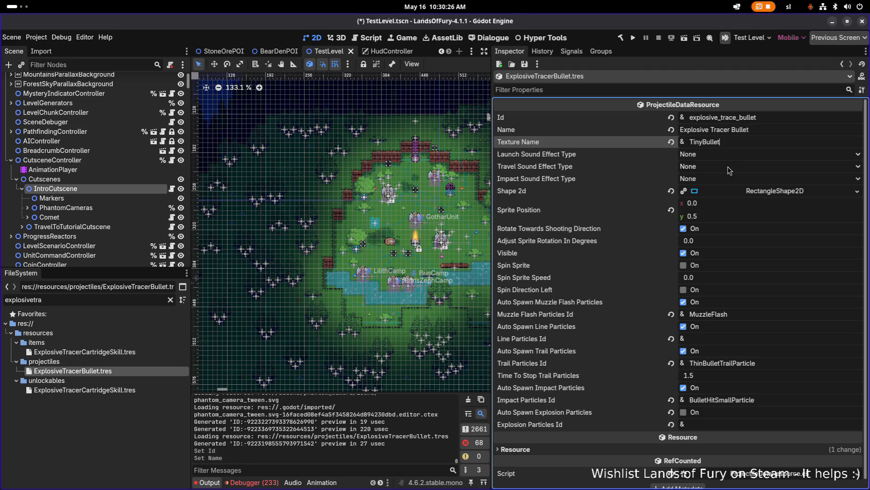
scroll(720, 203, down, 1)
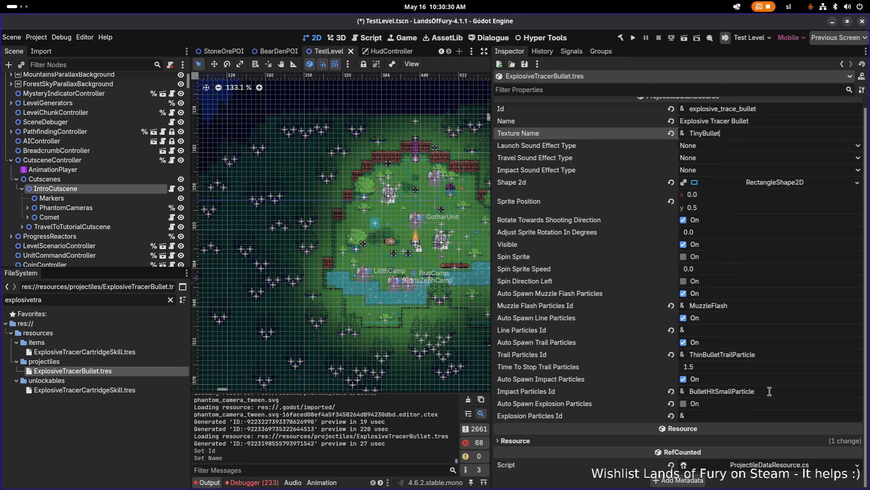
click(683, 403)
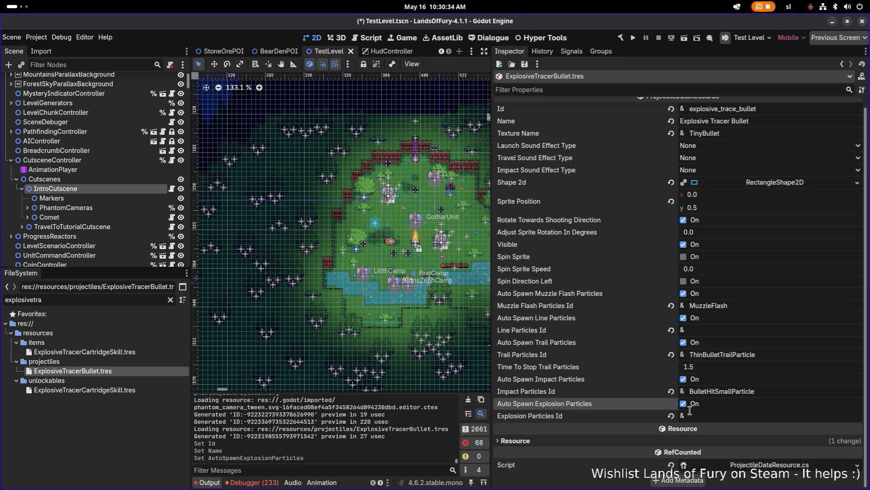
double_click(68, 301)
Search the FileSystem for 'explo', open SmallFieryExplosion.tscn and select its root node.
text(ep)
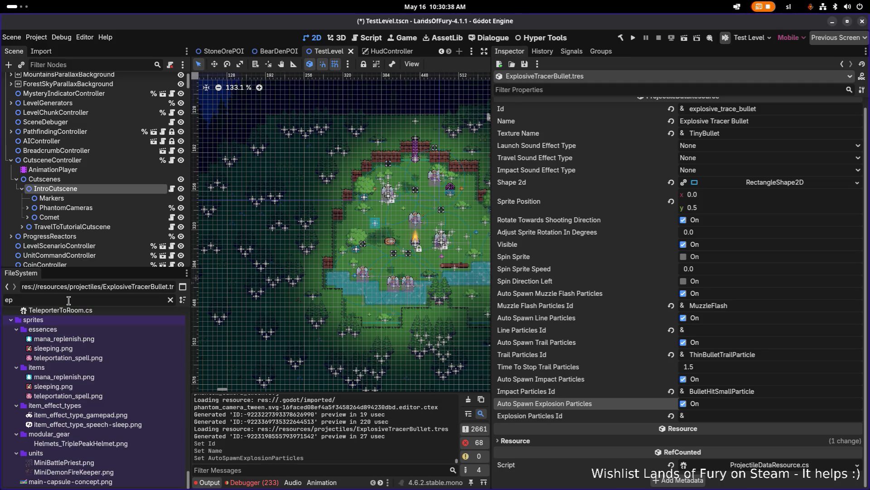
key(BackSpace)
text(xplosionpa)
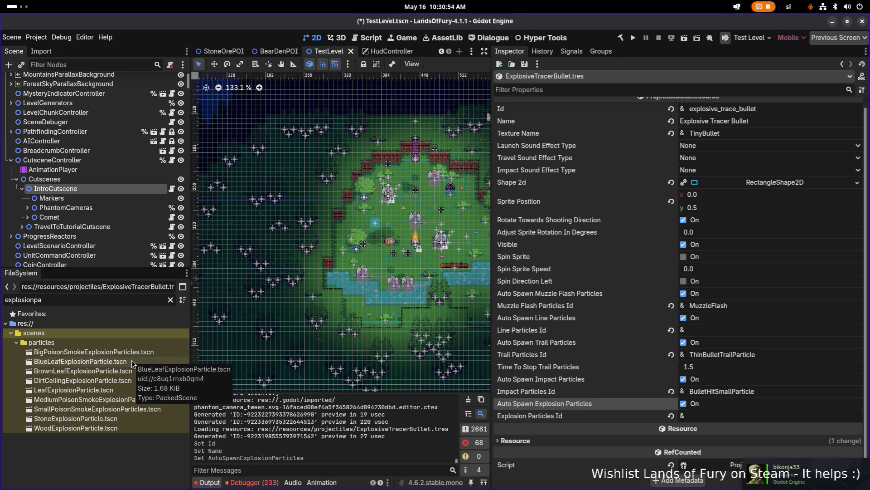
drag(26, 300, 45, 300)
text(de)
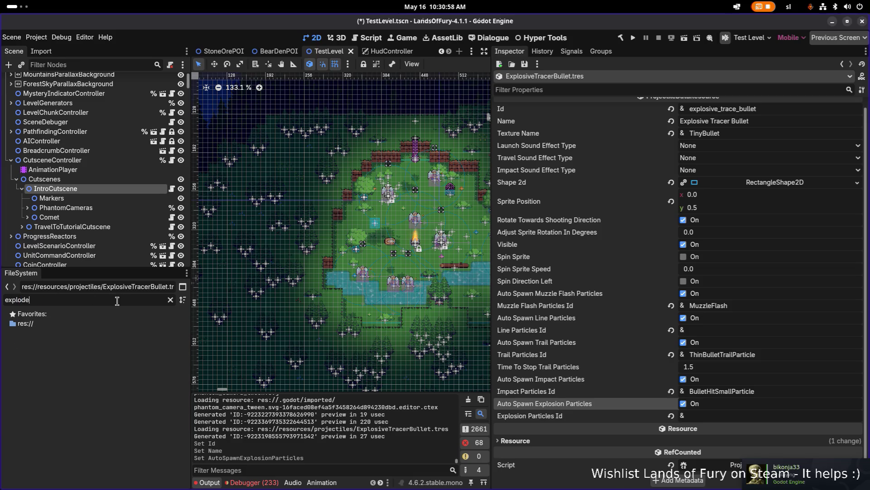
key(BackSpace)
key(BackSpace)
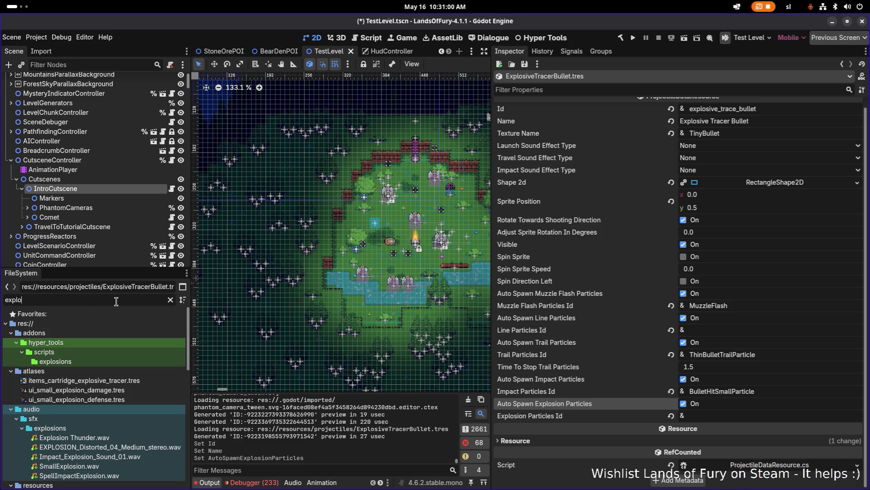
scroll(117, 353, down, 10)
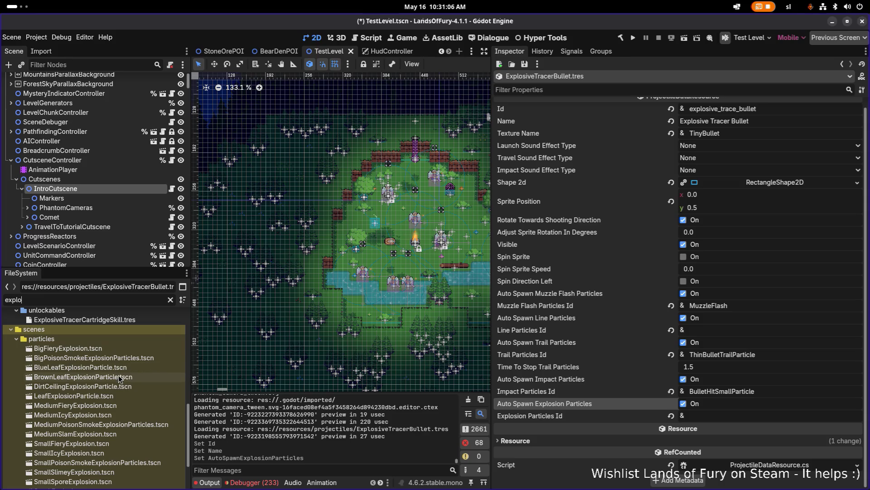
double_click(97, 444)
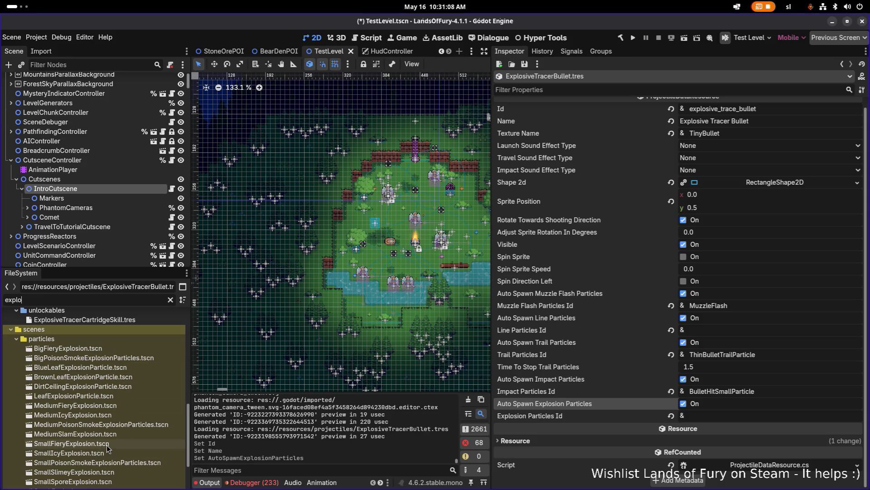
click(102, 82)
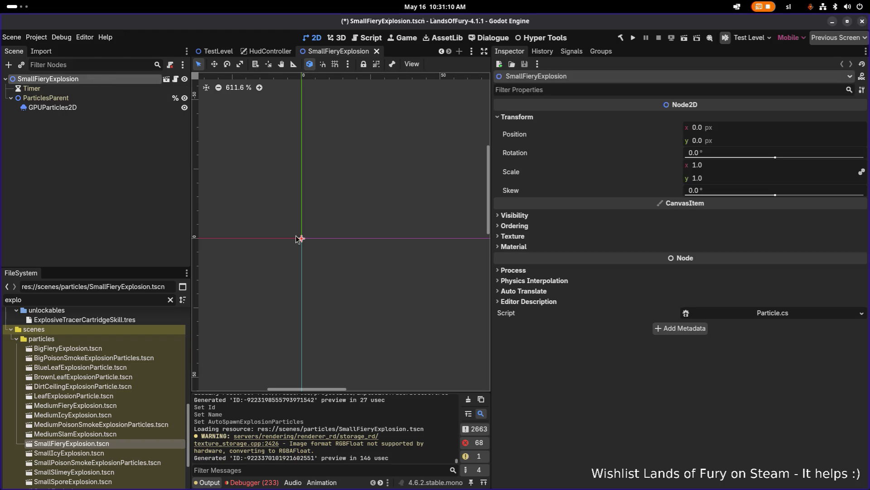
Select GPUParticles2D and tick Emitting to preview the small explosion burst.
scroll(302, 238, up, 5)
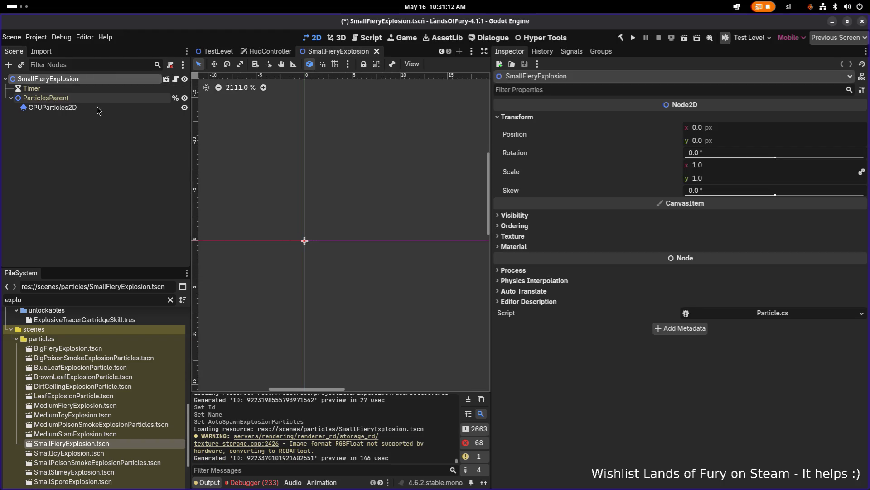
click(53, 107)
click(683, 118)
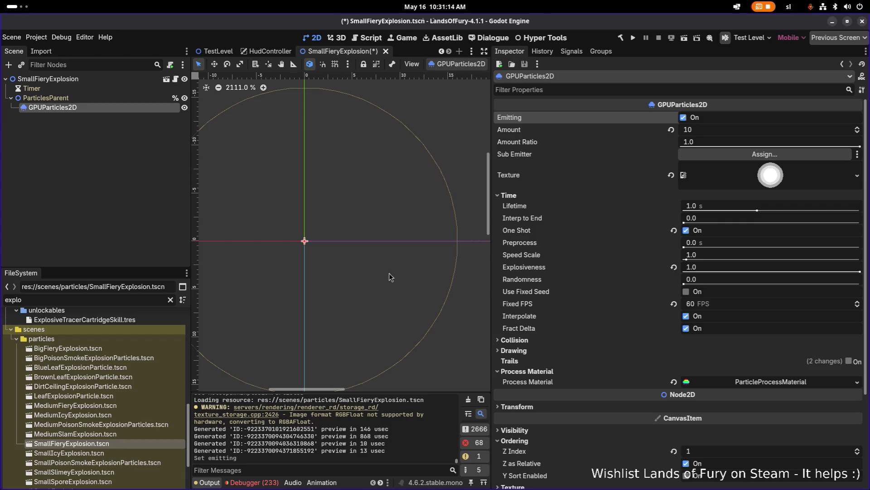
Open MediumFieryExplosion.tscn and select its ParticlesParent node.
scroll(362, 262, down, 9)
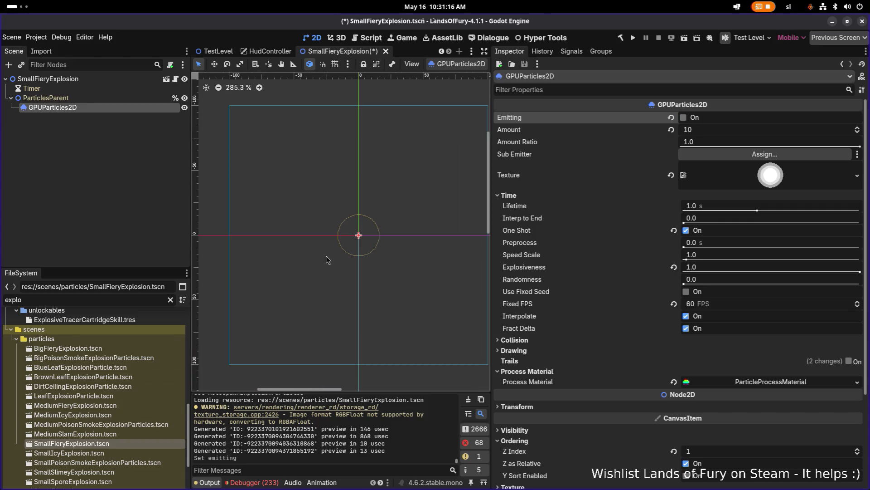
double_click(104, 406)
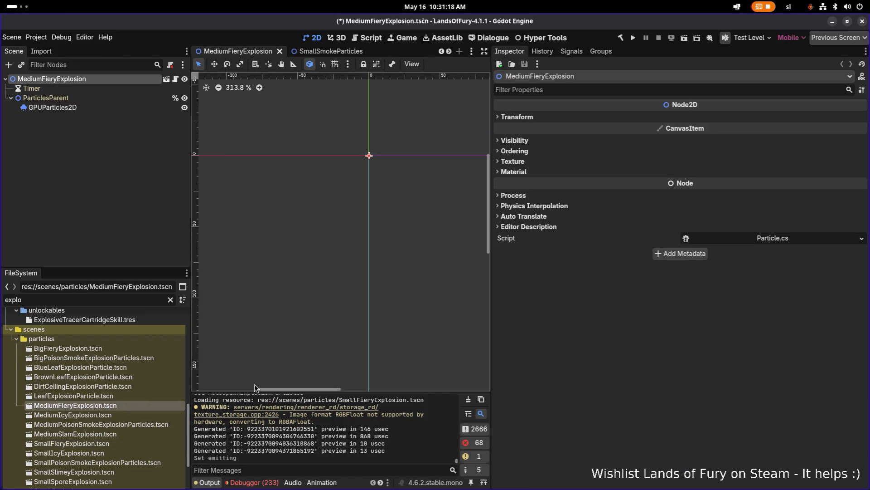
click(154, 98)
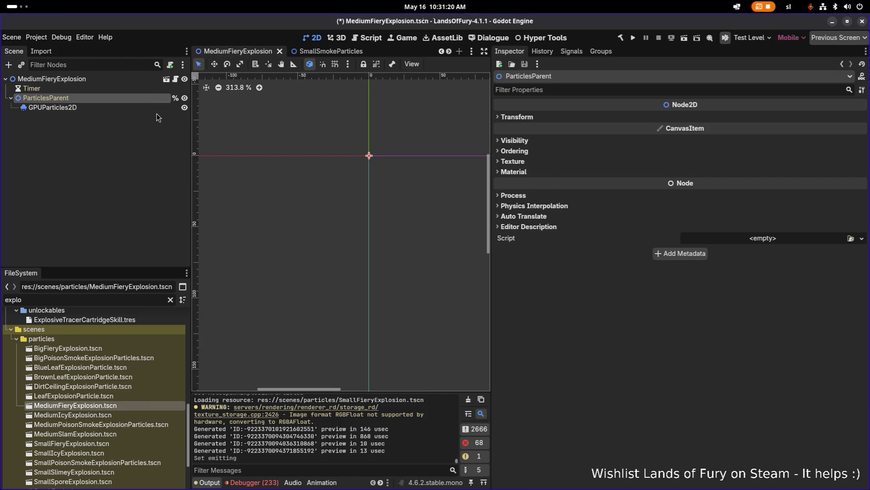